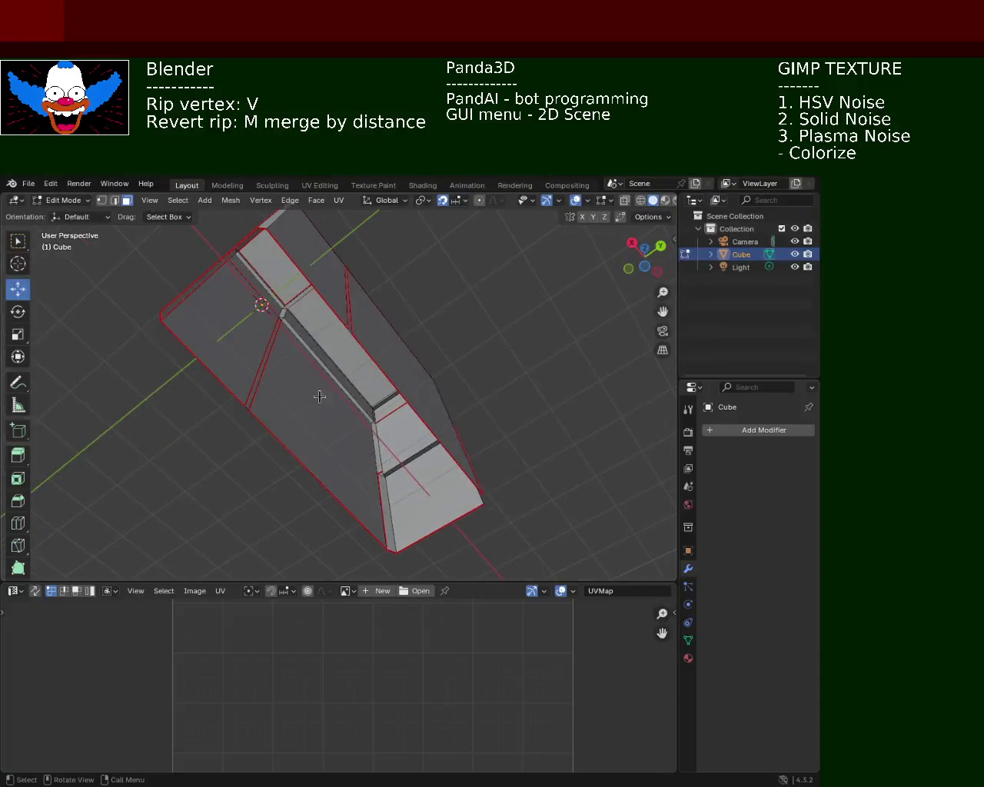
# Clear the mesh selection and orbit around the box to locate the seam strip faces.
pyautogui.click(323, 386)
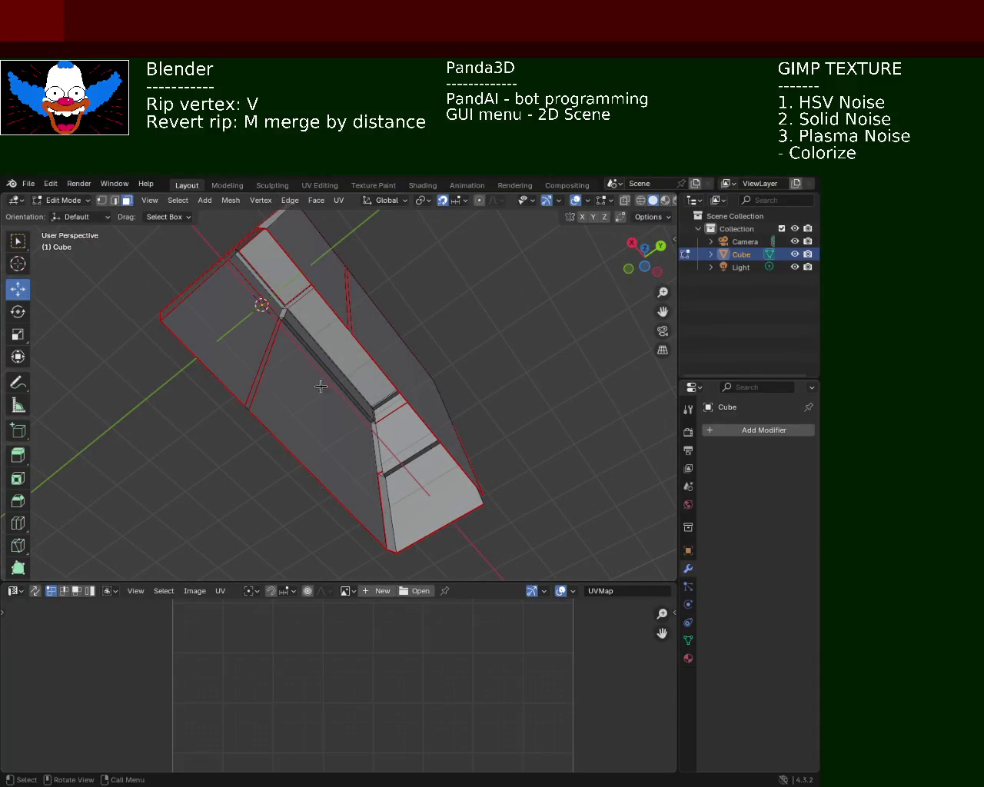
pyautogui.click(284, 313)
pyautogui.moveTo(278, 326); pyautogui.dragTo(219, 337, button='middle')
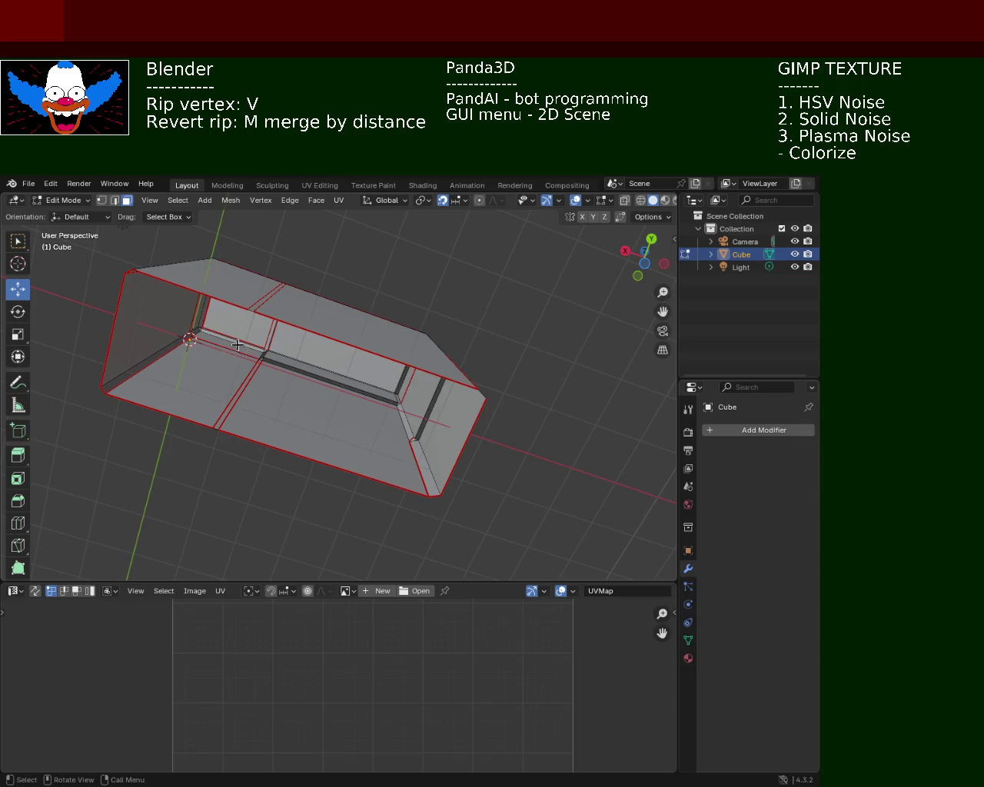
pyautogui.press('x')
pyautogui.press('Escape')
pyautogui.moveTo(239, 350)
pyautogui.mouseDown(button='middle')
pyautogui.moveTo(272, 365)
pyautogui.moveTo(315, 291)
pyautogui.mouseUp(button='middle')
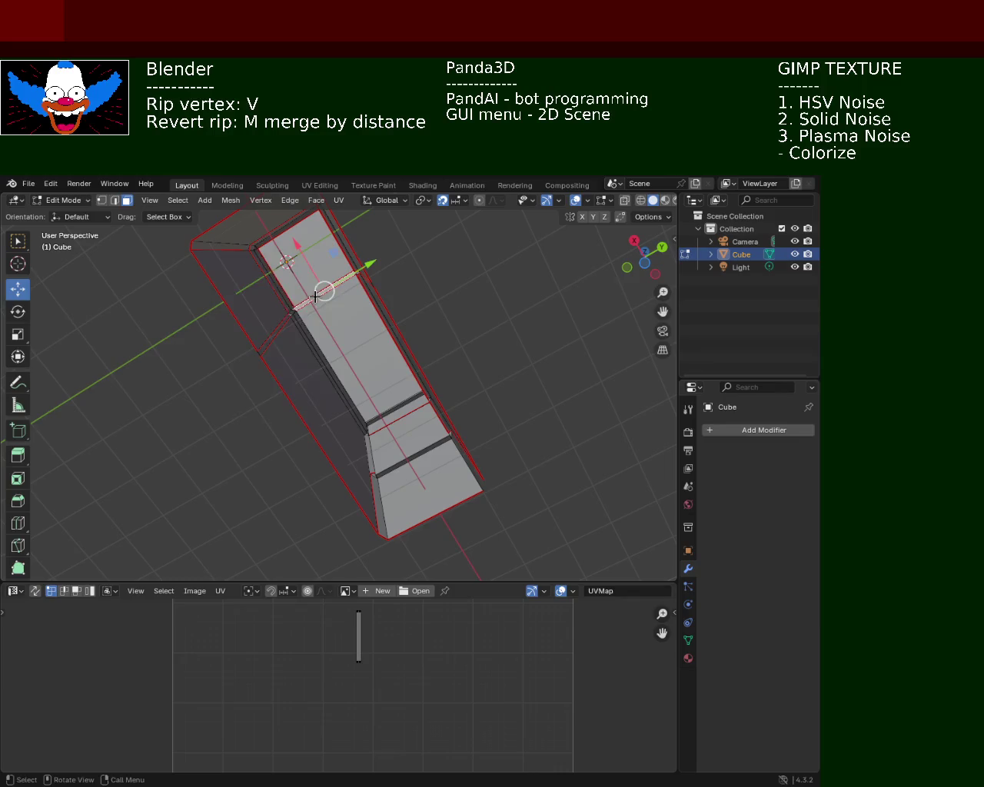
pyautogui.click(315, 296)
pyautogui.moveTo(324, 285)
pyautogui.mouseDown(button='middle')
pyautogui.moveTo(259, 355)
pyautogui.moveTo(215, 360)
pyautogui.mouseUp(button='middle')
pyautogui.press('x')
pyautogui.press('Escape')
# Select and delete two faces along the lower front seam of the box.
pyautogui.click(258, 466)
pyautogui.press('x')
pyautogui.click(259, 468)
pyautogui.press('x')
pyautogui.click(202, 397)
# Delete the thin bevel strip face along the box's front top edge.
pyautogui.moveTo(209, 380)
pyautogui.mouseDown(button='middle')
pyautogui.moveTo(281, 407)
pyautogui.moveTo(341, 445)
pyautogui.moveTo(336, 432)
pyautogui.moveTo(393, 377)
pyautogui.moveTo(347, 405)
pyautogui.moveTo(391, 373)
pyautogui.mouseUp(button='middle')
pyautogui.scroll(6, 391, 373)
pyautogui.moveTo(422, 301)
pyautogui.mouseDown(button='middle')
pyautogui.moveTo(377, 367)
pyautogui.moveTo(406, 398)
pyautogui.moveTo(420, 388)
pyautogui.moveTo(468, 409)
pyautogui.moveTo(459, 385)
pyautogui.mouseUp(button='middle')
pyautogui.click(461, 357)
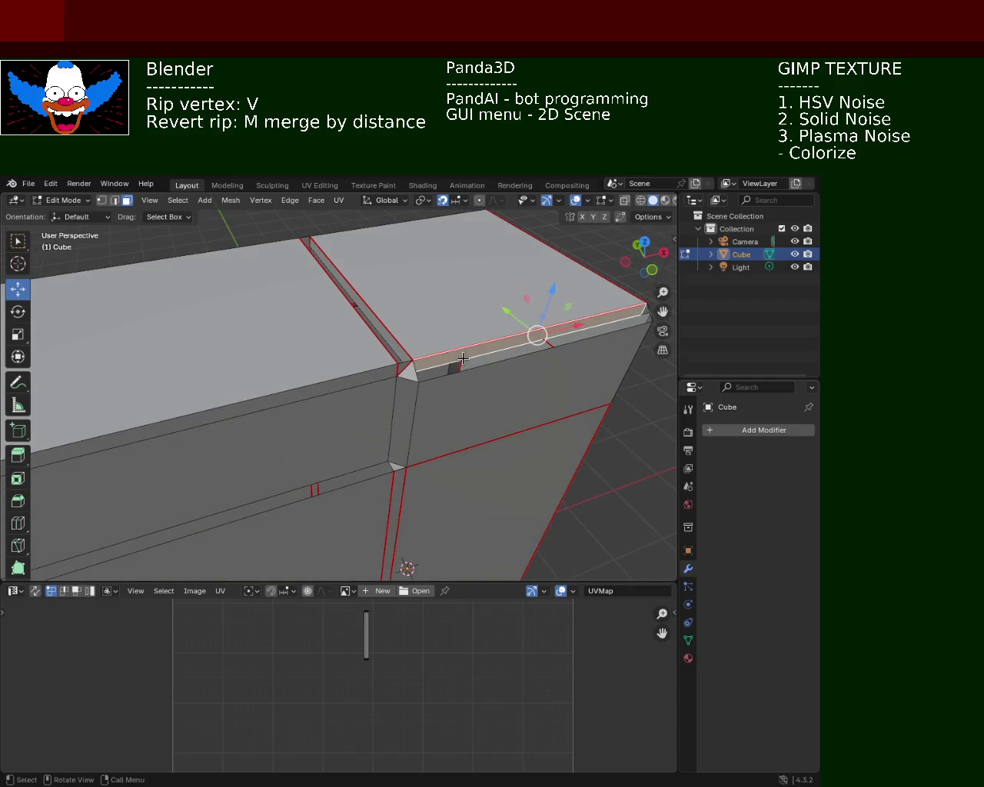
pyautogui.moveTo(555, 395)
pyautogui.mouseDown(button='middle')
pyautogui.moveTo(523, 372)
pyautogui.moveTo(470, 386)
pyautogui.moveTo(354, 368)
pyautogui.moveTo(292, 304)
pyautogui.moveTo(313, 392)
pyautogui.moveTo(395, 402)
pyautogui.moveTo(478, 356)
pyautogui.moveTo(362, 379)
pyautogui.moveTo(409, 369)
pyautogui.moveTo(553, 288)
pyautogui.moveTo(150, 360)
pyautogui.moveTo(286, 270)
pyautogui.moveTo(412, 317)
pyautogui.moveTo(305, 347)
pyautogui.mouseUp(button='middle')
pyautogui.press('x')
pyautogui.click(448, 389)
# Delete the small corner faces, then select the left corner vertex.
pyautogui.press('x')
pyautogui.click(259, 274)
pyautogui.click(532, 295)
pyautogui.press('x')
pyautogui.click(534, 297)
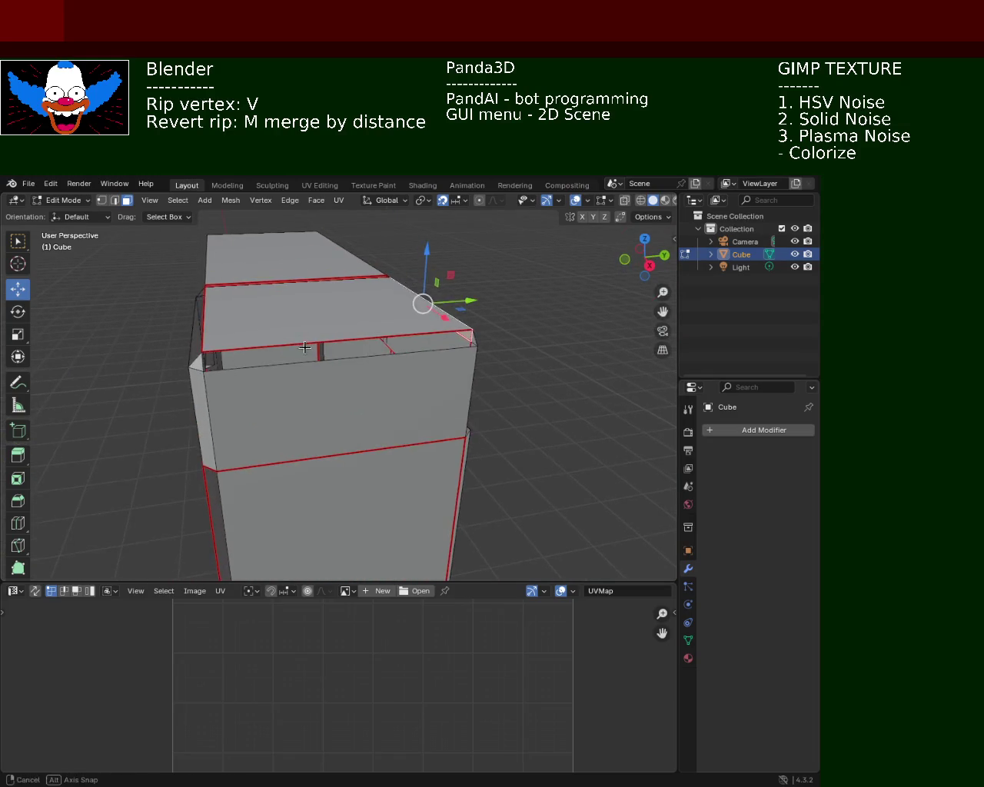
pyautogui.click(195, 355)
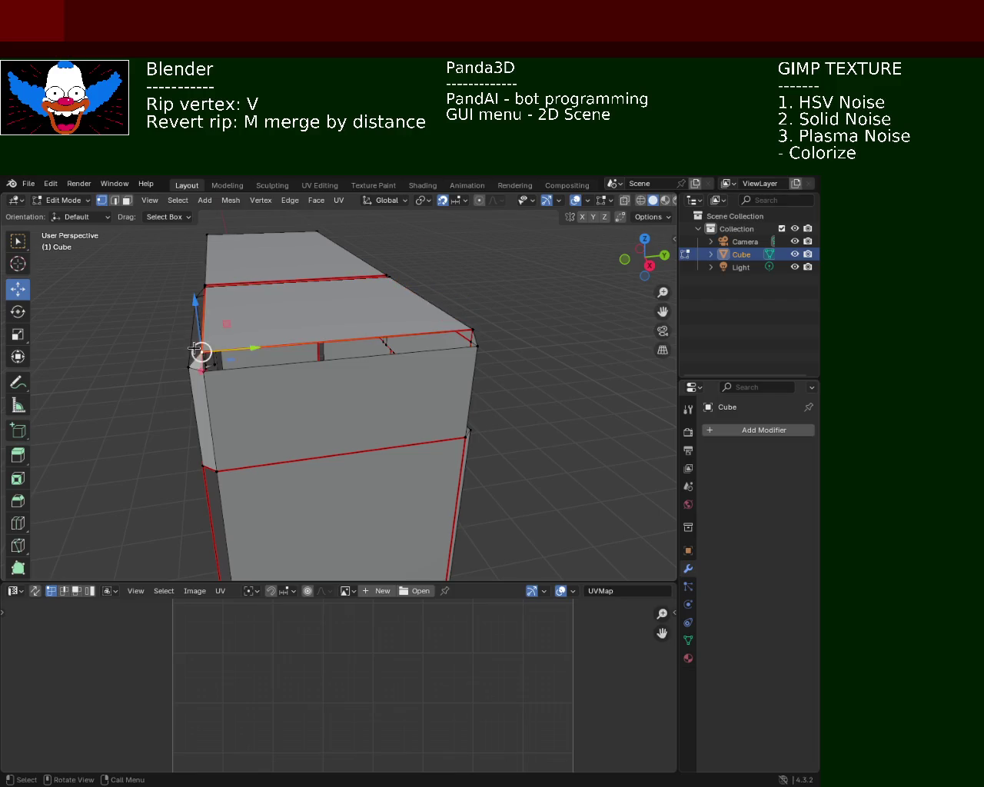
# Undo the rip along the box's top edge with Ctrl+Z.
pyautogui.moveTo(229, 345); pyautogui.dragTo(432, 366, button='middle')
pyautogui.click(483, 343)
pyautogui.keyDown('shift'); pyautogui.click(481, 373); pyautogui.keyUp('shift')
pyautogui.hotkey('ctrl', 'z')
pyautogui.hotkey('ctrl', 'z')
pyautogui.hotkey('ctrl', 'z')
# Add the top vertex, the red edge's end vertex and the top-corner vertex to the selection.
pyautogui.moveTo(258, 291); pyautogui.dragTo(272, 301, button='middle')
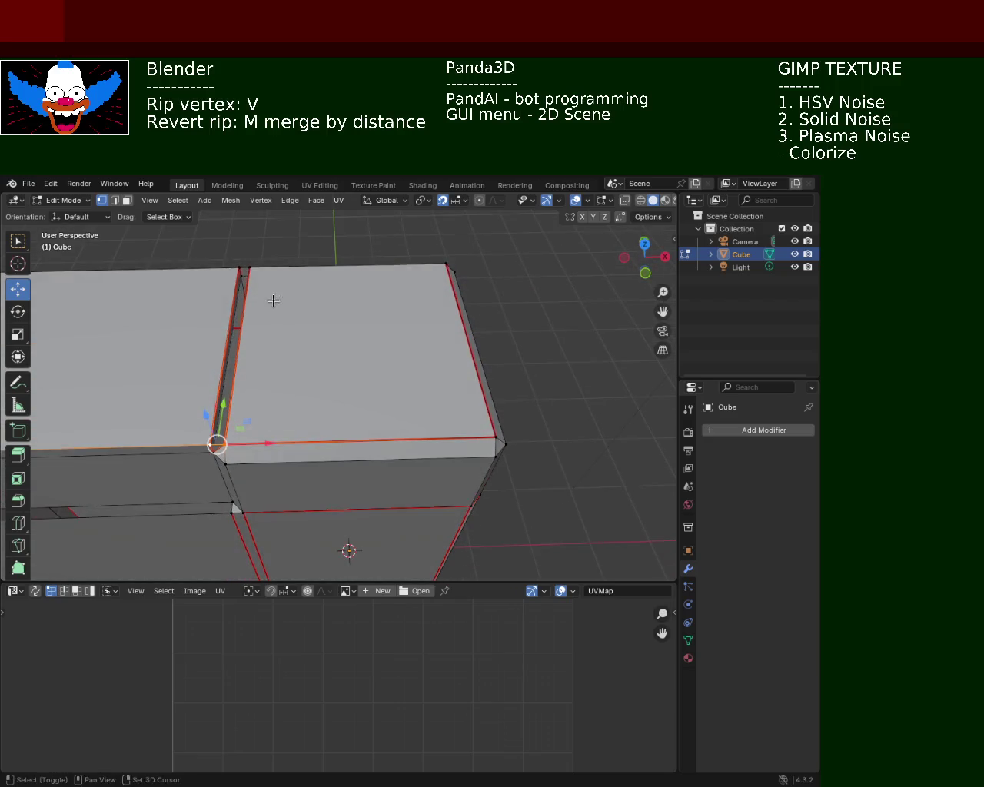
pyautogui.keyDown('shift'); pyautogui.click(245, 267); pyautogui.keyUp('shift')
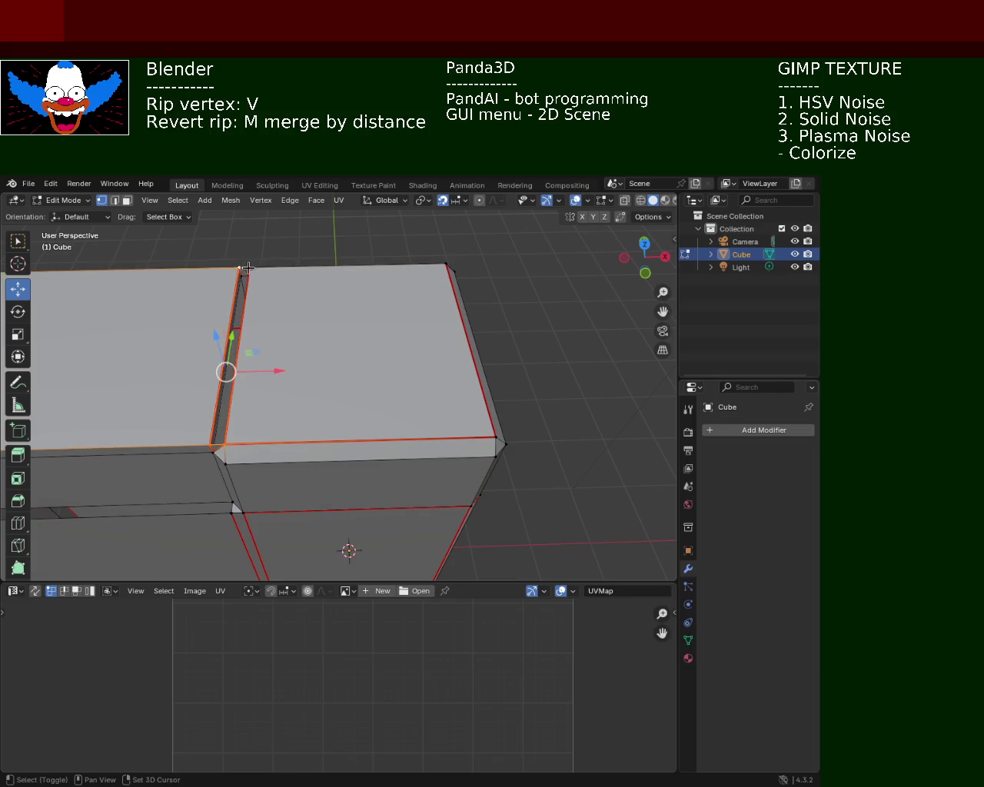
pyautogui.moveTo(351, 407)
pyautogui.mouseDown(button='middle')
pyautogui.moveTo(277, 351)
pyautogui.moveTo(316, 356)
pyautogui.moveTo(174, 343)
pyautogui.moveTo(300, 408)
pyautogui.moveTo(402, 386)
pyautogui.moveTo(416, 372)
pyautogui.mouseUp(button='middle')
pyautogui.keyDown('shift'); pyautogui.click(401, 367); pyautogui.keyUp('shift')
pyautogui.keyDown('shift'); pyautogui.click(407, 274); pyautogui.keyUp('shift')
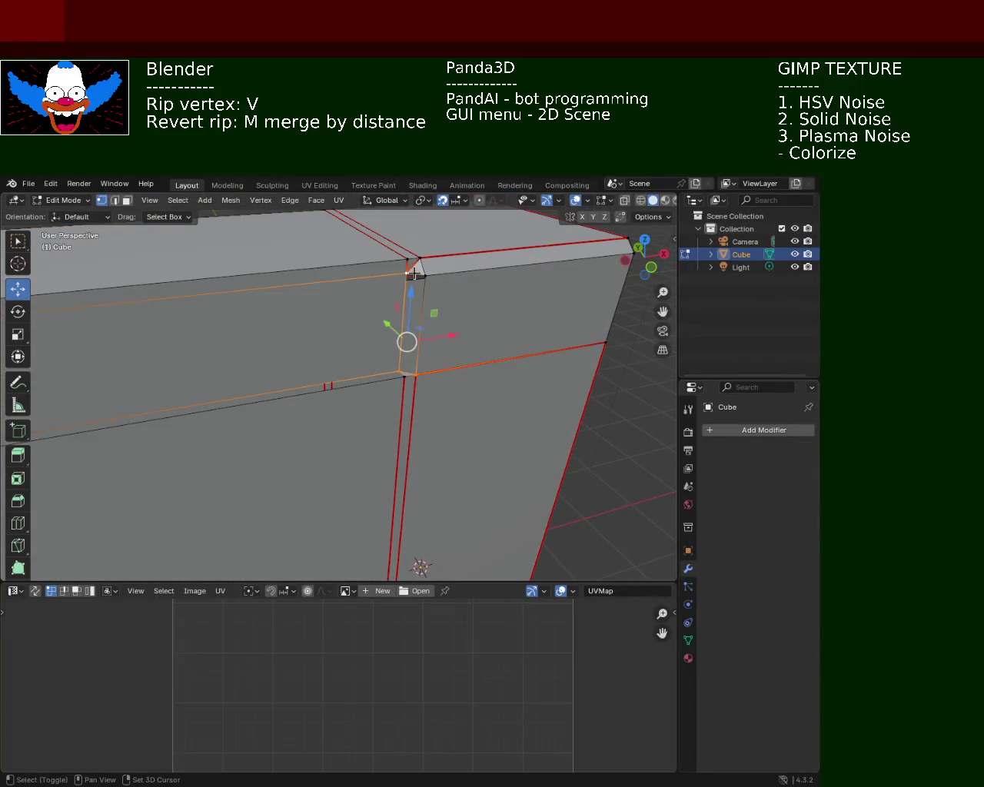
pyautogui.moveTo(307, 380)
pyautogui.keyDown('shift'); pyautogui.mouseDown(button='middle')
pyautogui.moveTo(591, 348)
pyautogui.moveTo(377, 367)
pyautogui.moveTo(411, 375)
pyautogui.moveTo(433, 345)
pyautogui.moveTo(432, 362)
pyautogui.moveTo(333, 254)
pyautogui.mouseUp(button='middle'); pyautogui.keyUp('shift')
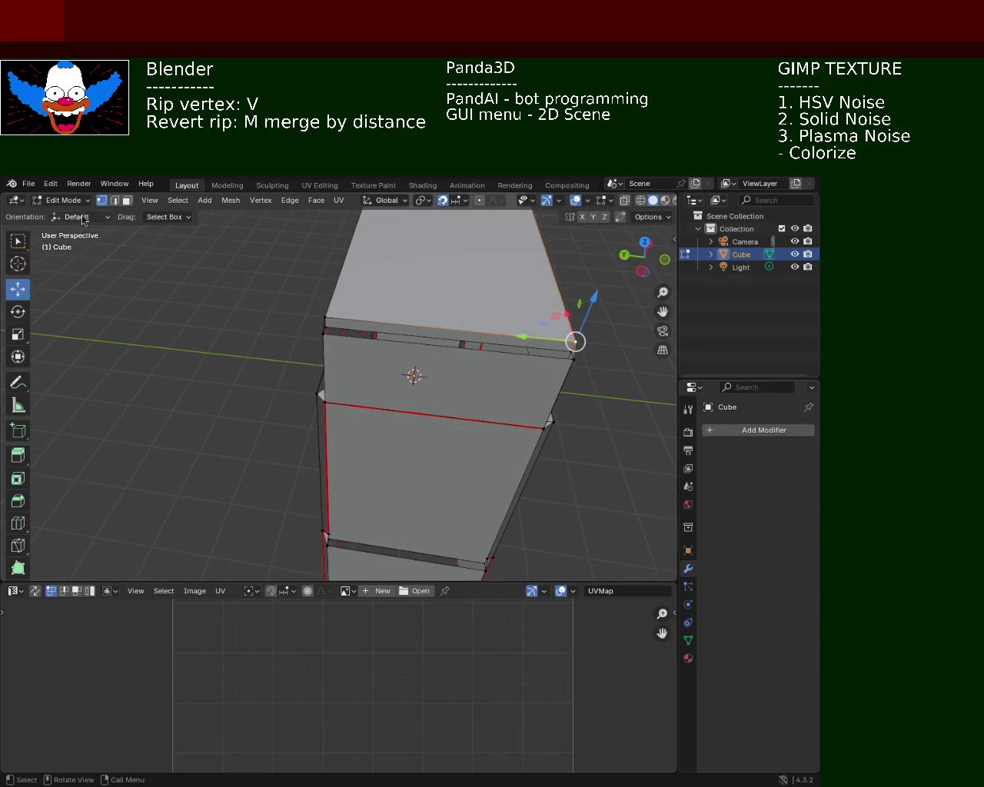
pyautogui.press('x')
pyautogui.press('Escape')
# Select the neighbouring corner vertex plus further corner vertices along the top edge and lower corner.
pyautogui.moveTo(423, 331)
pyautogui.mouseDown(button='middle')
pyautogui.moveTo(435, 322)
pyautogui.moveTo(338, 320)
pyautogui.moveTo(219, 262)
pyautogui.mouseUp(button='middle')
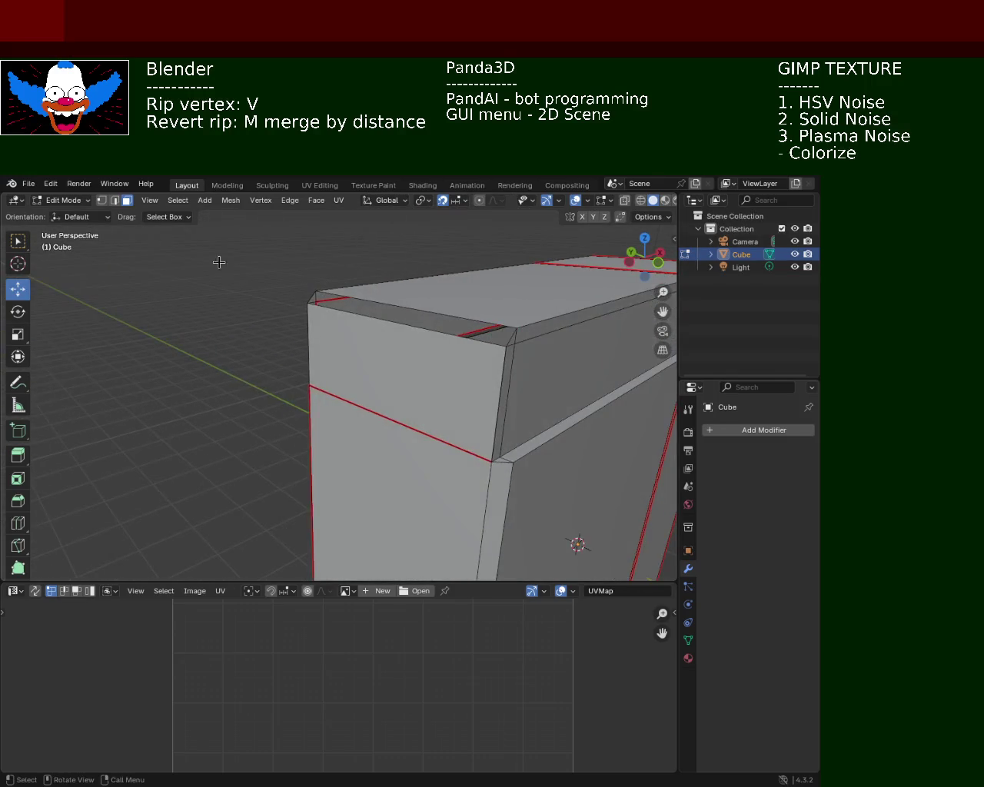
pyautogui.click(294, 308)
pyautogui.keyDown('shift'); pyautogui.click(504, 346); pyautogui.keyUp('shift')
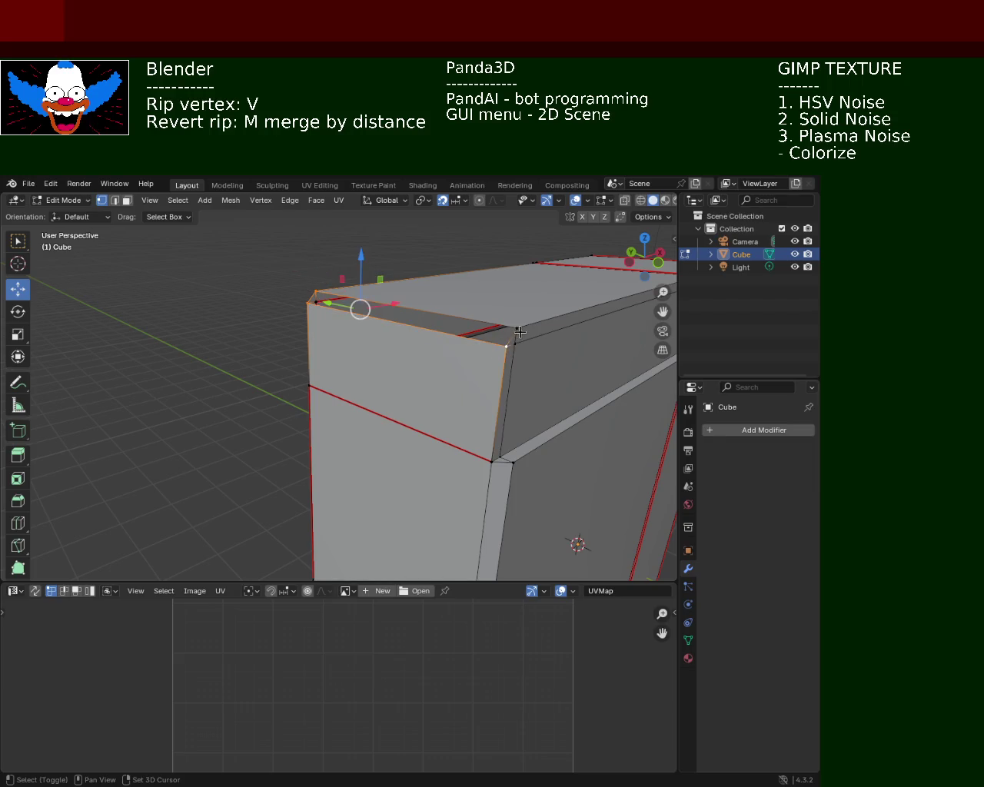
pyautogui.keyDown('shift'); pyautogui.click(516, 329); pyautogui.keyUp('shift')
pyautogui.moveTo(516, 329)
pyautogui.mouseDown(button='middle')
pyautogui.moveTo(507, 351)
pyautogui.moveTo(307, 365)
pyautogui.moveTo(391, 323)
pyautogui.moveTo(332, 326)
pyautogui.mouseUp(button='middle')
pyautogui.click(287, 483)
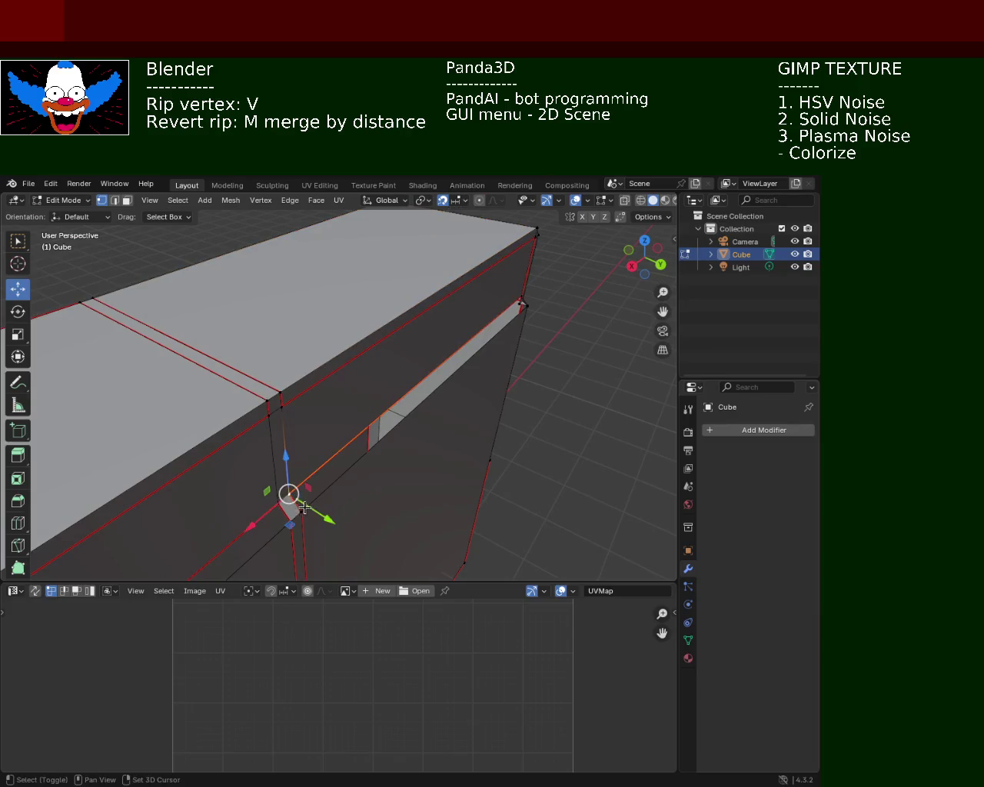
pyautogui.moveTo(345, 437); pyautogui.dragTo(178, 432, button='middle')
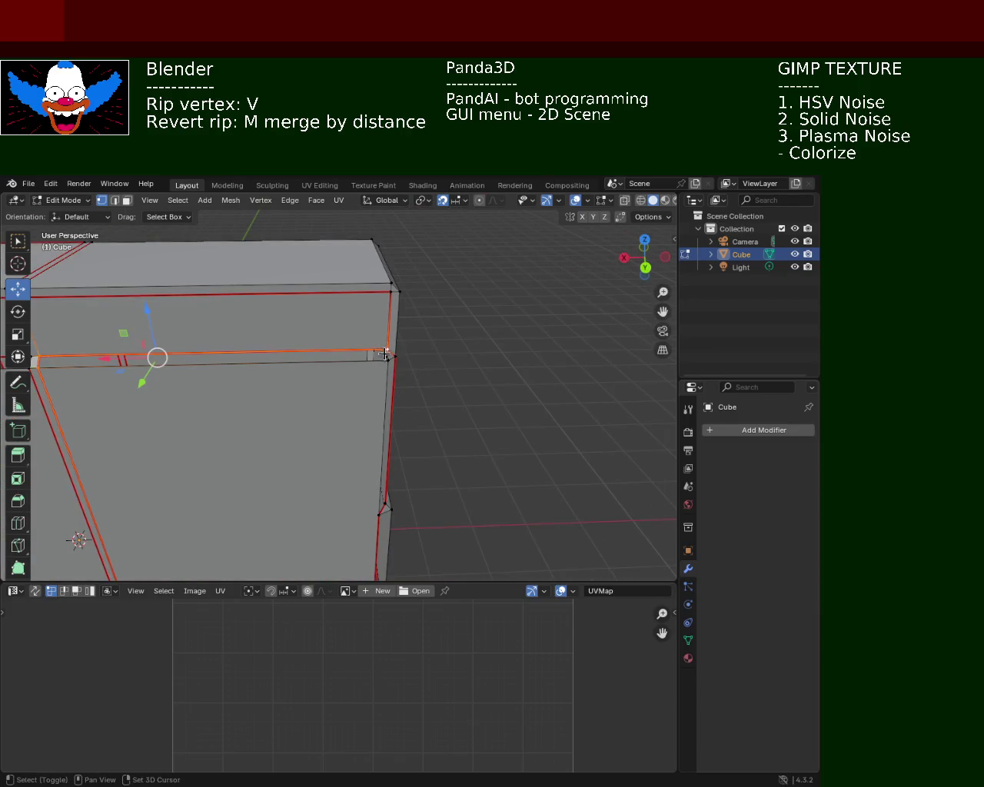
# Select the seam-edge vertex and add the front corner vertices down to the bottom corner.
pyautogui.moveTo(384, 353); pyautogui.dragTo(254, 361, button='middle')
pyautogui.click(247, 377)
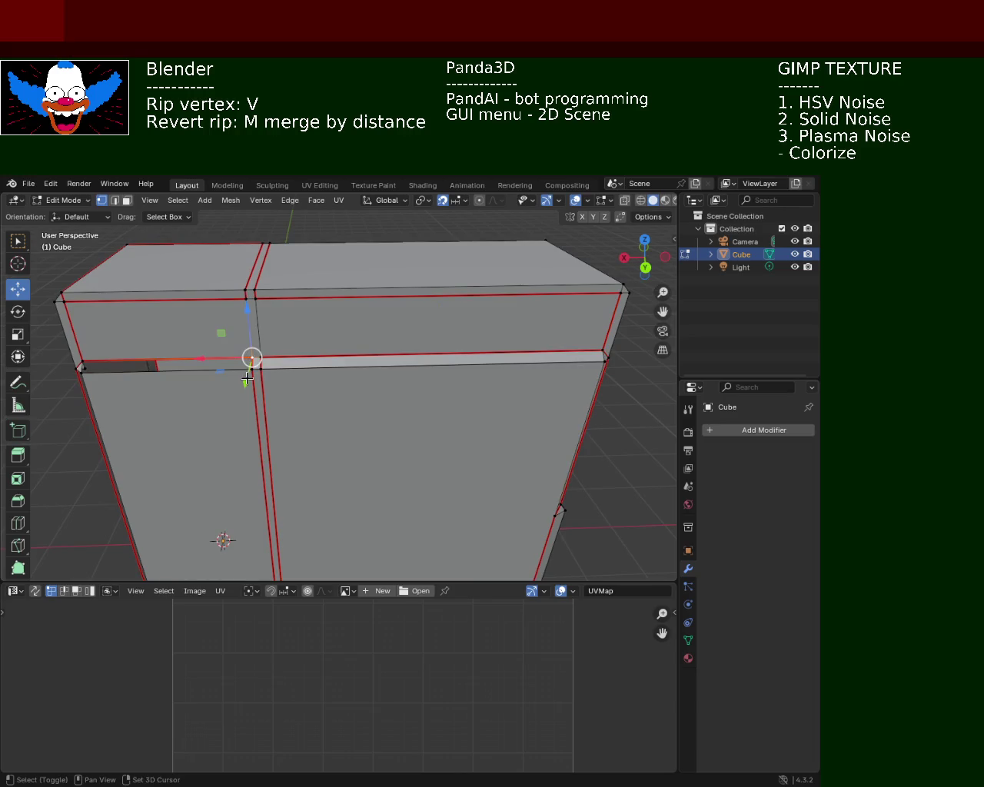
pyautogui.moveTo(189, 371)
pyautogui.keyDown('shift'); pyautogui.mouseDown(button='middle')
pyautogui.moveTo(262, 396)
pyautogui.moveTo(285, 330)
pyautogui.moveTo(305, 374)
pyautogui.moveTo(237, 320)
pyautogui.mouseUp(button='middle'); pyautogui.keyUp('shift')
pyautogui.keyDown('shift'); pyautogui.click(230, 394); pyautogui.keyUp('shift')
pyautogui.click(296, 304)
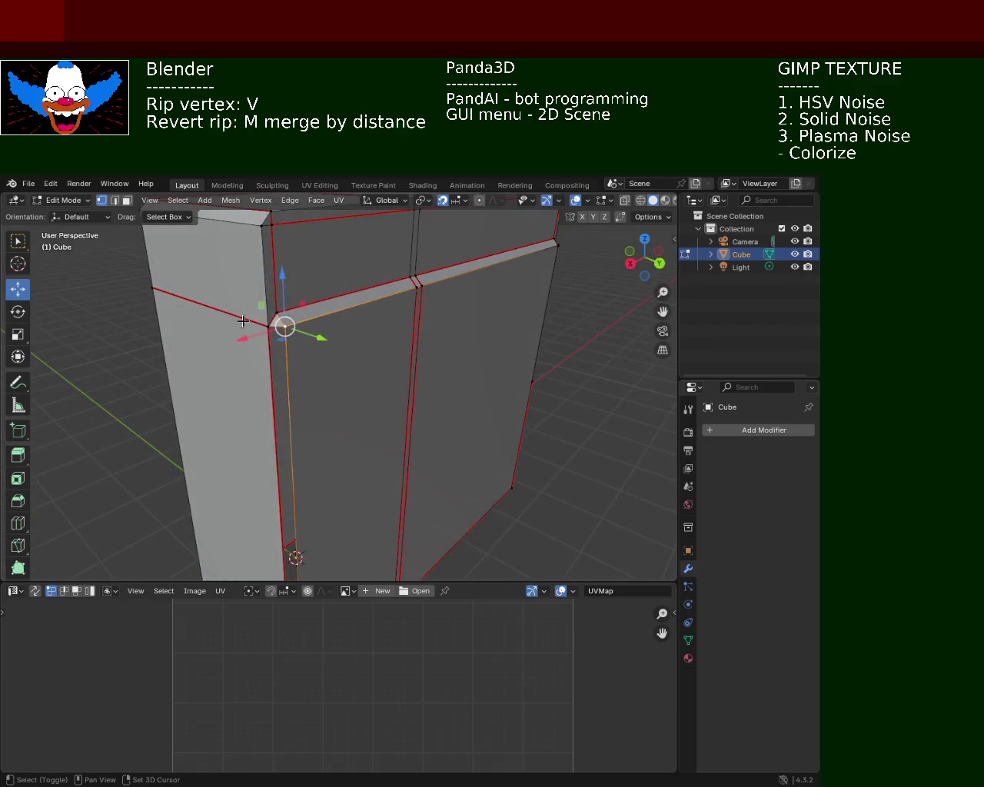
pyautogui.moveTo(380, 430)
pyautogui.mouseDown(button='middle')
pyautogui.moveTo(386, 378)
pyautogui.moveTo(342, 489)
pyautogui.mouseUp(button='middle')
pyautogui.keyDown('shift'); pyautogui.click(319, 554); pyautogui.keyUp('shift')
pyautogui.press('KP_Decimal')
pyautogui.moveTo(367, 505)
pyautogui.mouseDown(button='middle')
pyautogui.moveTo(349, 421)
pyautogui.moveTo(320, 412)
pyautogui.mouseUp(button='middle')
# Select the entire mesh and unwrap it using Minimum Stretch.
pyautogui.press('a')
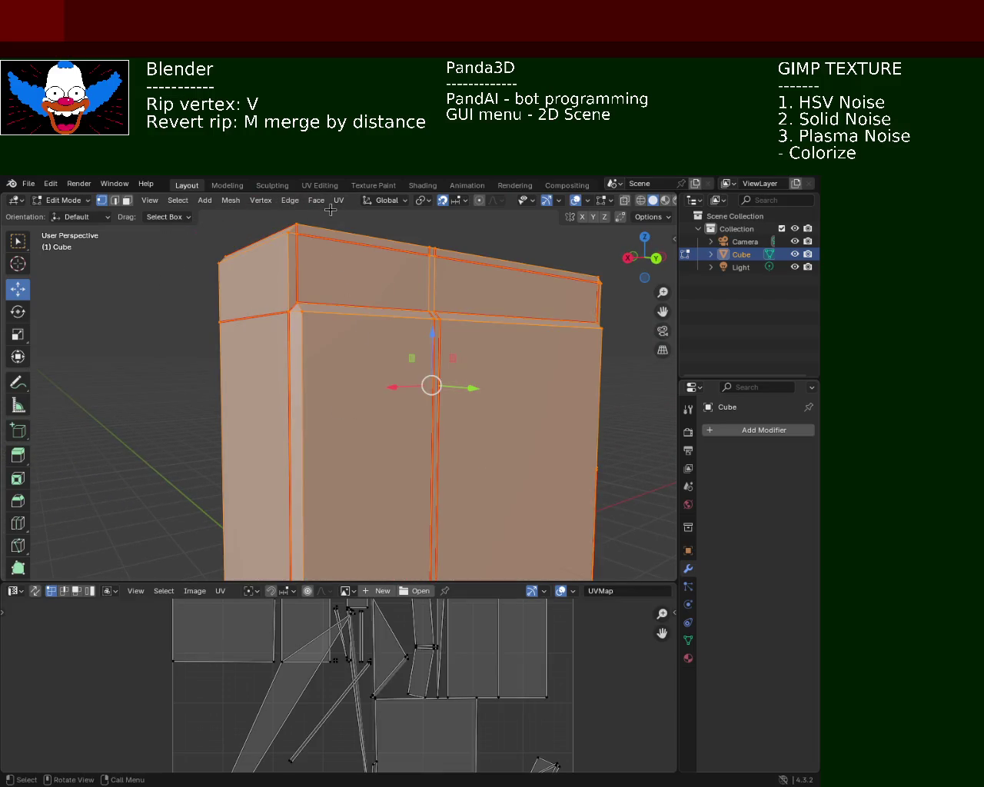
pyautogui.click(337, 201)
pyautogui.click(511, 243)
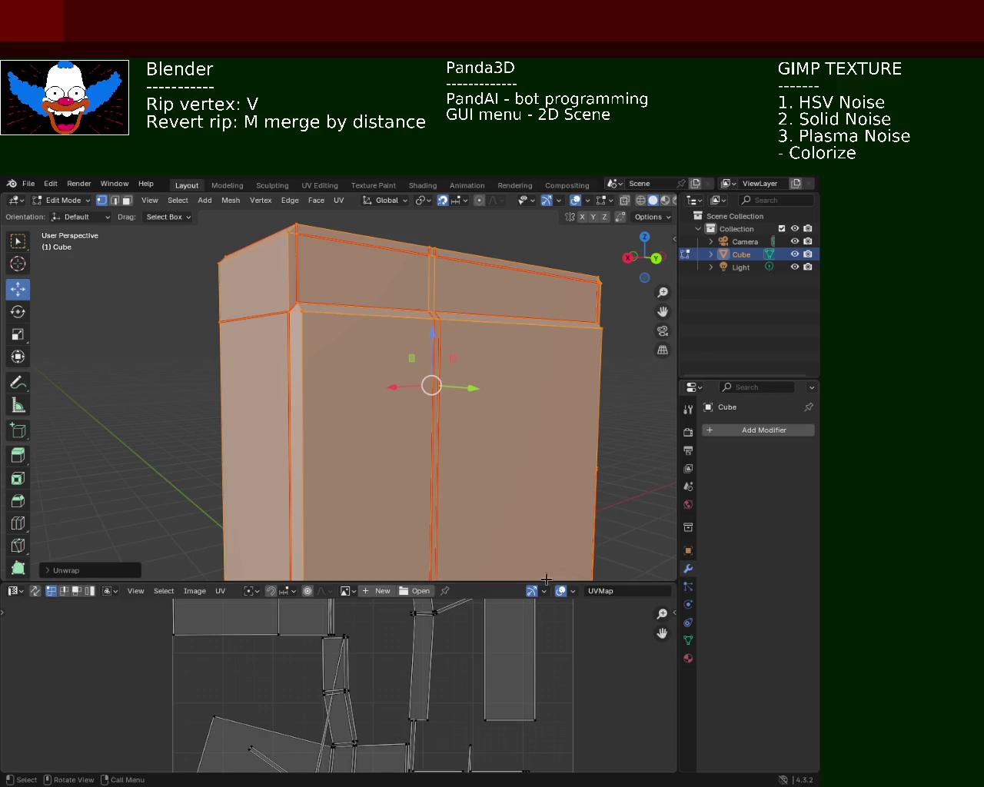
# Enlarge the UV Editor, bring the full UV layout into view, then deselect the mesh.
pyautogui.moveTo(430, 581); pyautogui.dragTo(430, 338)
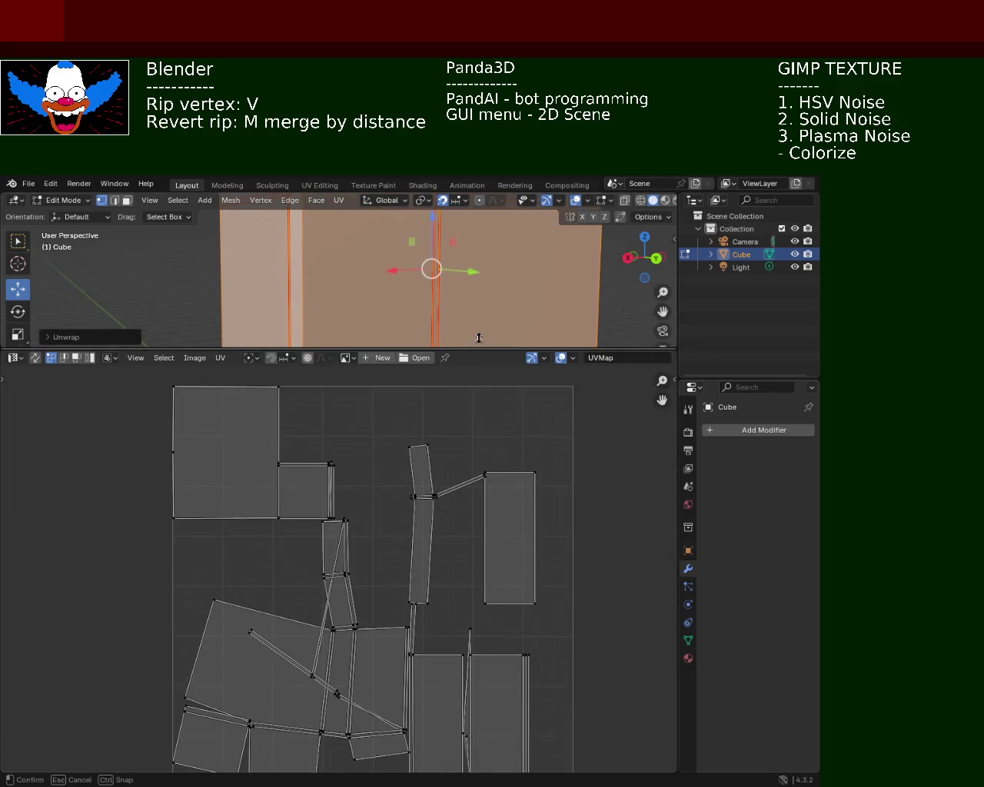
pyautogui.moveTo(411, 598)
pyautogui.mouseDown(button='middle')
pyautogui.moveTo(418, 626)
pyautogui.moveTo(445, 540)
pyautogui.mouseUp(button='middle')
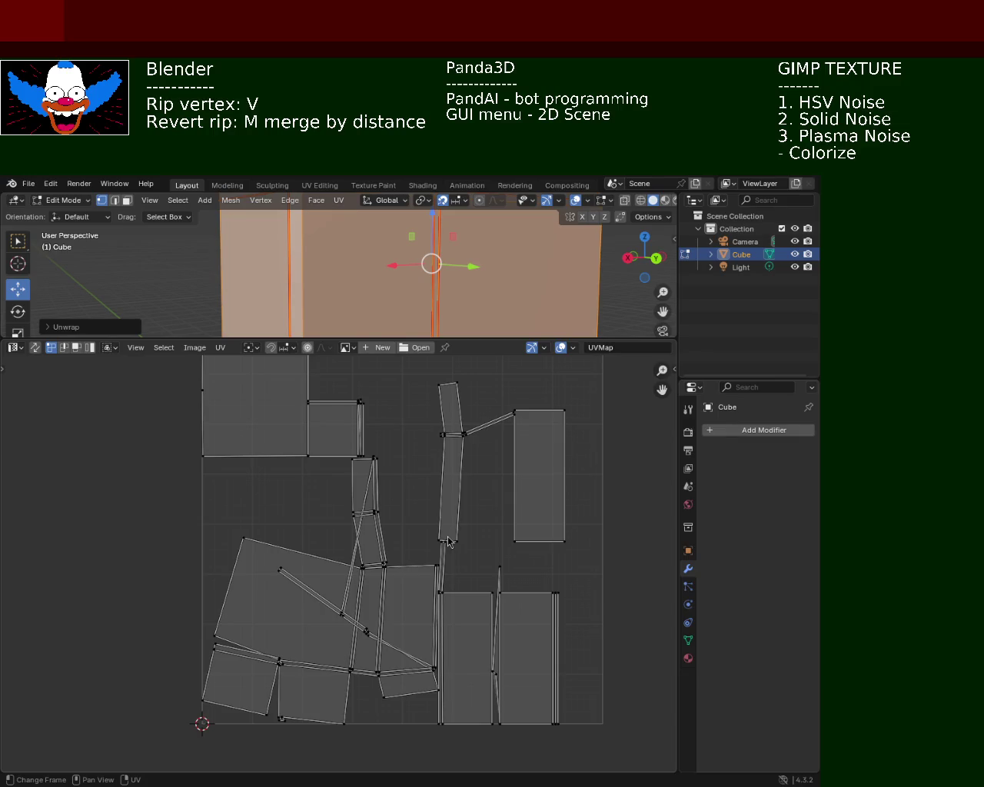
pyautogui.click(475, 245)
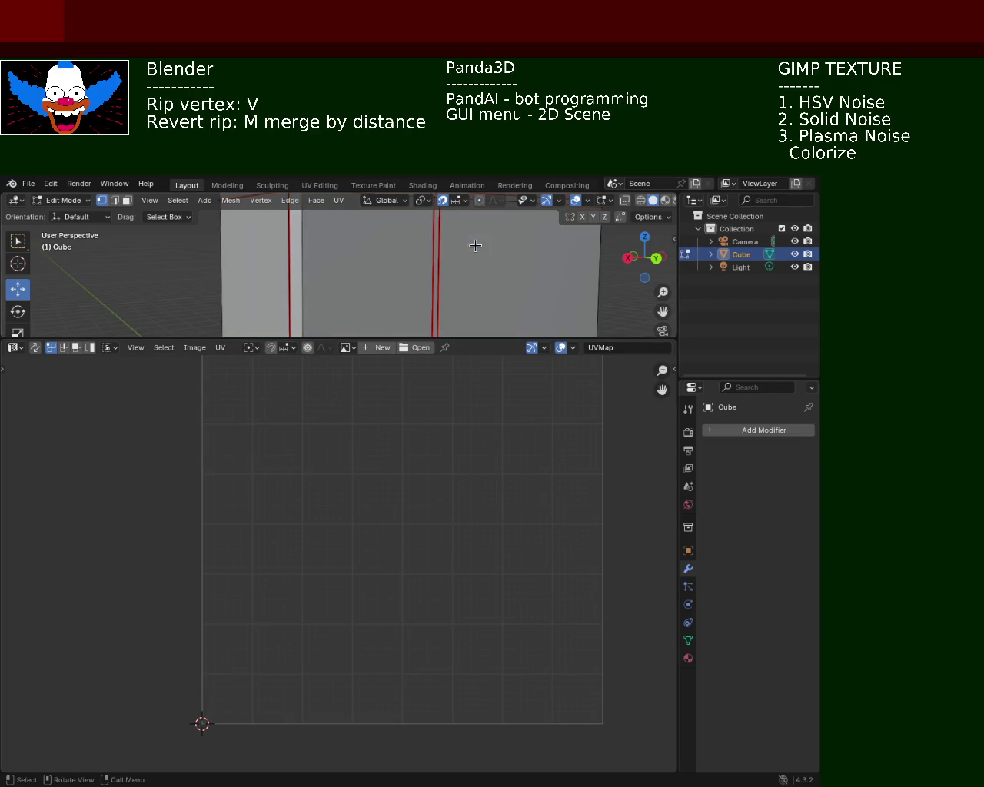
# Restore the 3D Viewport's size and add the bottom vertex of the vertical edge.
pyautogui.moveTo(520, 338); pyautogui.dragTo(520, 534)
pyautogui.moveTo(376, 334)
pyautogui.mouseDown(button='middle')
pyautogui.moveTo(387, 366)
pyautogui.moveTo(314, 332)
pyautogui.moveTo(334, 285)
pyautogui.moveTo(392, 292)
pyautogui.moveTo(364, 366)
pyautogui.moveTo(374, 367)
pyautogui.moveTo(413, 313)
pyautogui.moveTo(241, 374)
pyautogui.moveTo(384, 391)
pyautogui.moveTo(347, 433)
pyautogui.moveTo(434, 346)
pyautogui.moveTo(323, 397)
pyautogui.moveTo(362, 438)
pyautogui.moveTo(406, 426)
pyautogui.moveTo(343, 410)
pyautogui.moveTo(314, 387)
pyautogui.moveTo(347, 386)
pyautogui.moveTo(377, 413)
pyautogui.moveTo(424, 375)
pyautogui.moveTo(362, 264)
pyautogui.mouseUp(button='middle')
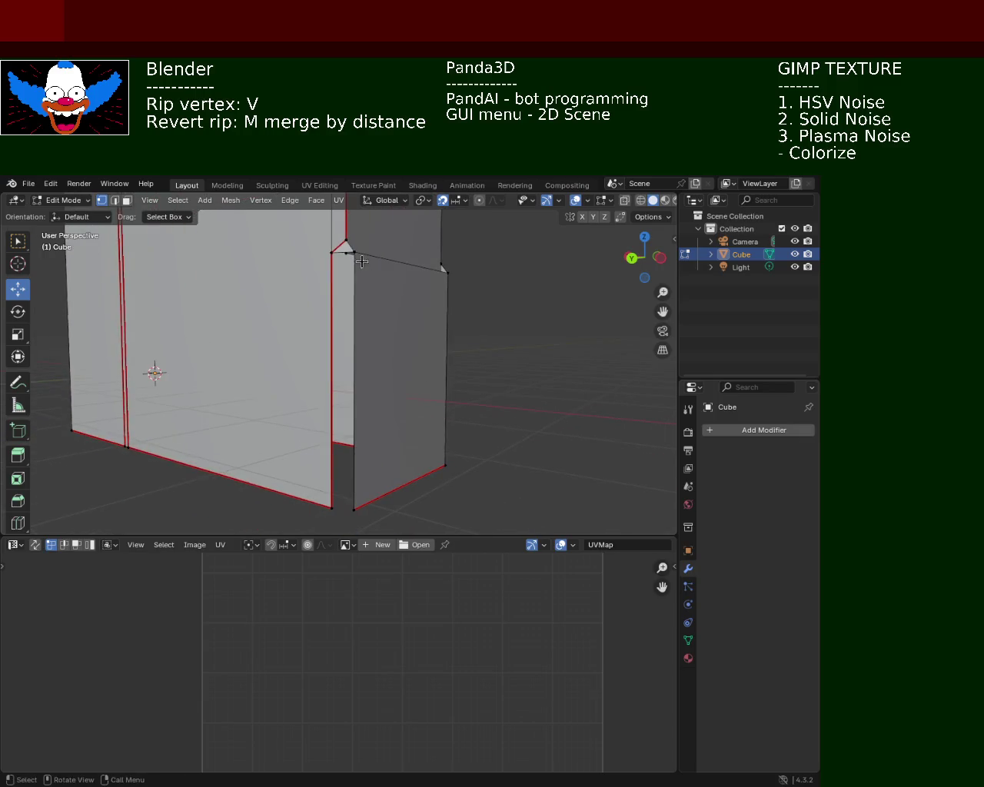
pyautogui.keyDown('shift'); pyautogui.click(324, 504); pyautogui.keyUp('shift')
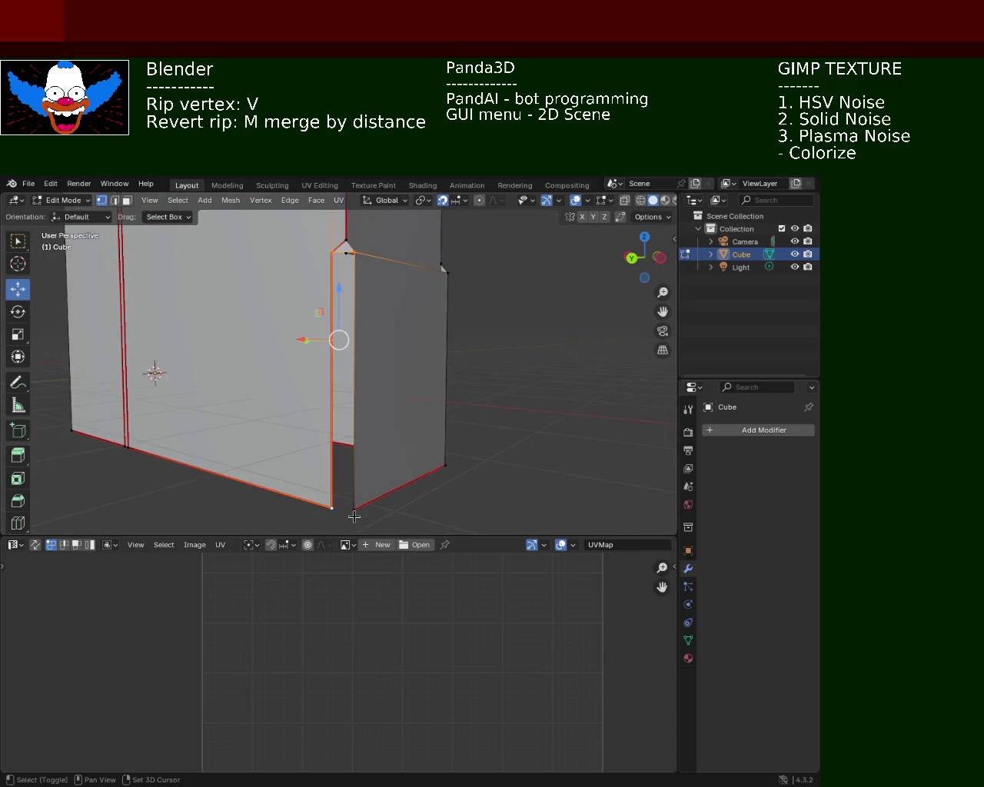
pyautogui.moveTo(451, 377); pyautogui.dragTo(322, 436, button='middle')
# Select the narrow ripped strip with L, then switch to the top-left edge.
pyautogui.press('l')
pyautogui.moveTo(358, 358)
pyautogui.mouseDown(button='middle')
pyautogui.moveTo(341, 375)
pyautogui.moveTo(378, 351)
pyautogui.moveTo(225, 331)
pyautogui.moveTo(417, 366)
pyautogui.moveTo(434, 384)
pyautogui.moveTo(312, 476)
pyautogui.moveTo(325, 424)
pyautogui.mouseUp(button='middle')
pyautogui.click(217, 323)
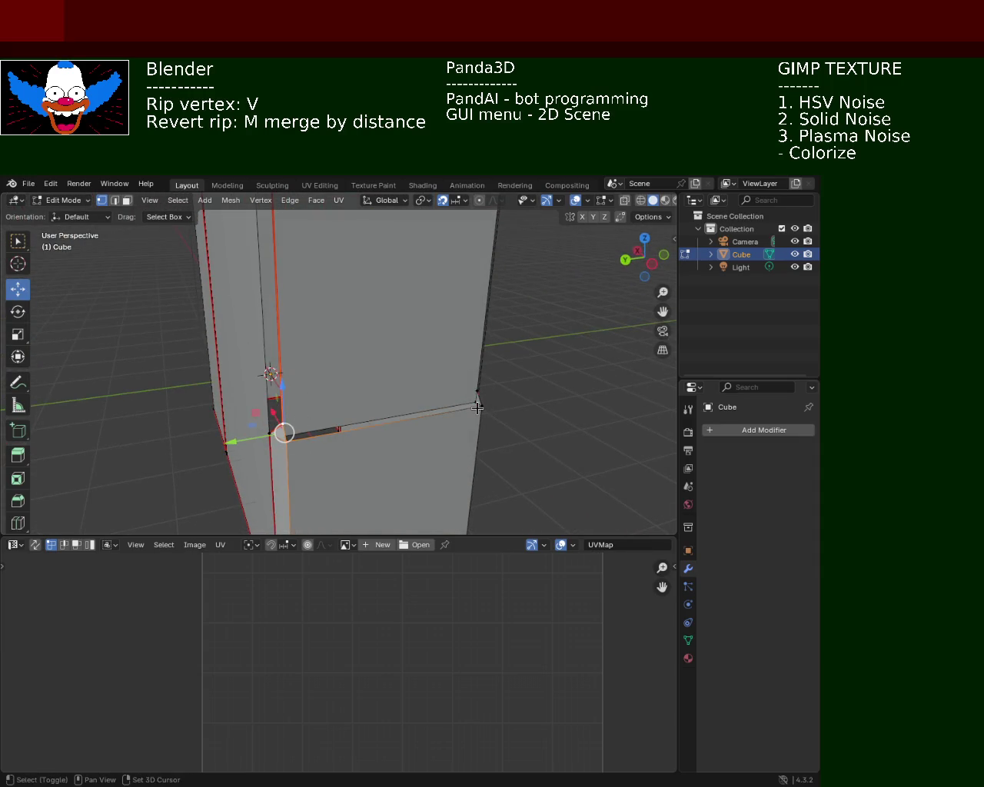
pyautogui.moveTo(476, 408); pyautogui.dragTo(359, 435, button='middle')
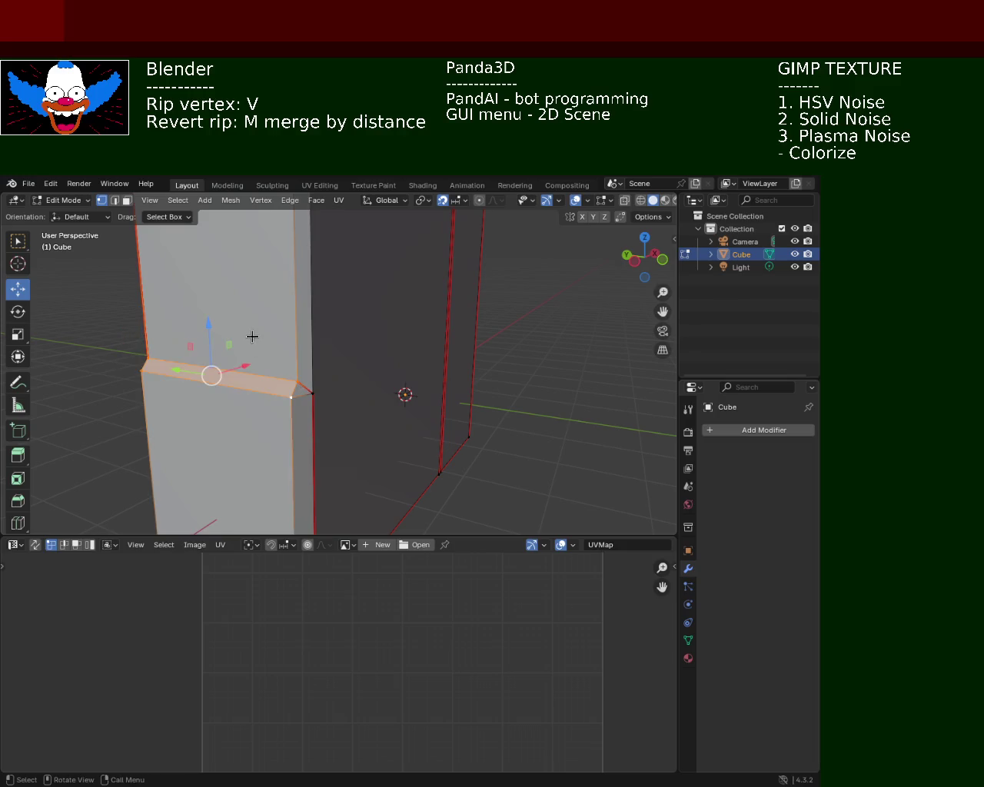
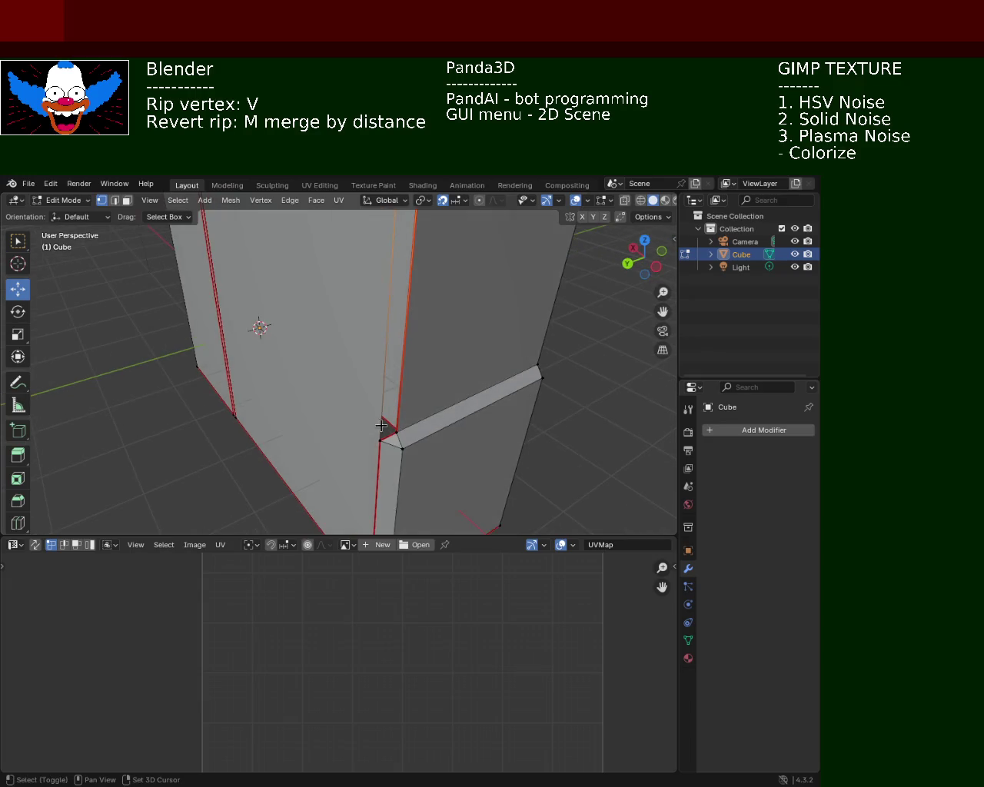
# Orbit around the cabinet to inspect its top-rim seams, saving cabinet_1.blend along the way.
pyautogui.moveTo(446, 329)
pyautogui.mouseDown(button='middle')
pyautogui.moveTo(395, 346)
pyautogui.moveTo(417, 390)
pyautogui.moveTo(347, 333)
pyautogui.moveTo(285, 336)
pyautogui.moveTo(312, 336)
pyautogui.moveTo(313, 357)
pyautogui.mouseUp(button='middle')
pyautogui.hotkey('ctrl', 's')
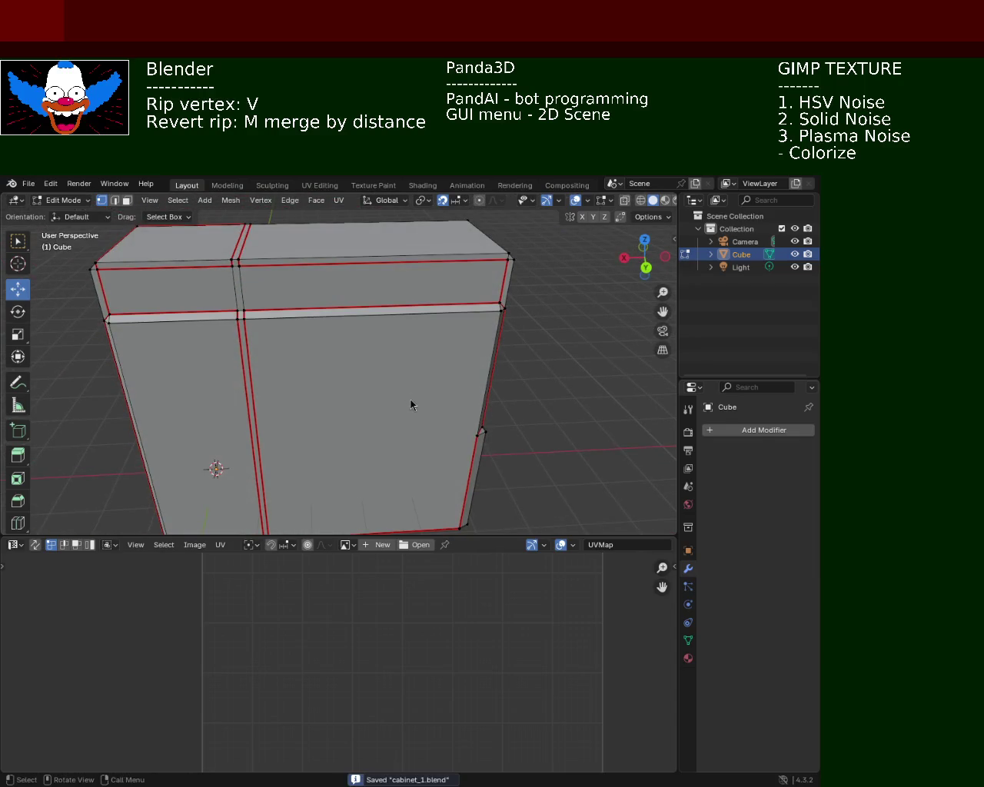
pyautogui.moveTo(497, 374)
pyautogui.mouseDown(button='middle')
pyautogui.moveTo(373, 341)
pyautogui.moveTo(382, 289)
pyautogui.moveTo(445, 330)
pyautogui.moveTo(462, 282)
pyautogui.moveTo(404, 325)
pyautogui.moveTo(379, 292)
pyautogui.mouseUp(button='middle')
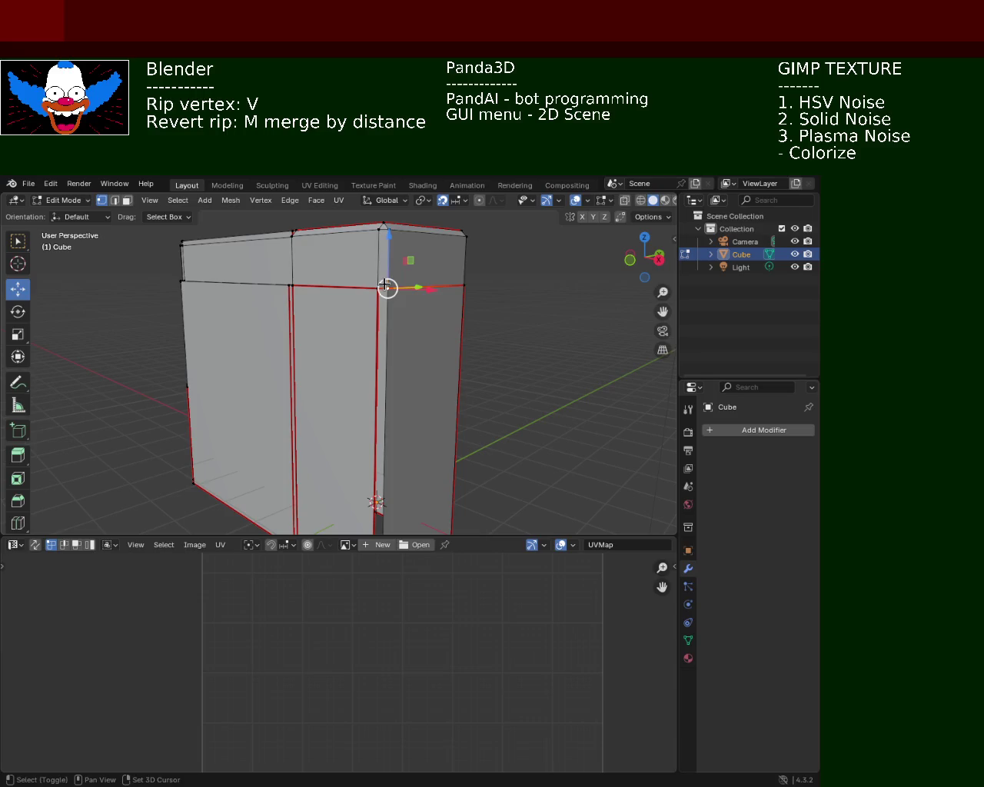
pyautogui.moveTo(342, 407)
pyautogui.mouseDown(button='middle')
pyautogui.moveTo(348, 501)
pyautogui.moveTo(377, 400)
pyautogui.moveTo(329, 341)
pyautogui.moveTo(364, 341)
pyautogui.moveTo(299, 362)
pyautogui.moveTo(225, 354)
pyautogui.moveTo(326, 356)
pyautogui.moveTo(317, 468)
pyautogui.mouseUp(button='middle')
# Select the vertex where the rim seams meet, apply an Edge menu operation, and save again.
pyautogui.click(392, 485)
pyautogui.moveTo(322, 401)
pyautogui.mouseDown(button='middle')
pyautogui.moveTo(308, 402)
pyautogui.moveTo(308, 345)
pyautogui.moveTo(292, 342)
pyautogui.moveTo(318, 340)
pyautogui.moveTo(308, 351)
pyautogui.moveTo(313, 371)
pyautogui.moveTo(459, 406)
pyautogui.moveTo(461, 343)
pyautogui.moveTo(423, 382)
pyautogui.moveTo(474, 342)
pyautogui.moveTo(456, 381)
pyautogui.moveTo(451, 365)
pyautogui.moveTo(472, 336)
pyautogui.moveTo(429, 366)
pyautogui.mouseUp(button='middle')
pyautogui.click(422, 343)
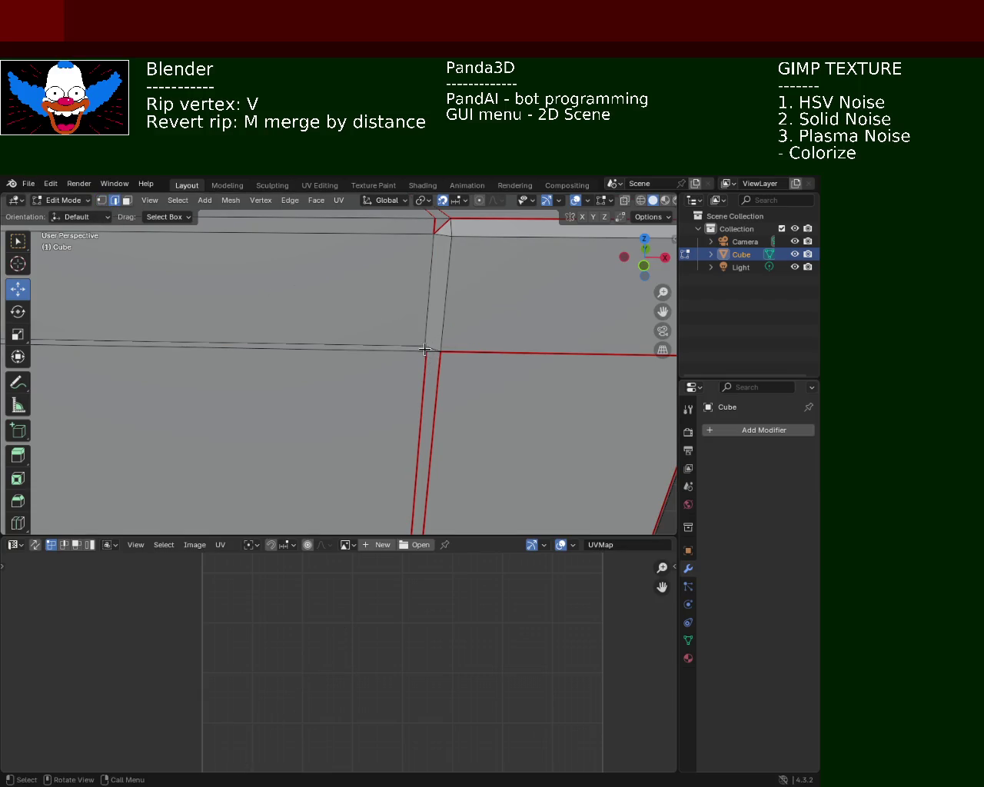
pyautogui.click(291, 201)
pyautogui.click(352, 415)
pyautogui.moveTo(410, 286)
pyautogui.mouseDown(button='middle')
pyautogui.moveTo(204, 323)
pyautogui.moveTo(164, 279)
pyautogui.moveTo(315, 333)
pyautogui.moveTo(302, 366)
pyautogui.moveTo(331, 367)
pyautogui.moveTo(320, 290)
pyautogui.moveTo(333, 308)
pyautogui.moveTo(329, 373)
pyautogui.moveTo(318, 302)
pyautogui.moveTo(338, 292)
pyautogui.moveTo(371, 284)
pyautogui.moveTo(430, 345)
pyautogui.moveTo(418, 361)
pyautogui.moveTo(437, 339)
pyautogui.moveTo(213, 359)
pyautogui.mouseUp(button='middle')
pyautogui.hotkey('ctrl', 's')
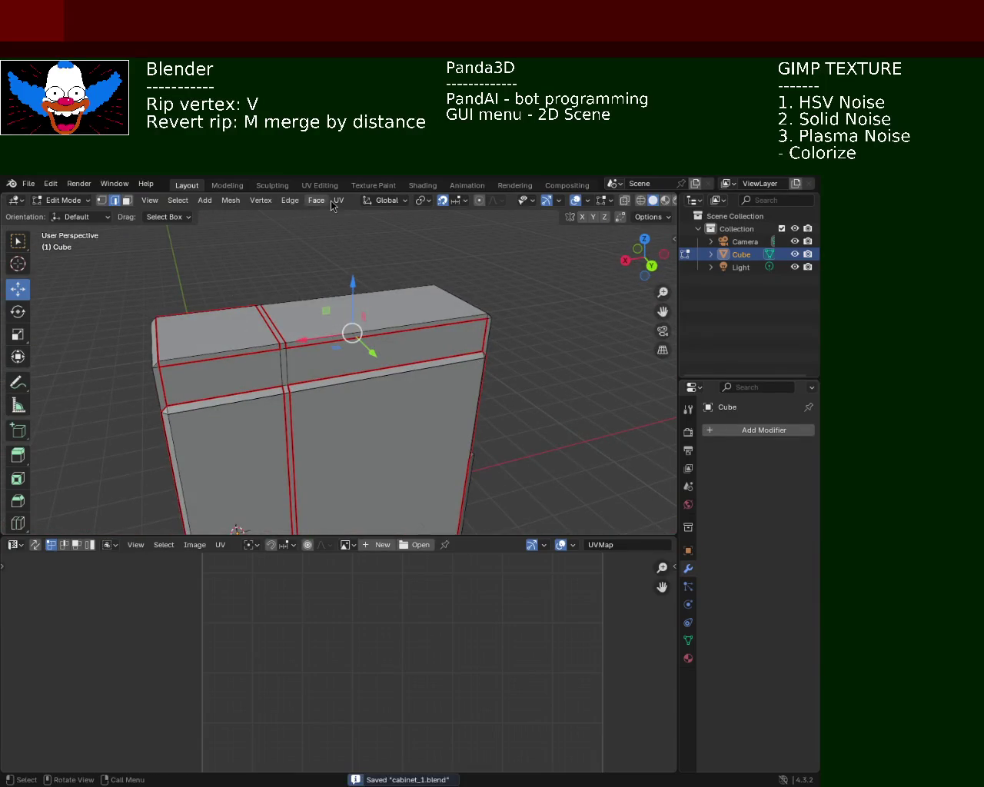
# Select all and UV-unwrap the cabinet, enlarging the UV Editor to show the islands, then deselect.
pyautogui.press('a')
pyautogui.click(339, 201)
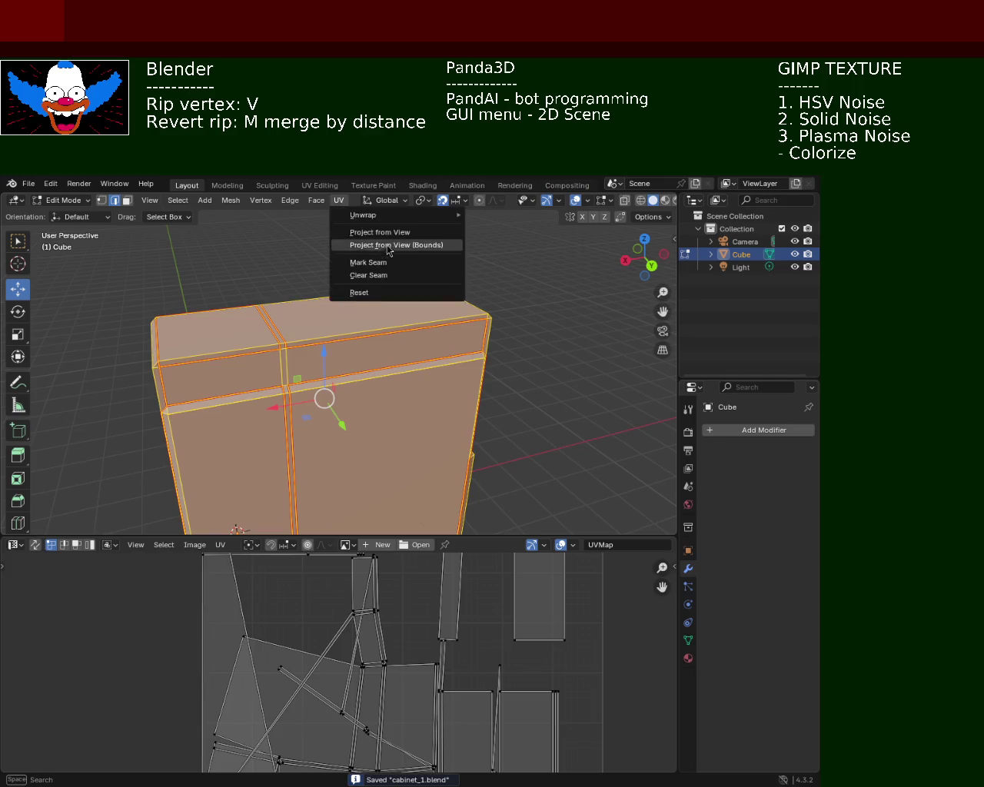
pyautogui.click(563, 242)
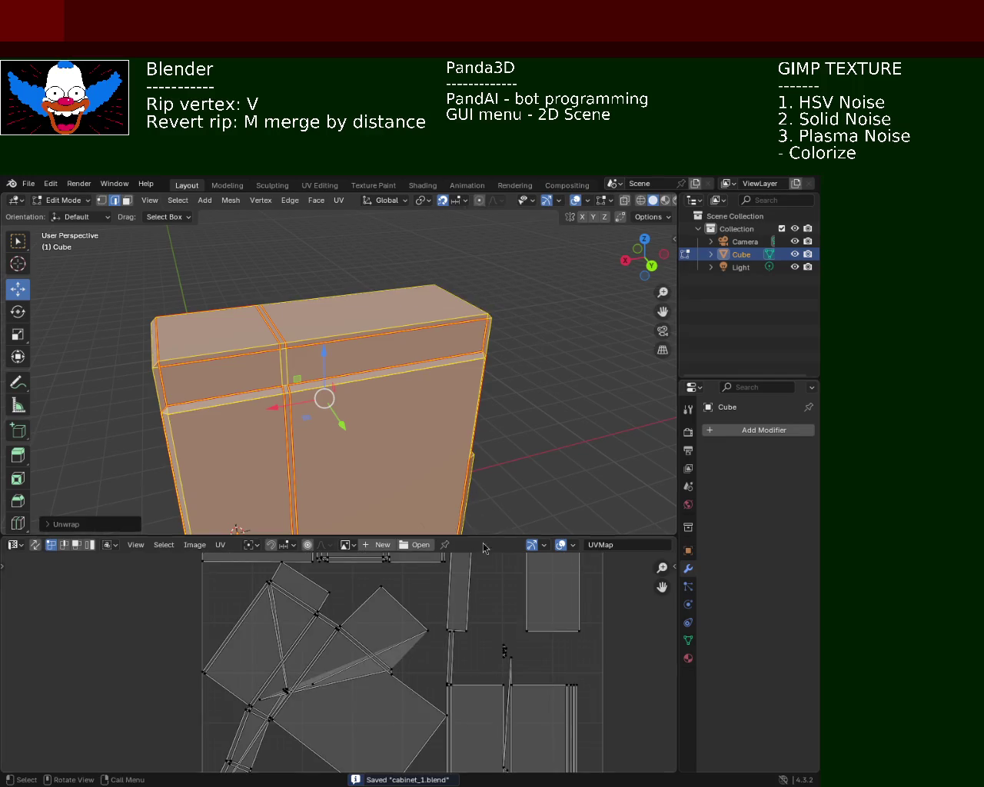
pyautogui.moveTo(491, 536); pyautogui.dragTo(504, 351)
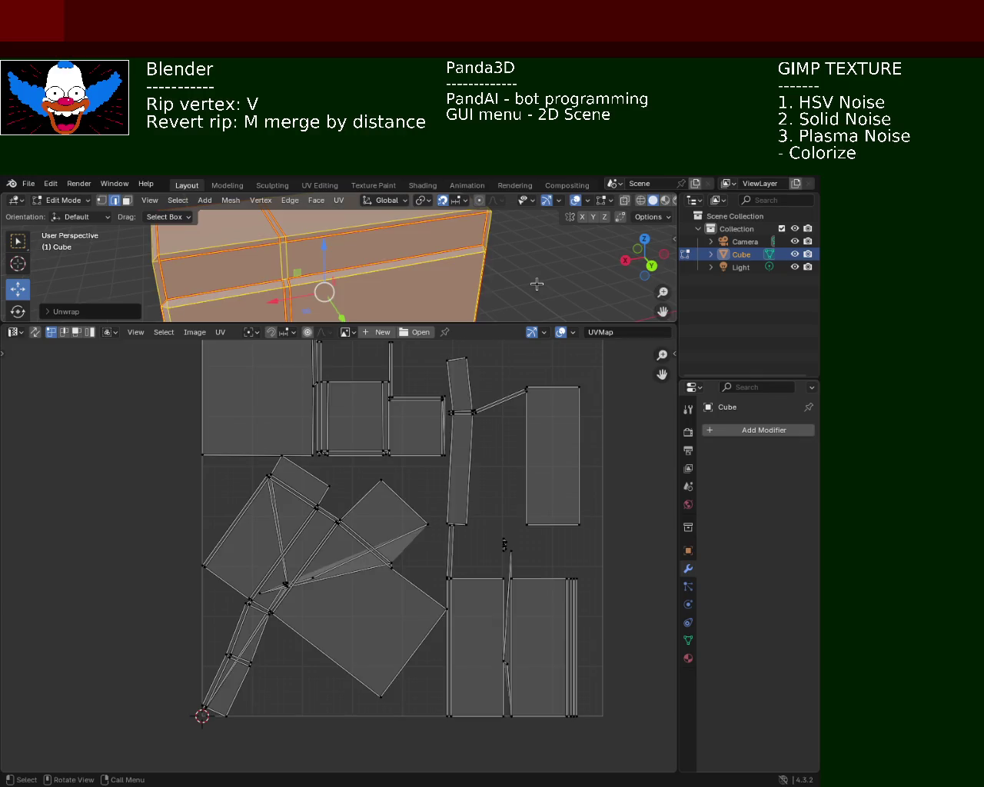
pyautogui.hotkey('alt', 'a')
pyautogui.moveTo(536, 283); pyautogui.dragTo(301, 285, button='middle')
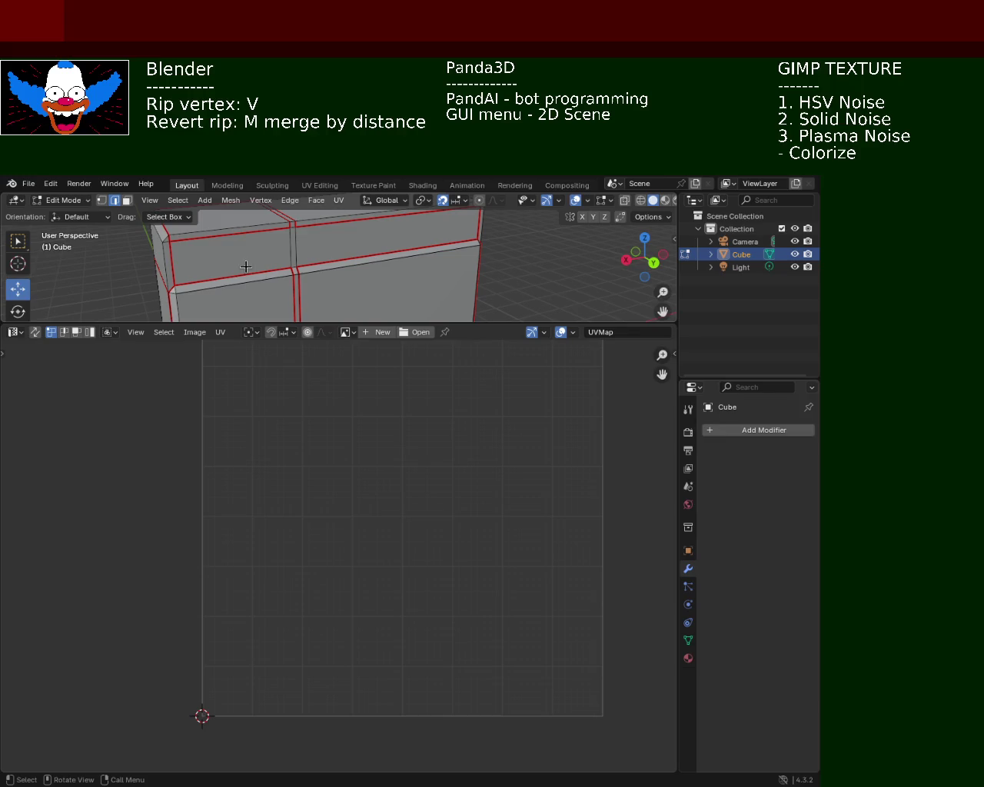
# Select a top-rim edge and mark it as a seam.
pyautogui.moveTo(381, 253)
pyautogui.mouseDown(button='middle')
pyautogui.moveTo(326, 269)
pyautogui.moveTo(231, 271)
pyautogui.mouseUp(button='middle')
pyautogui.scroll(2, 326, 268)
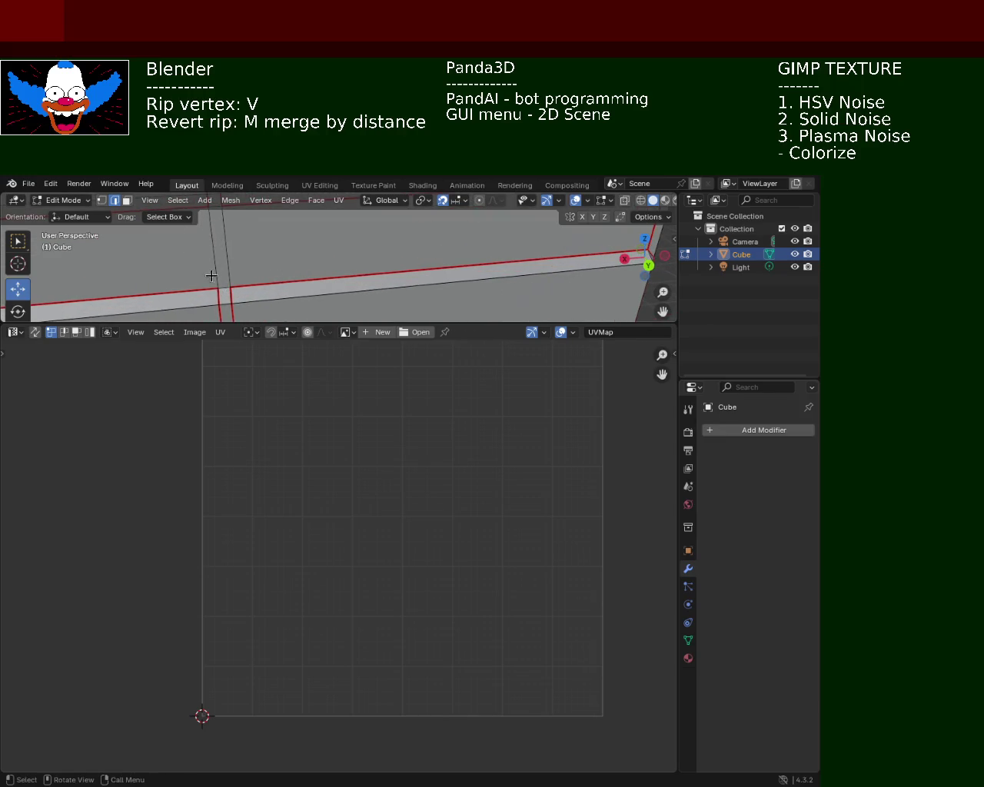
pyautogui.click(222, 292)
pyautogui.keyDown('shift'); pyautogui.moveTo(329, 228); pyautogui.dragTo(349, 219, button='middle'); pyautogui.keyUp('shift')
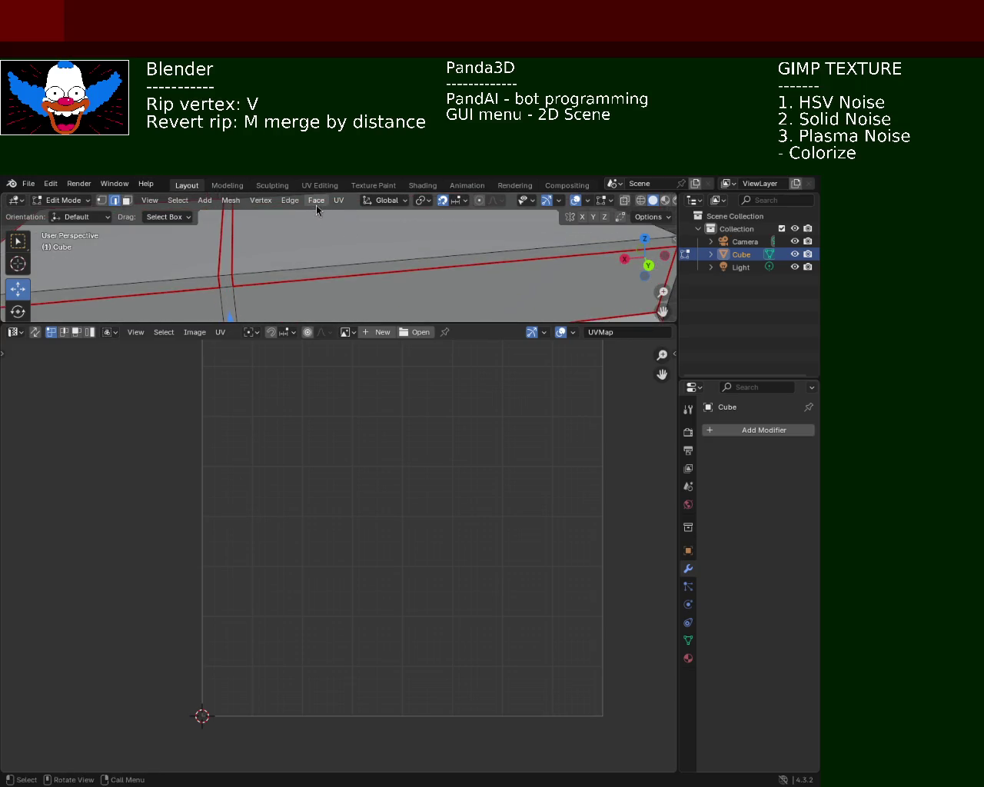
pyautogui.click(338, 200)
pyautogui.click(368, 260)
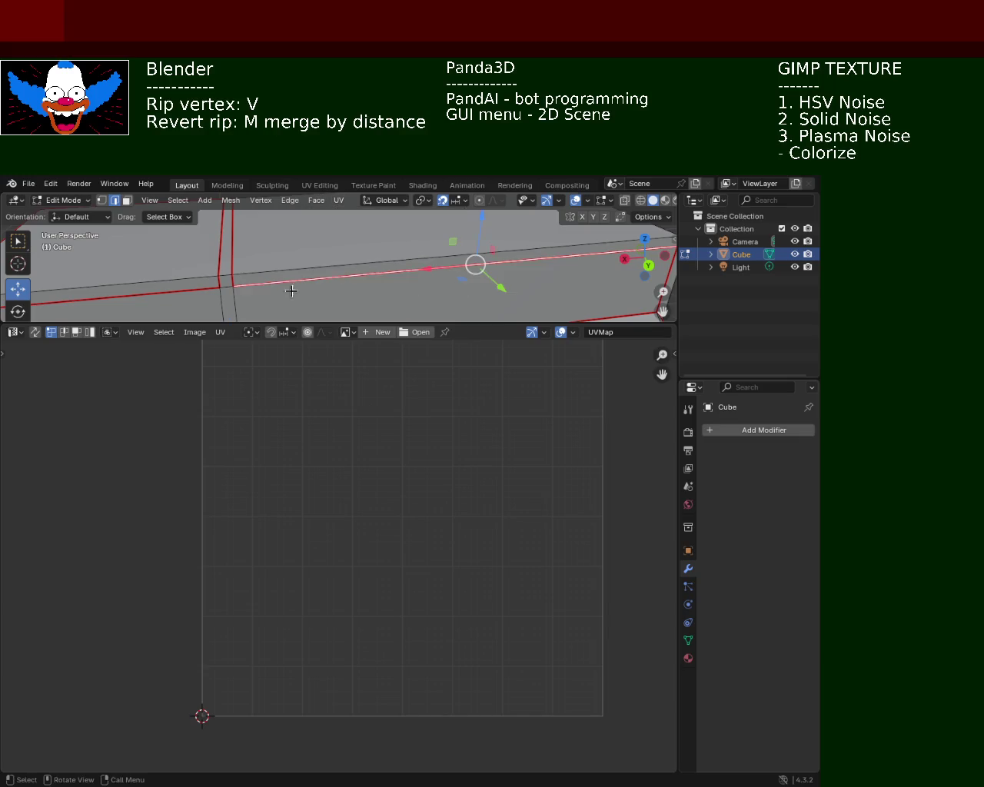
pyautogui.press('v')
pyautogui.click(305, 256)
# Mark the lower rim edge and the rim-corner edge as seams.
pyautogui.scroll(-2, 304, 261)
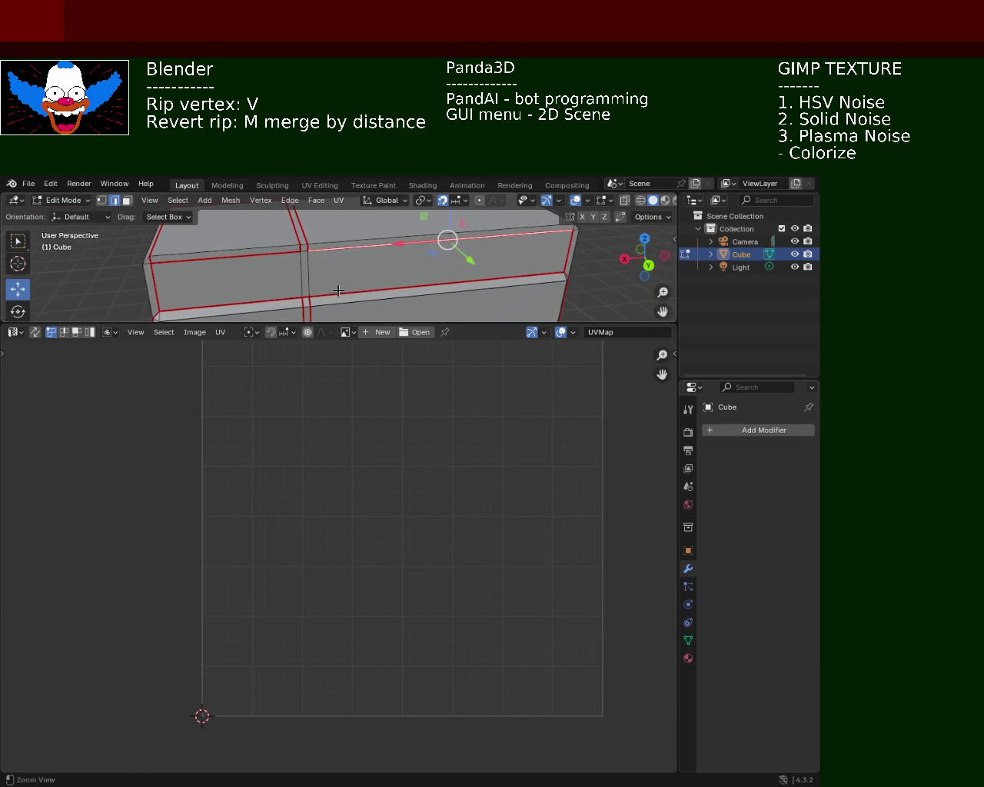
pyautogui.click(391, 275)
pyautogui.click(304, 251)
pyautogui.click(338, 200)
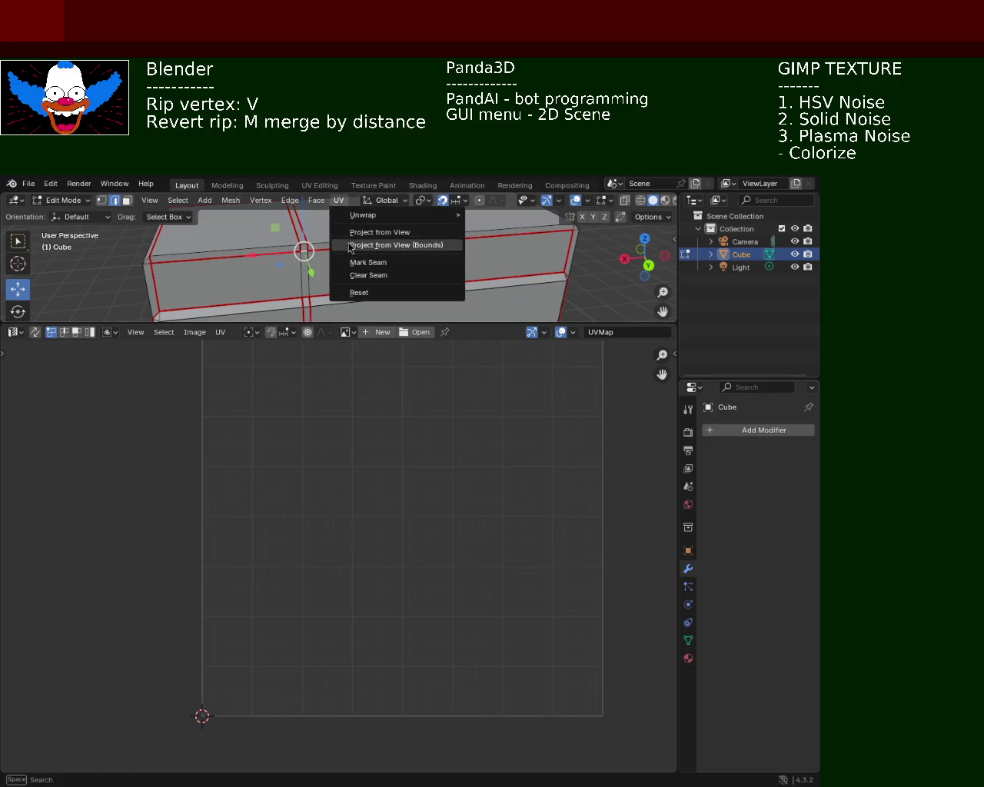
pyautogui.click(354, 265)
# Shrink the UV Editor to restore the larger 3D Viewport.
pyautogui.moveTo(351, 272)
pyautogui.mouseDown(button='middle')
pyautogui.moveTo(342, 263)
pyautogui.moveTo(582, 256)
pyautogui.moveTo(599, 266)
pyautogui.moveTo(461, 289)
pyautogui.moveTo(469, 274)
pyautogui.moveTo(378, 241)
pyautogui.mouseUp(button='middle')
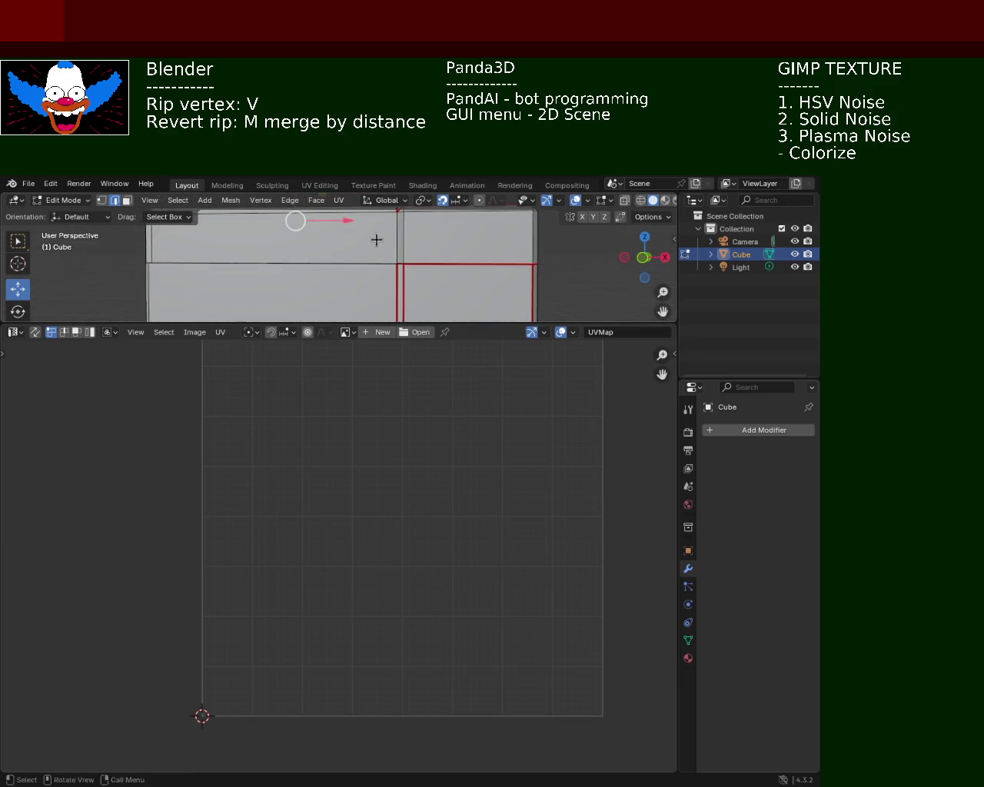
pyautogui.moveTo(492, 323); pyautogui.dragTo(491, 580)
pyautogui.moveTo(461, 499)
pyautogui.mouseDown(button='middle')
pyautogui.moveTo(292, 440)
pyautogui.moveTo(400, 329)
pyautogui.moveTo(320, 355)
pyautogui.moveTo(355, 378)
pyautogui.mouseUp(button='middle')
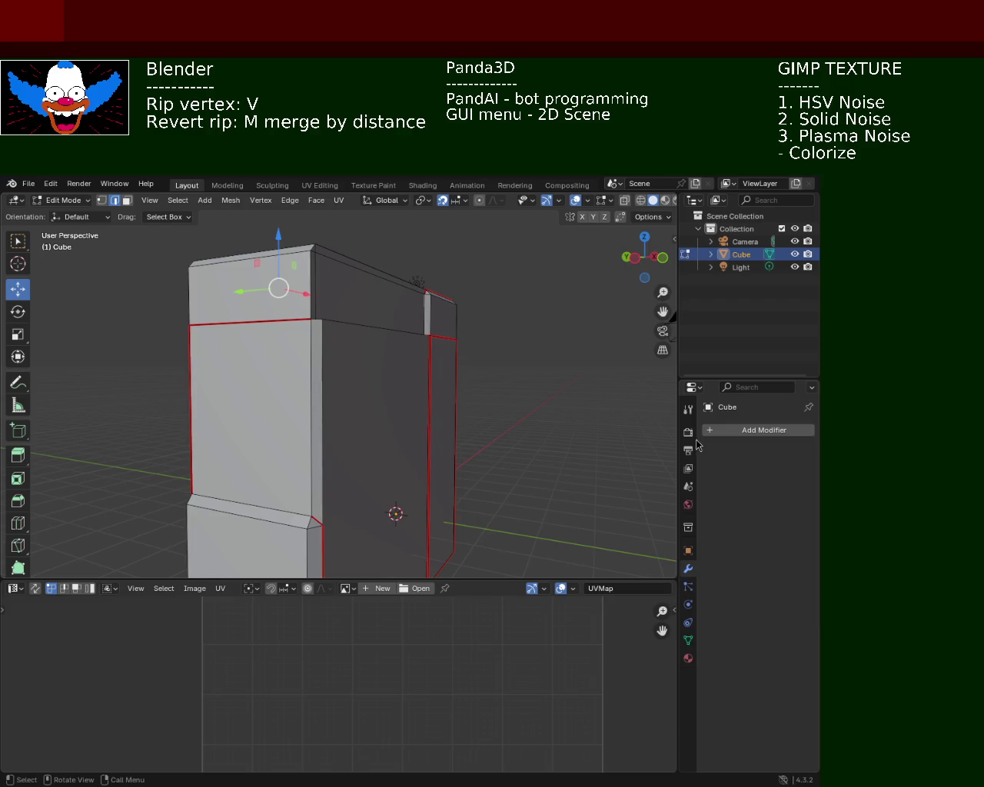
# Mark the horizontal front edge of the cabinet as a seam.
pyautogui.moveTo(374, 356)
pyautogui.mouseDown(button='middle')
pyautogui.moveTo(404, 374)
pyautogui.moveTo(366, 377)
pyautogui.moveTo(377, 315)
pyautogui.moveTo(382, 327)
pyautogui.moveTo(222, 356)
pyautogui.moveTo(303, 367)
pyautogui.moveTo(287, 354)
pyautogui.moveTo(334, 310)
pyautogui.moveTo(334, 334)
pyautogui.mouseUp(button='middle')
pyautogui.click(363, 304)
pyautogui.moveTo(329, 305)
pyautogui.mouseDown(button='middle')
pyautogui.moveTo(358, 328)
pyautogui.moveTo(386, 315)
pyautogui.moveTo(402, 289)
pyautogui.moveTo(340, 333)
pyautogui.mouseUp(button='middle')
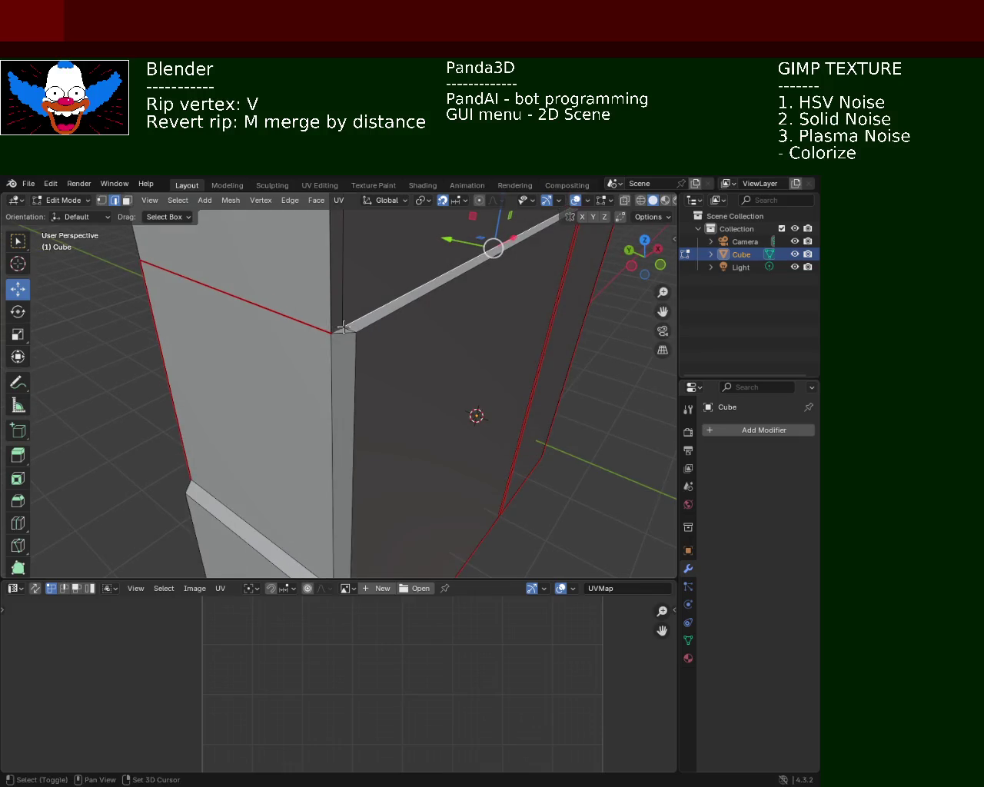
pyautogui.click(338, 201)
pyautogui.click(358, 264)
# Mark the corner's horizontal edge and right vertical edge as seams.
pyautogui.moveTo(378, 368)
pyautogui.mouseDown(button='middle')
pyautogui.moveTo(340, 351)
pyautogui.moveTo(354, 321)
pyautogui.moveTo(353, 359)
pyautogui.moveTo(428, 358)
pyautogui.moveTo(380, 371)
pyautogui.moveTo(378, 385)
pyautogui.moveTo(289, 359)
pyautogui.moveTo(287, 378)
pyautogui.moveTo(384, 351)
pyautogui.mouseUp(button='middle')
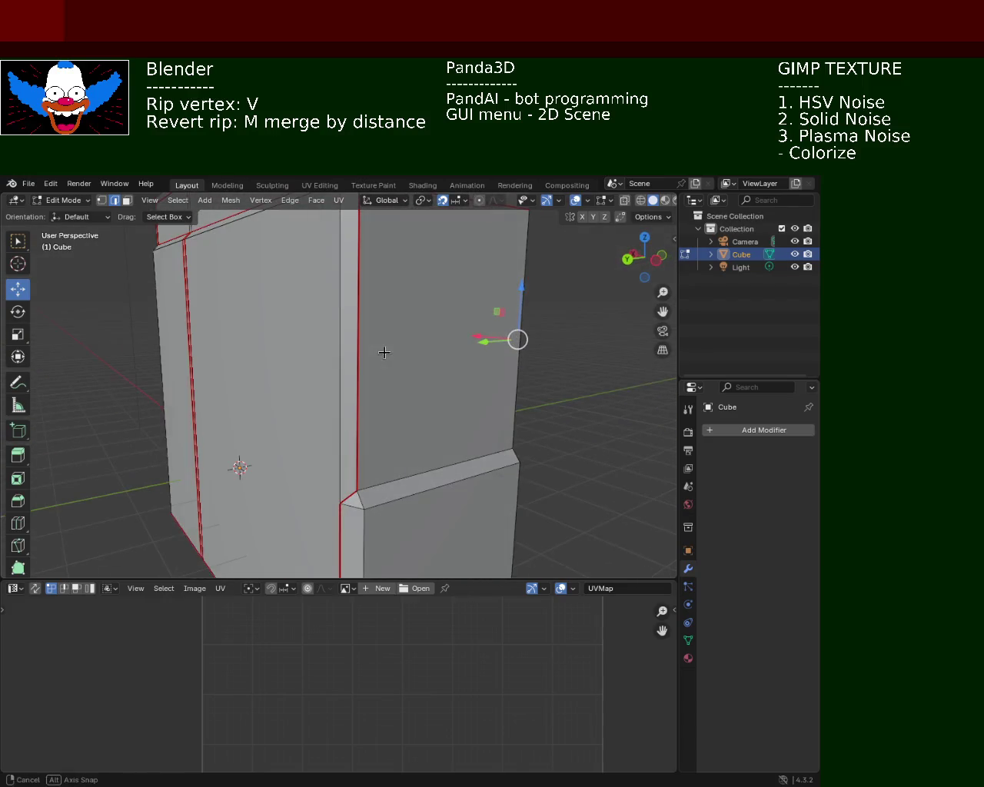
pyautogui.click(427, 466)
pyautogui.moveTo(427, 467); pyautogui.dragTo(336, 379, button='middle')
pyautogui.keyDown('shift'); pyautogui.click(422, 345); pyautogui.keyUp('shift')
pyautogui.moveTo(425, 274); pyautogui.dragTo(298, 219, button='middle')
pyautogui.click(337, 202)
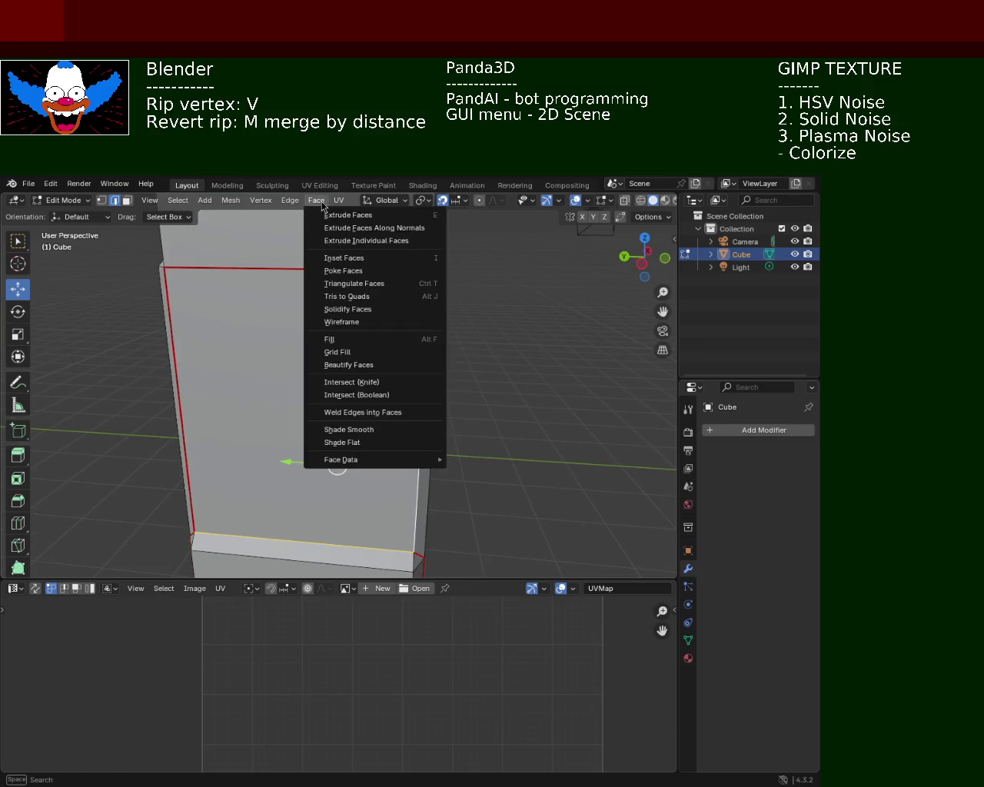
pyautogui.click(365, 262)
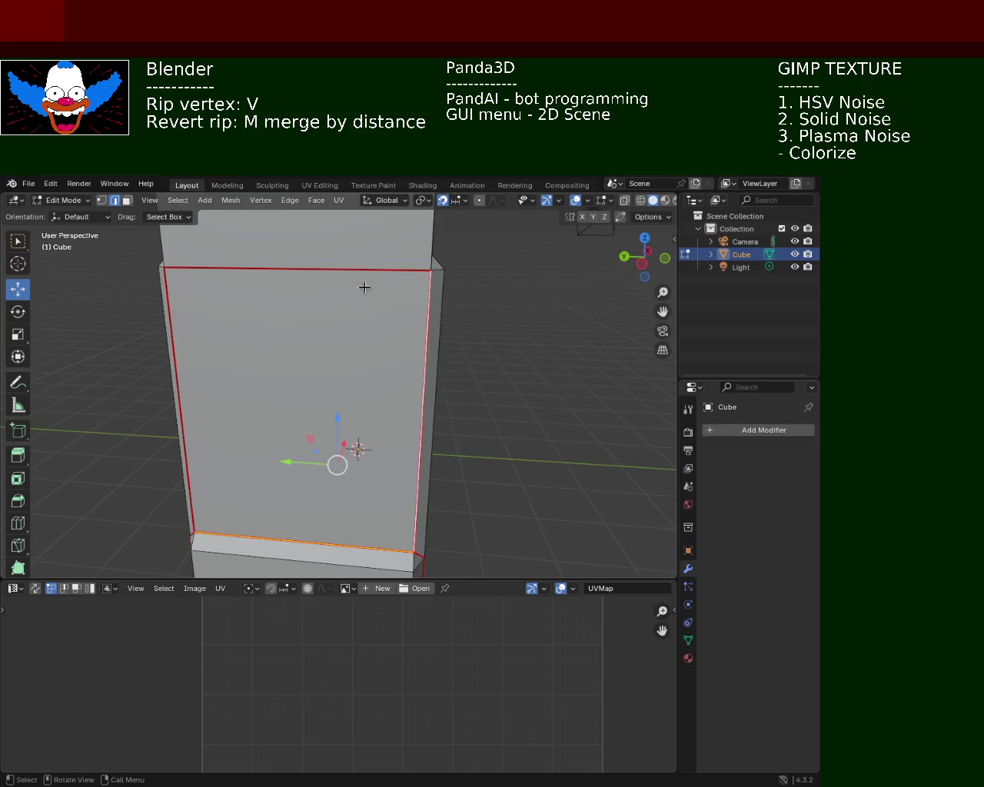
pyautogui.moveTo(340, 369)
pyautogui.mouseDown(button='middle')
pyautogui.moveTo(289, 339)
pyautogui.moveTo(330, 373)
pyautogui.moveTo(299, 358)
pyautogui.moveTo(270, 365)
pyautogui.moveTo(309, 369)
pyautogui.moveTo(297, 325)
pyautogui.moveTo(356, 282)
pyautogui.moveTo(291, 426)
pyautogui.moveTo(334, 422)
pyautogui.moveTo(279, 426)
pyautogui.moveTo(359, 413)
pyautogui.moveTo(439, 512)
pyautogui.moveTo(461, 297)
pyautogui.moveTo(501, 391)
pyautogui.moveTo(505, 346)
pyautogui.moveTo(438, 349)
pyautogui.mouseUp(button='middle')
# Rip the corner vertex and drag it down its edge.
pyautogui.click(433, 349)
pyautogui.click(438, 354)
pyautogui.press('v')
pyautogui.click(435, 391)
pyautogui.moveTo(435, 392)
pyautogui.keyDown('ctrl'); pyautogui.mouseDown(button='middle')
pyautogui.moveTo(474, 321)
pyautogui.moveTo(411, 352)
pyautogui.mouseUp(button='middle'); pyautogui.keyUp('ctrl')
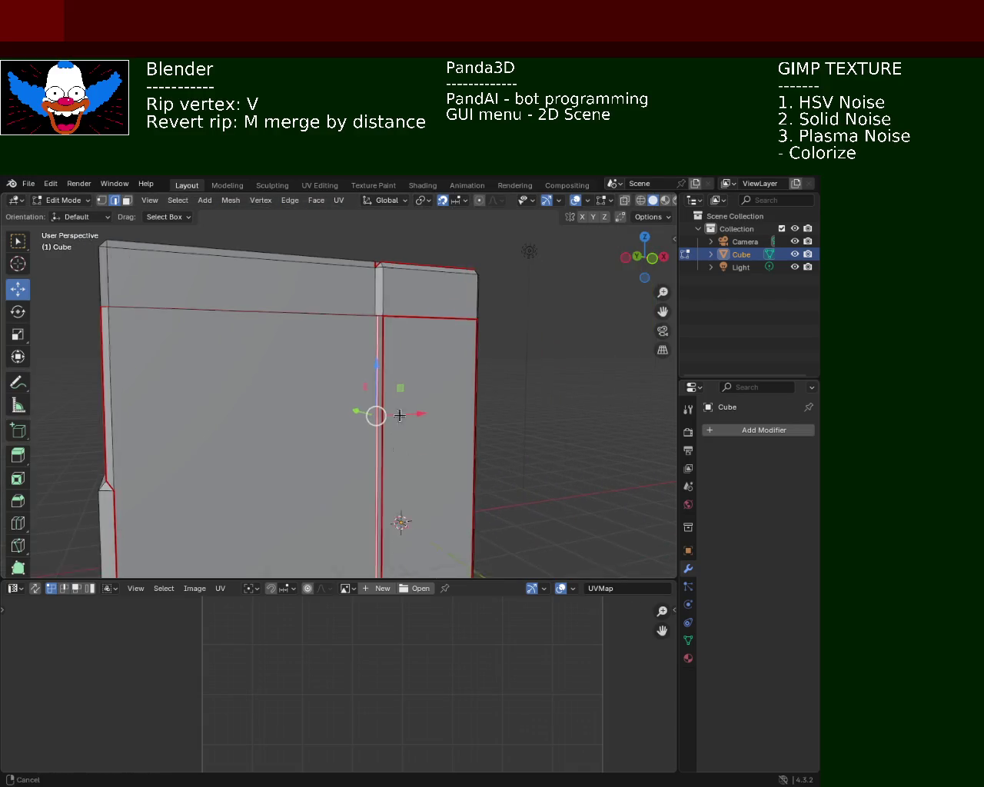
# Clear the seam on the side's middle vertical edge and orbit to check the remaining seams.
pyautogui.click(336, 206)
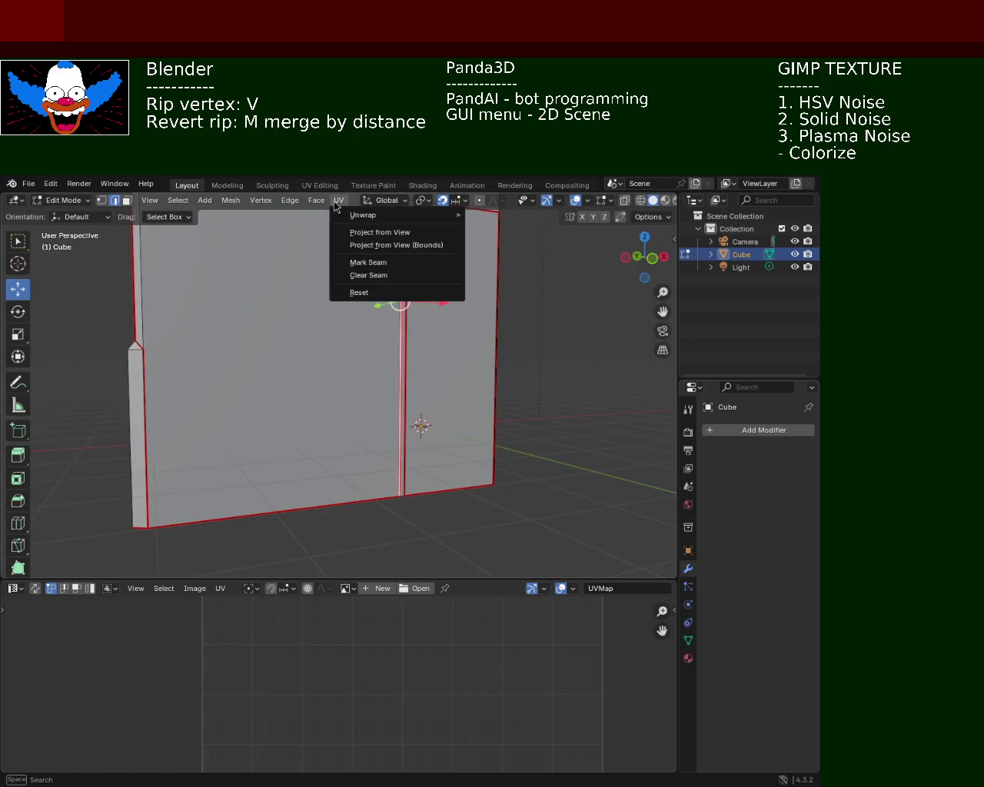
pyautogui.click(369, 281)
pyautogui.moveTo(360, 307); pyautogui.dragTo(446, 389, button='middle')
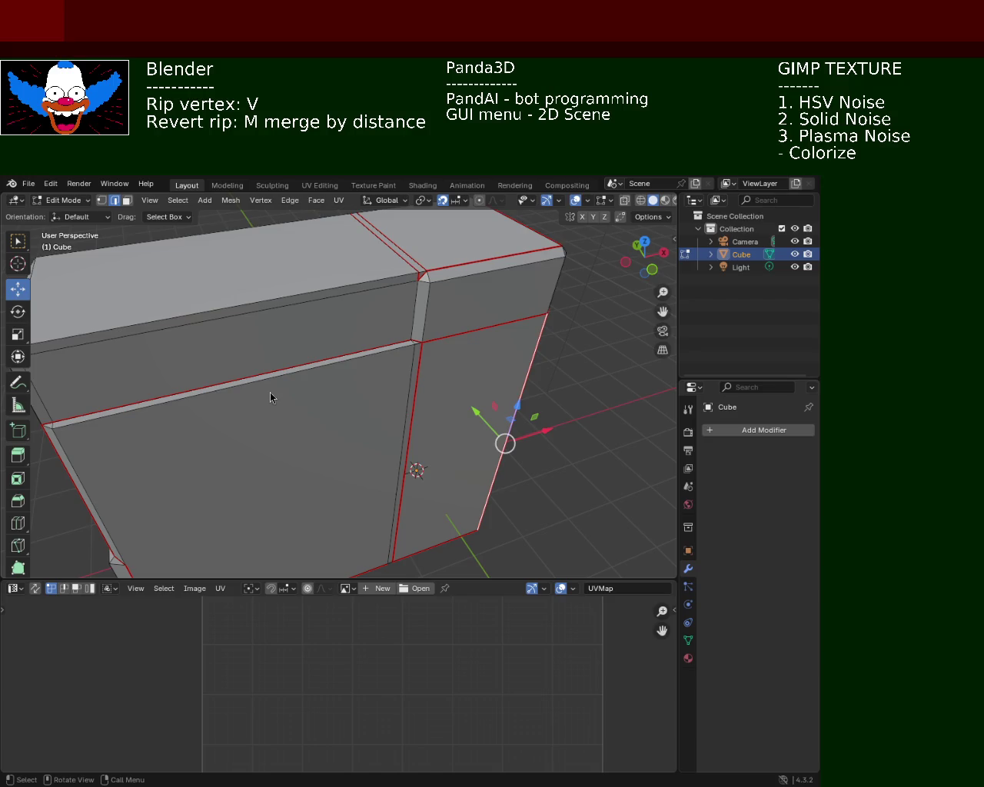
pyautogui.moveTo(365, 400)
pyautogui.mouseDown(button='middle')
pyautogui.moveTo(332, 357)
pyautogui.moveTo(370, 418)
pyautogui.moveTo(303, 400)
pyautogui.moveTo(318, 397)
pyautogui.moveTo(330, 418)
pyautogui.moveTo(220, 389)
pyautogui.moveTo(268, 395)
pyautogui.moveTo(266, 335)
pyautogui.moveTo(272, 389)
pyautogui.moveTo(310, 420)
pyautogui.moveTo(371, 395)
pyautogui.mouseUp(button='middle')
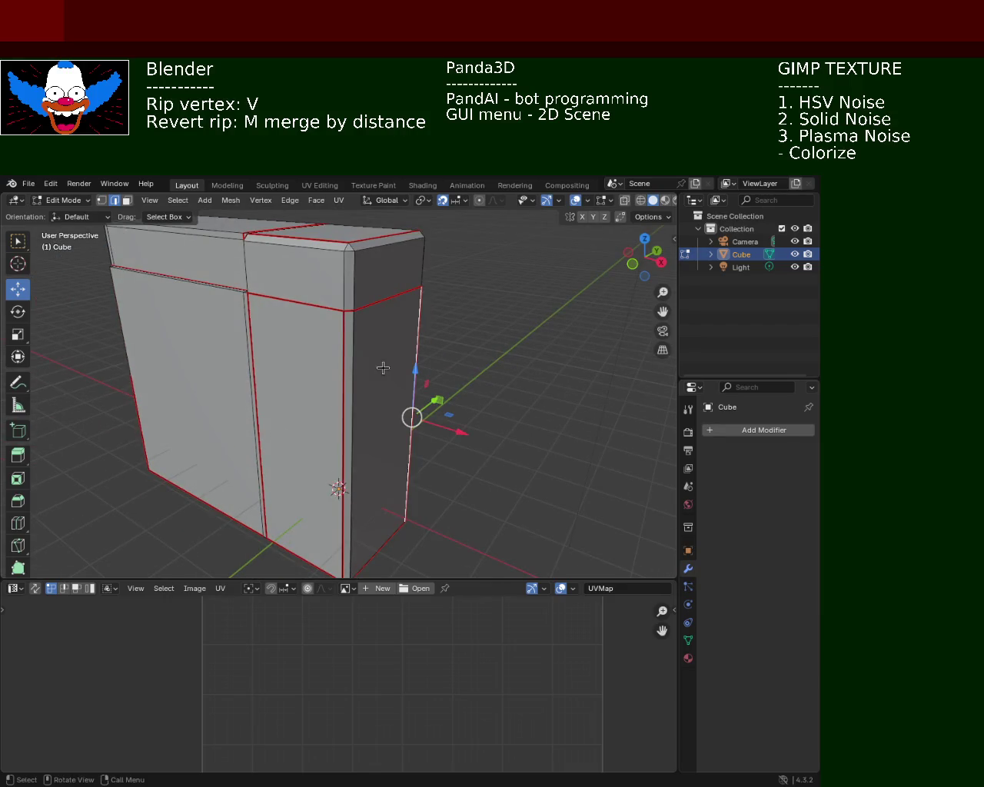
pyautogui.moveTo(345, 352)
pyautogui.mouseDown(button='middle')
pyautogui.moveTo(330, 331)
pyautogui.moveTo(353, 357)
pyautogui.moveTo(273, 307)
pyautogui.moveTo(268, 329)
pyautogui.moveTo(335, 329)
pyautogui.mouseUp(button='middle')
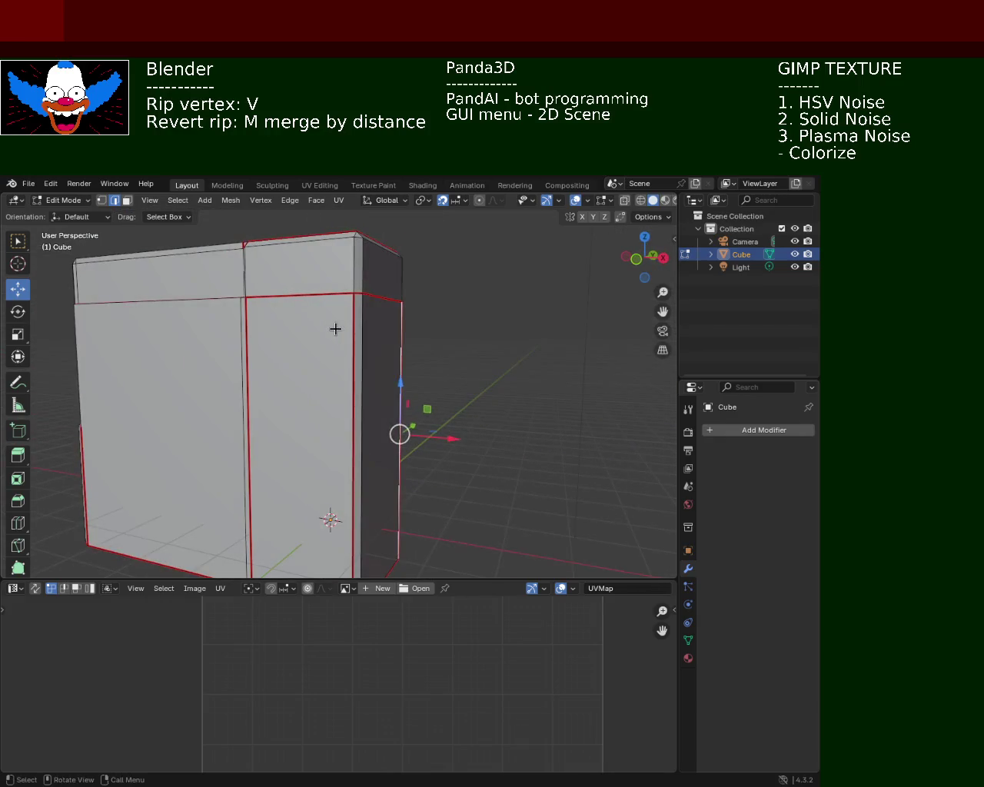
pyautogui.click(330, 201)
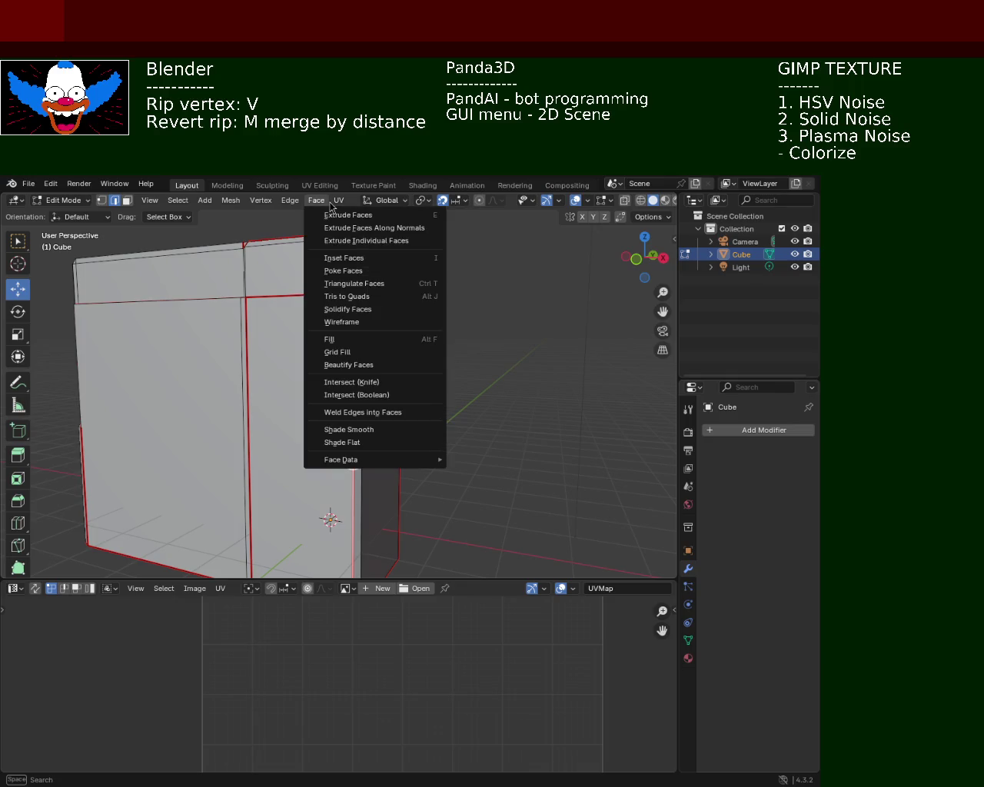
# Clear the seam from the vertical corner edge, using both UV and Edge menu Clear Seam.
pyautogui.click(368, 278)
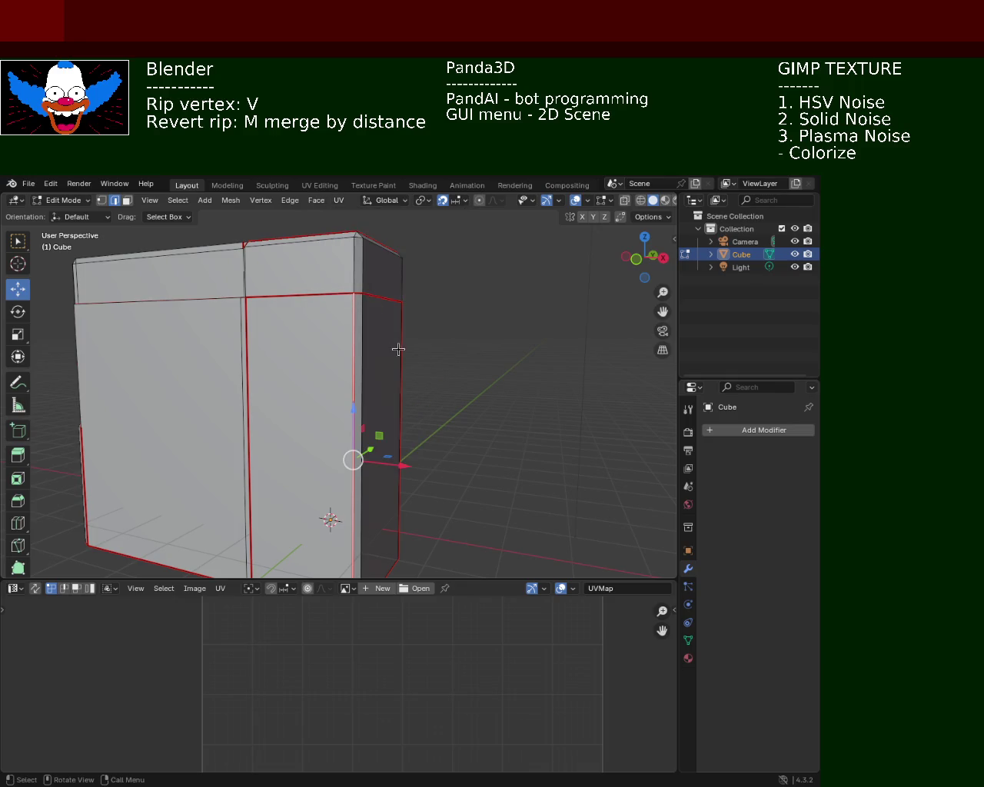
pyautogui.click(530, 367)
pyautogui.click(347, 337)
pyautogui.click(338, 200)
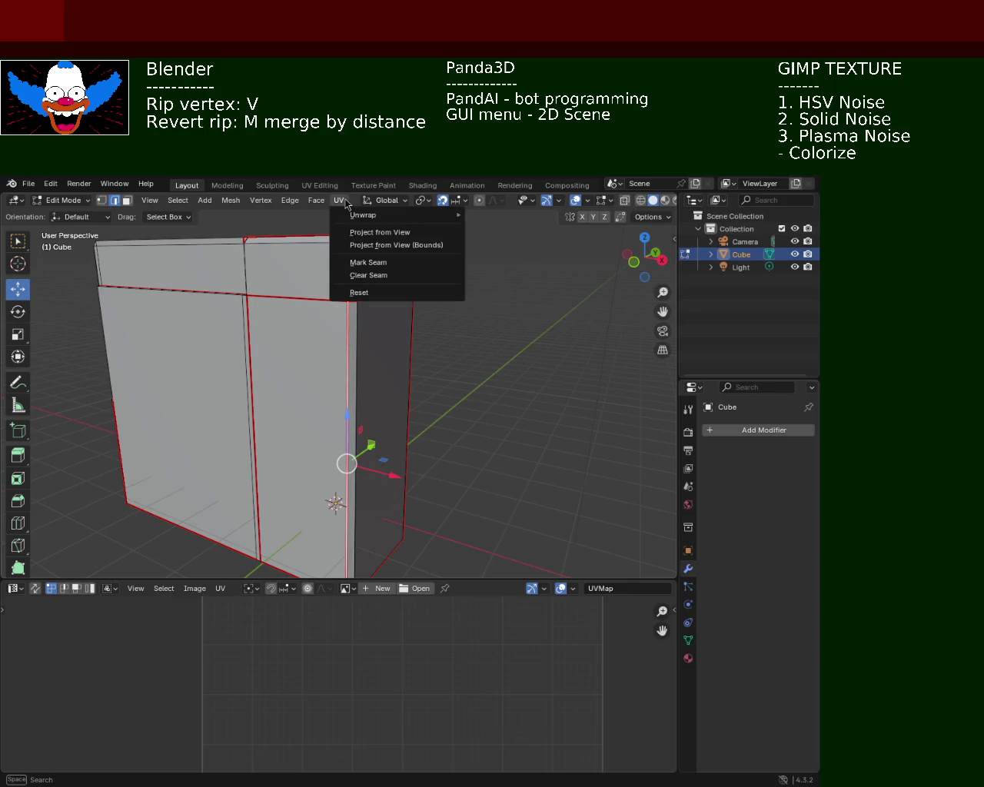
pyautogui.click(374, 275)
pyautogui.click(492, 354)
pyautogui.click(324, 332)
pyautogui.click(290, 200)
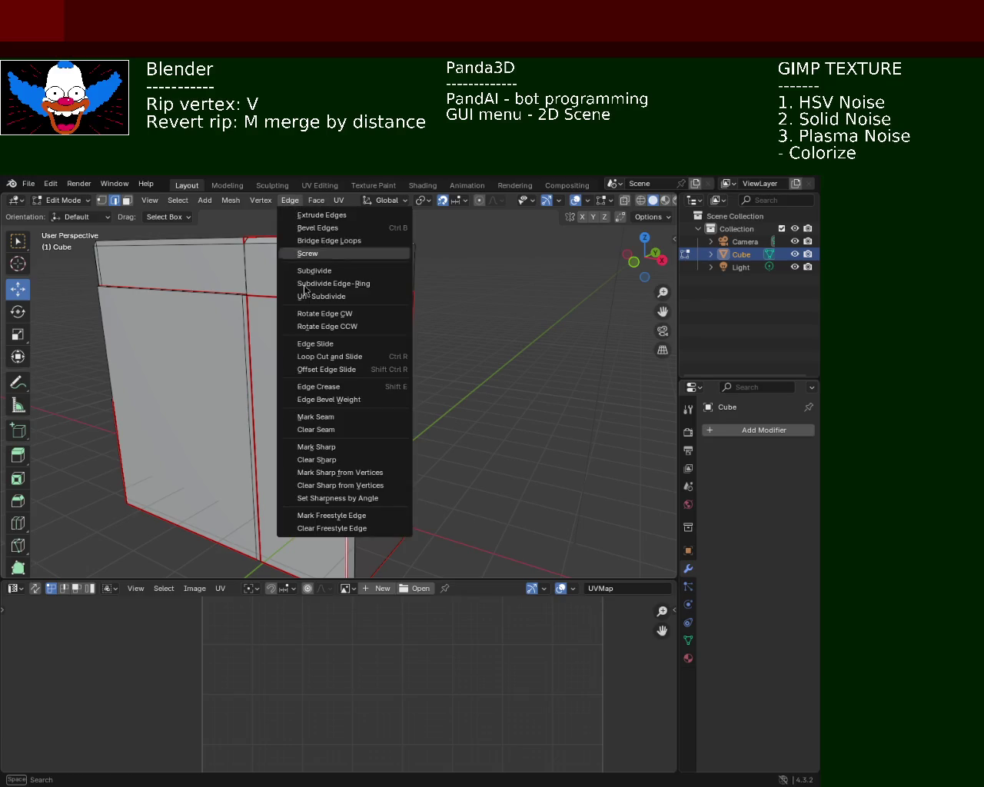
pyautogui.click(355, 430)
pyautogui.click(487, 404)
# Select the vertical corner edge and delete it from the mesh.
pyautogui.click(338, 372)
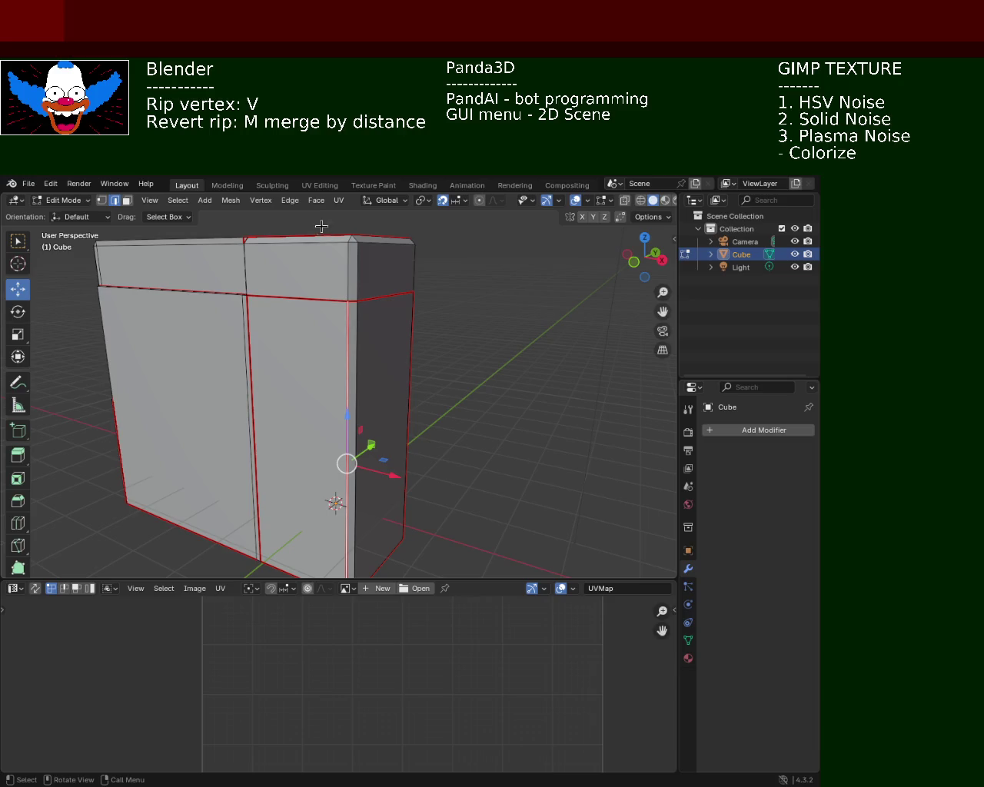
pyautogui.click(317, 201)
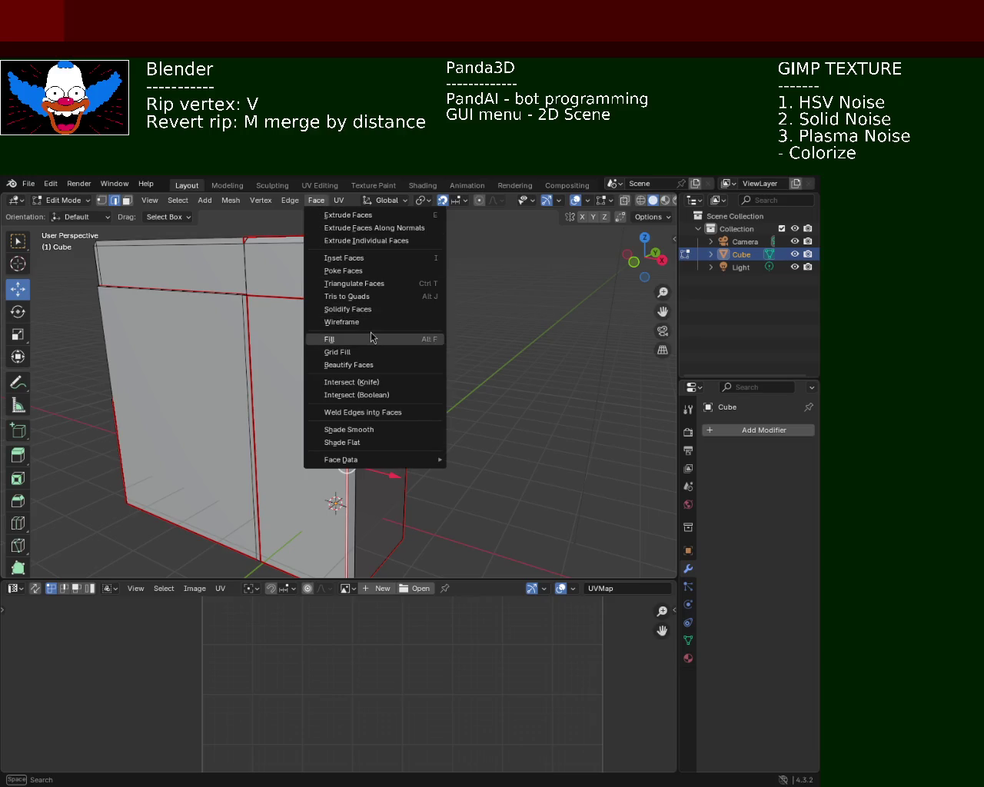
pyautogui.click(290, 200)
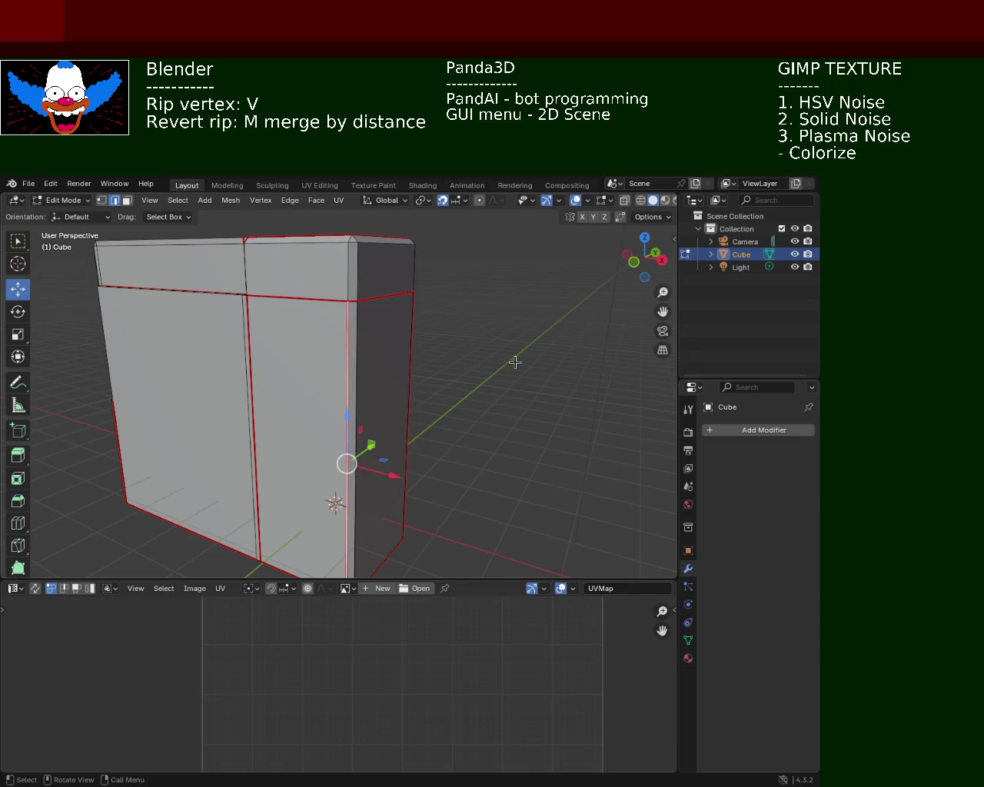
pyautogui.moveTo(460, 426)
pyautogui.mouseDown(button='middle')
pyautogui.moveTo(404, 378)
pyautogui.moveTo(385, 457)
pyautogui.moveTo(481, 394)
pyautogui.mouseUp(button='middle')
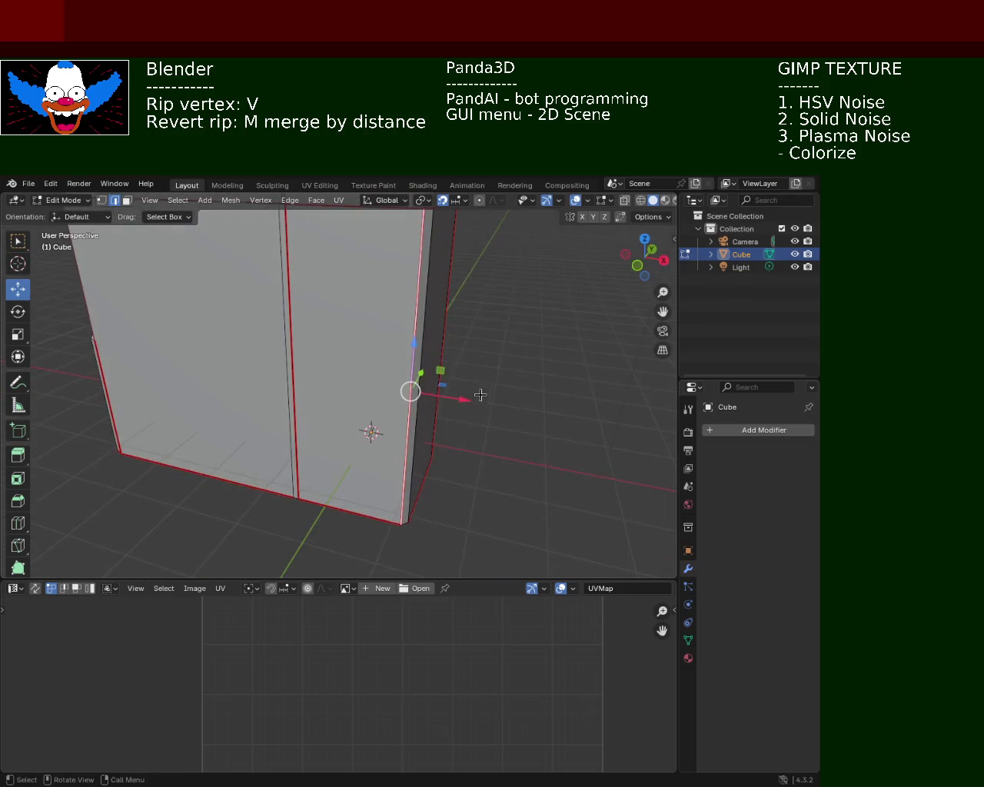
pyautogui.keyDown('shift'); pyautogui.moveTo(408, 388); pyautogui.dragTo(374, 341, button='middle'); pyautogui.keyUp('shift')
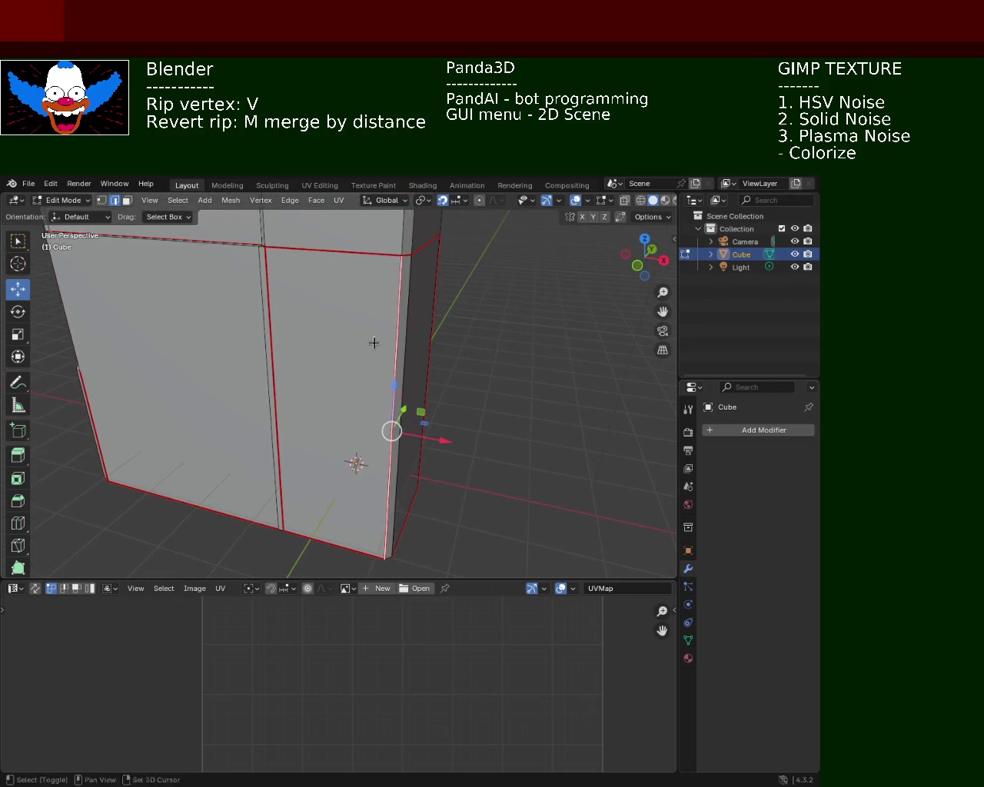
pyautogui.click(289, 201)
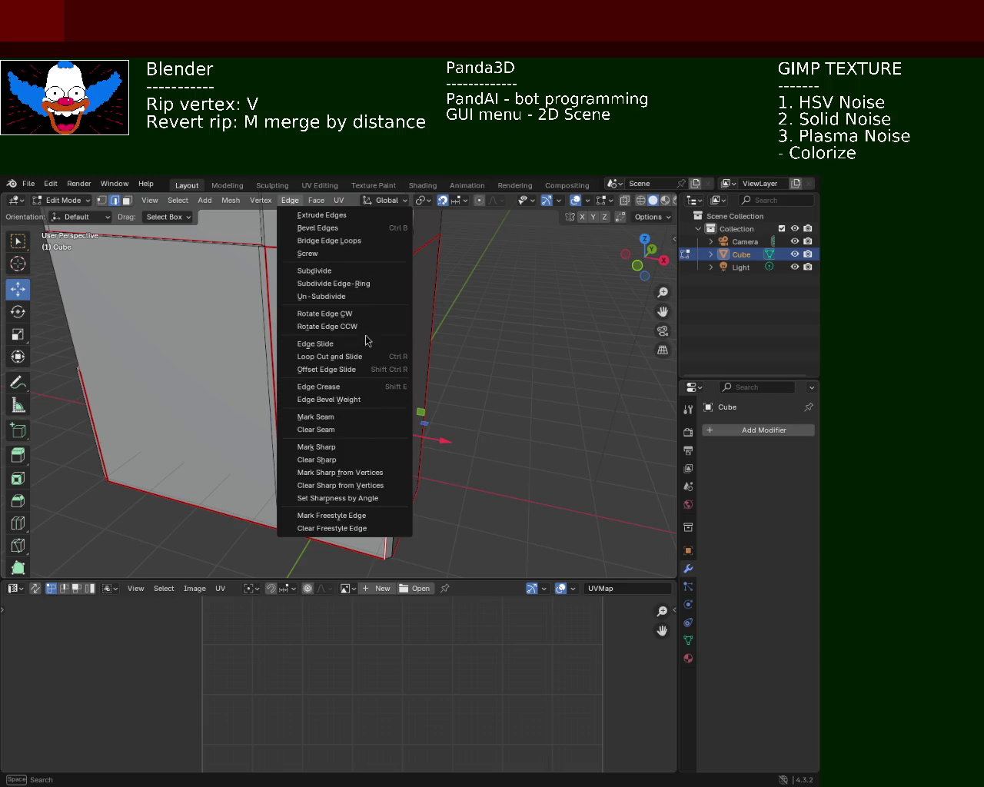
pyautogui.press('x')
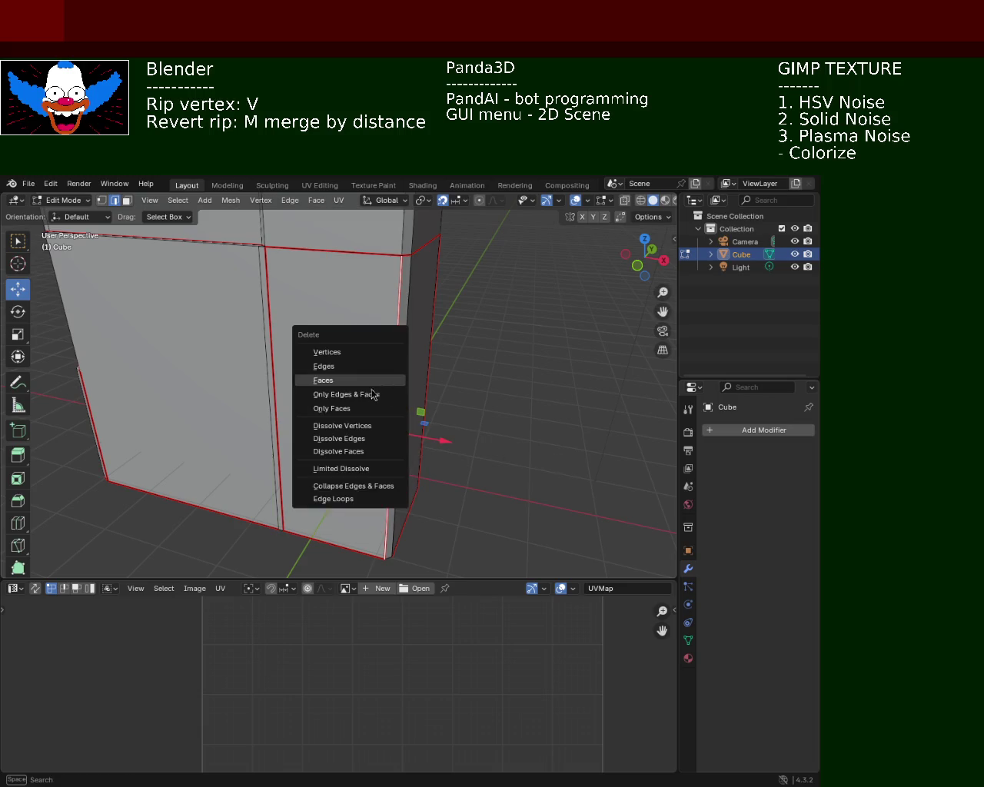
pyautogui.click(338, 364)
pyautogui.moveTo(438, 405)
pyautogui.mouseDown(button='middle')
pyautogui.moveTo(405, 457)
pyautogui.moveTo(408, 409)
pyautogui.mouseUp(button='middle')
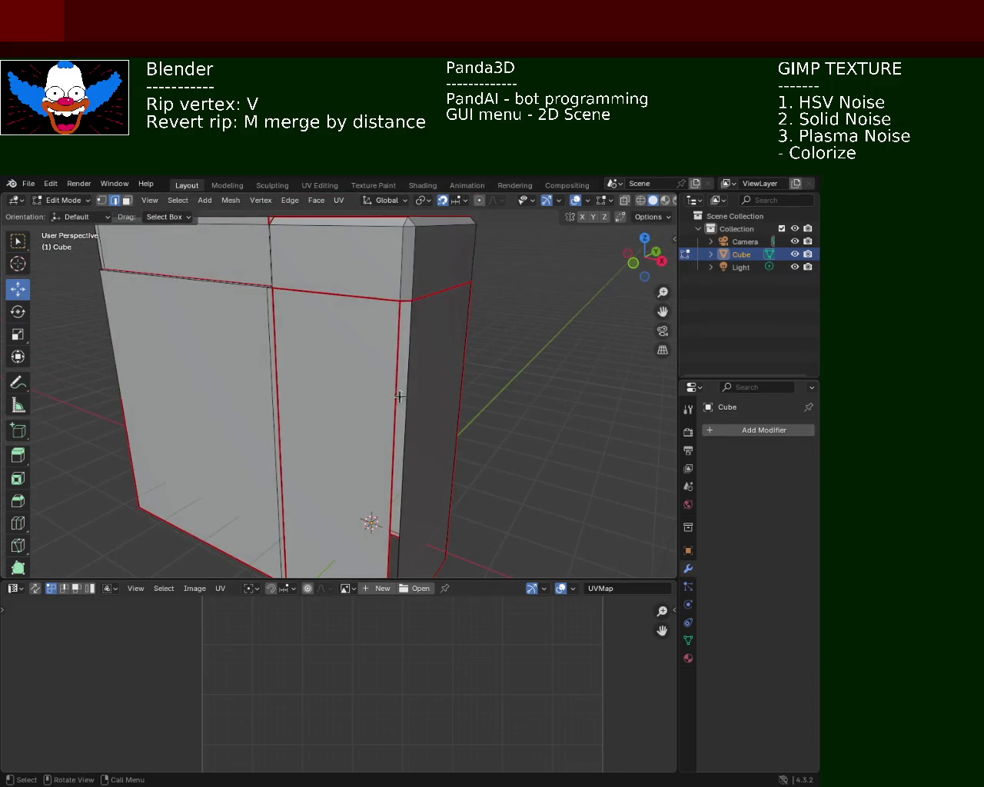
pyautogui.click(101, 200)
pyautogui.click(400, 304)
pyautogui.moveTo(424, 402)
pyautogui.mouseDown(button='middle')
pyautogui.moveTo(362, 351)
pyautogui.moveTo(435, 307)
pyautogui.moveTo(435, 356)
pyautogui.moveTo(417, 384)
pyautogui.moveTo(397, 367)
pyautogui.mouseUp(button='middle')
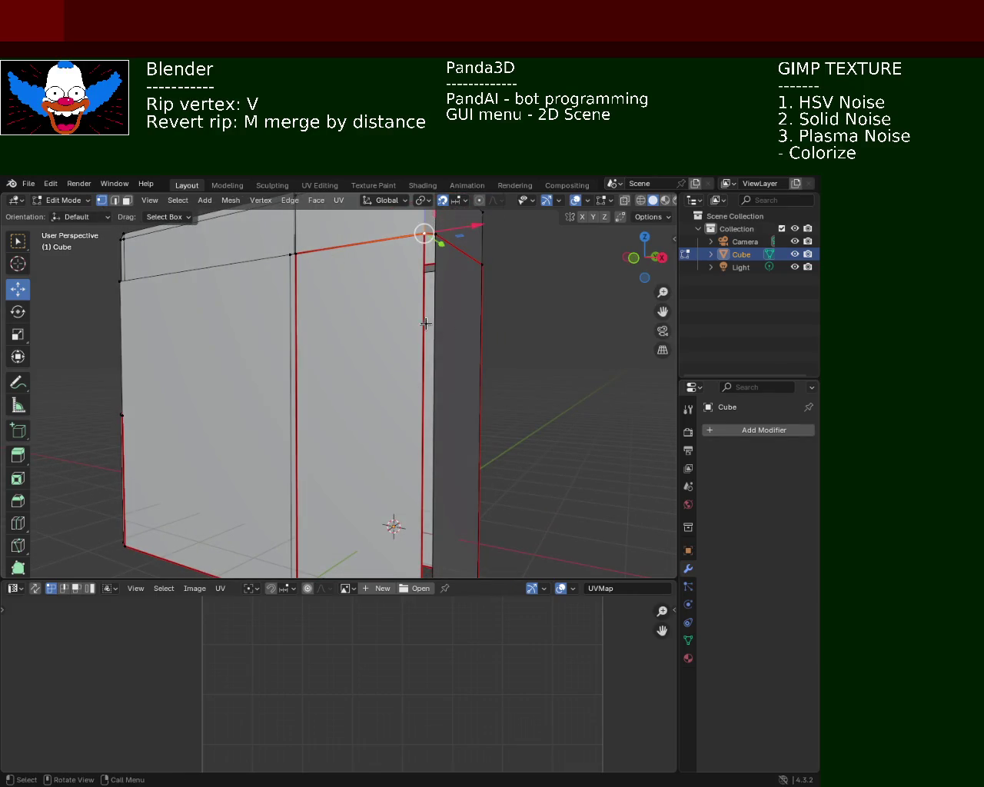
pyautogui.moveTo(461, 387); pyautogui.dragTo(435, 566, button='middle')
pyautogui.click(412, 567)
pyautogui.keyDown('shift'); pyautogui.click(413, 566); pyautogui.keyUp('shift')
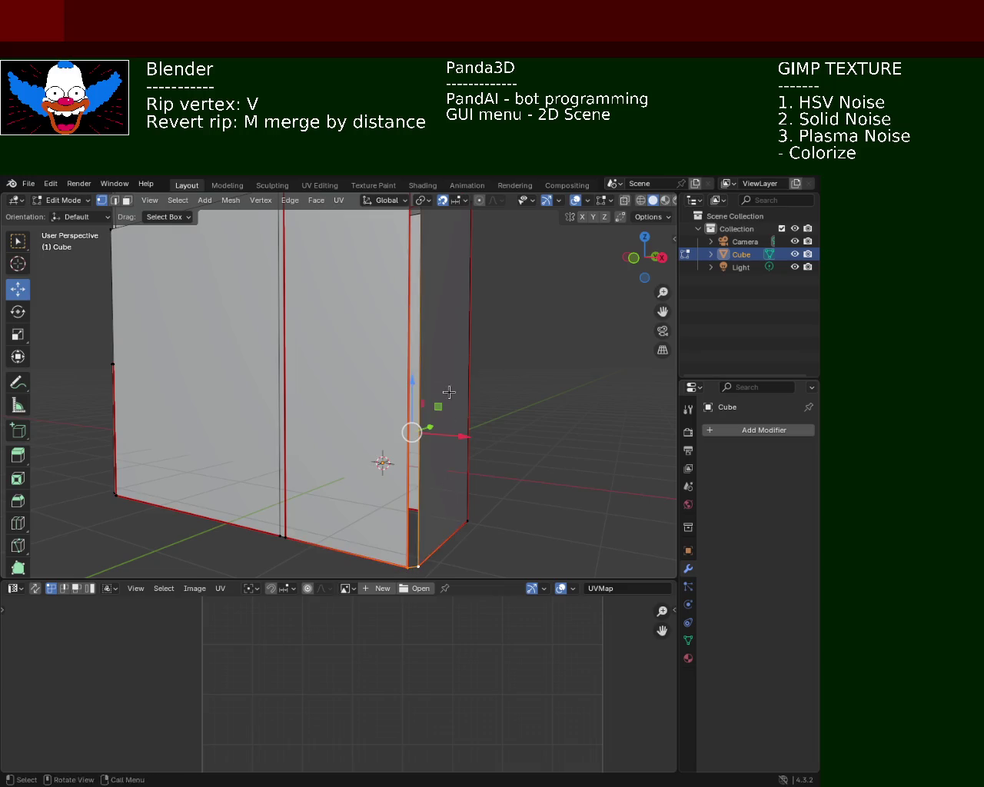
pyautogui.moveTo(450, 398); pyautogui.dragTo(422, 398, button='middle')
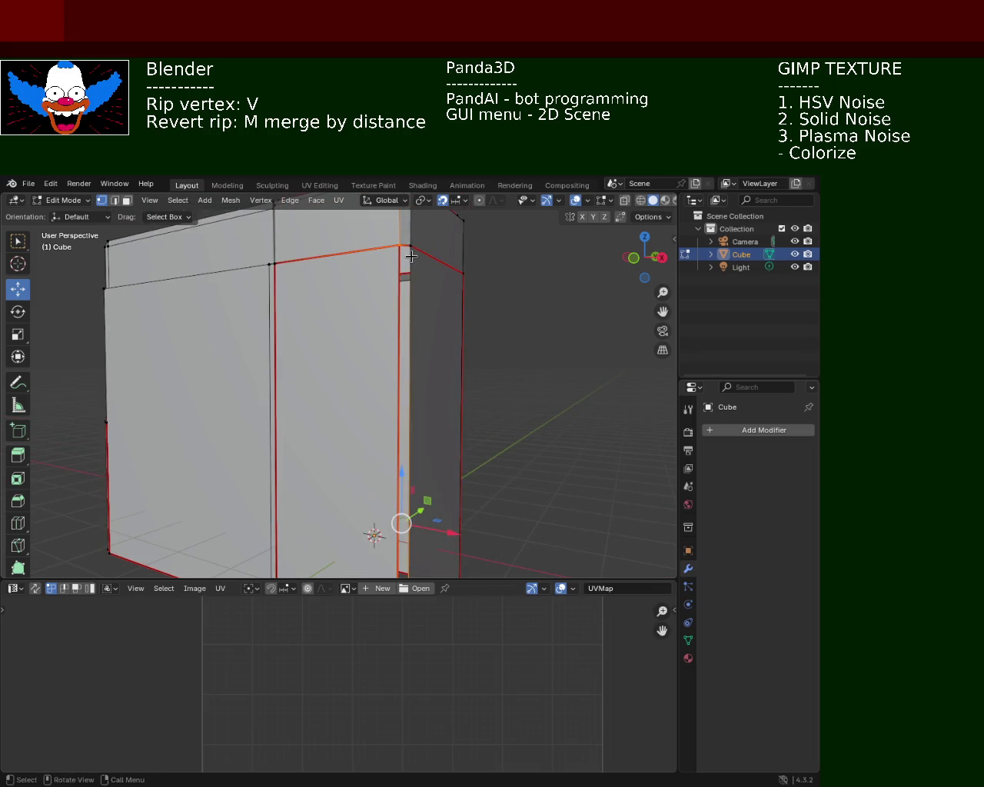
pyautogui.click(428, 285)
pyautogui.moveTo(428, 285); pyautogui.dragTo(303, 269, button='middle')
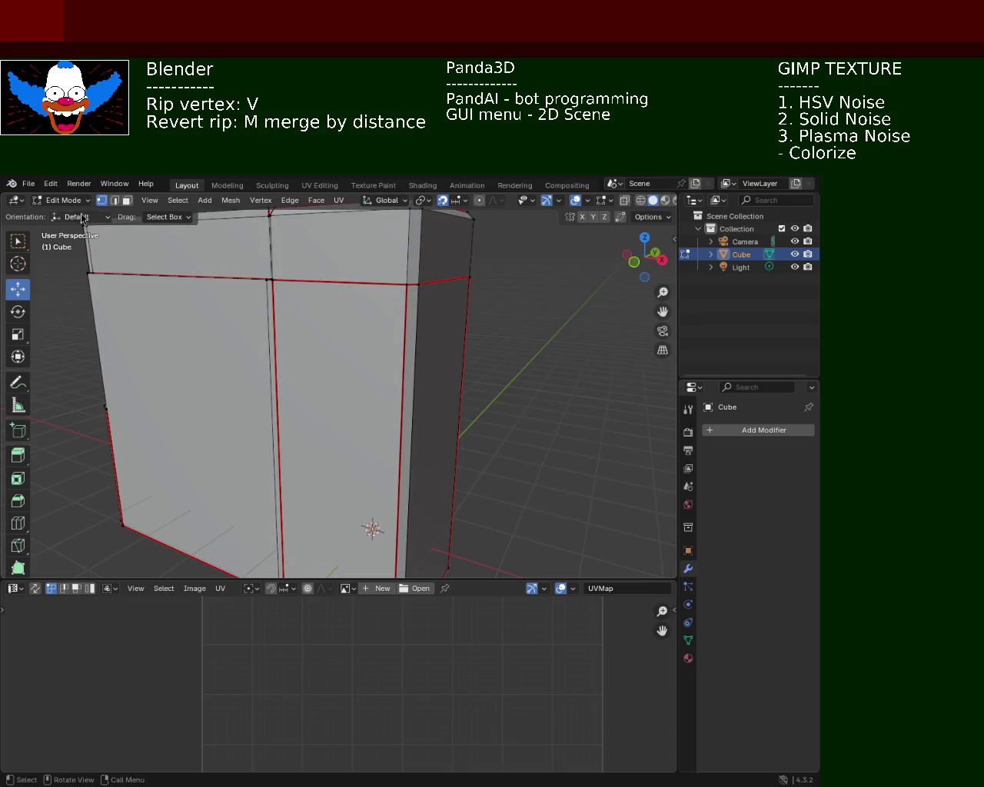
pyautogui.click(115, 200)
pyautogui.click(393, 348)
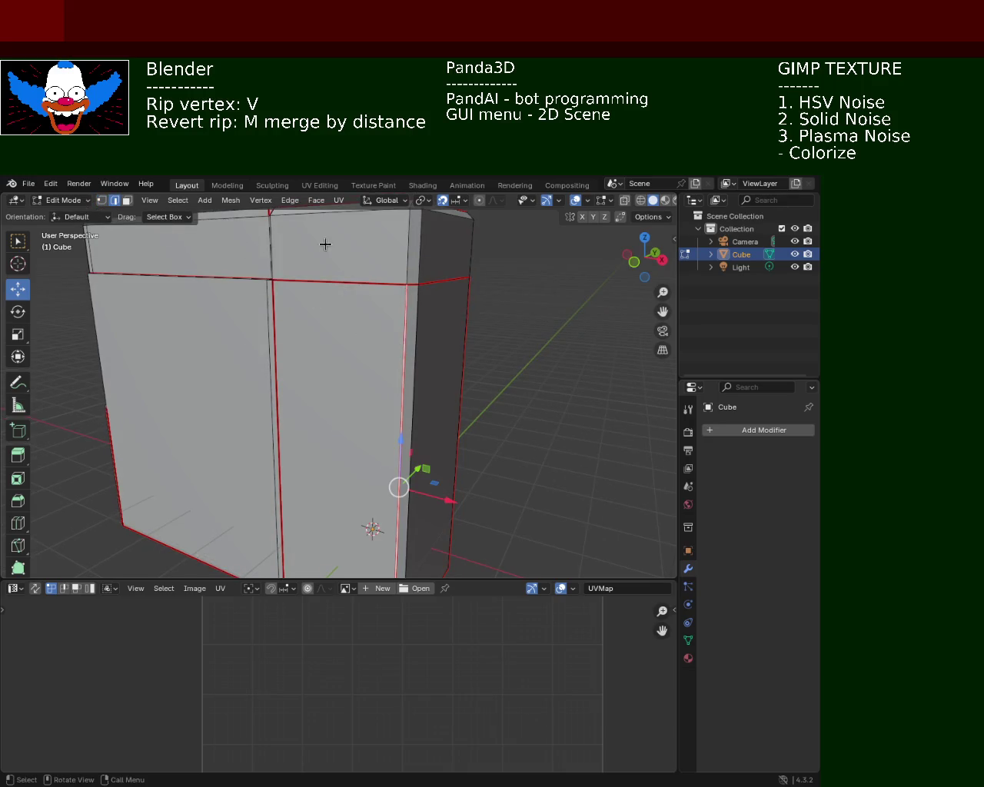
# Mark the selected edge as a seam, then delete the vertical corner edge.
pyautogui.click(291, 201)
pyautogui.click(341, 435)
pyautogui.click(511, 423)
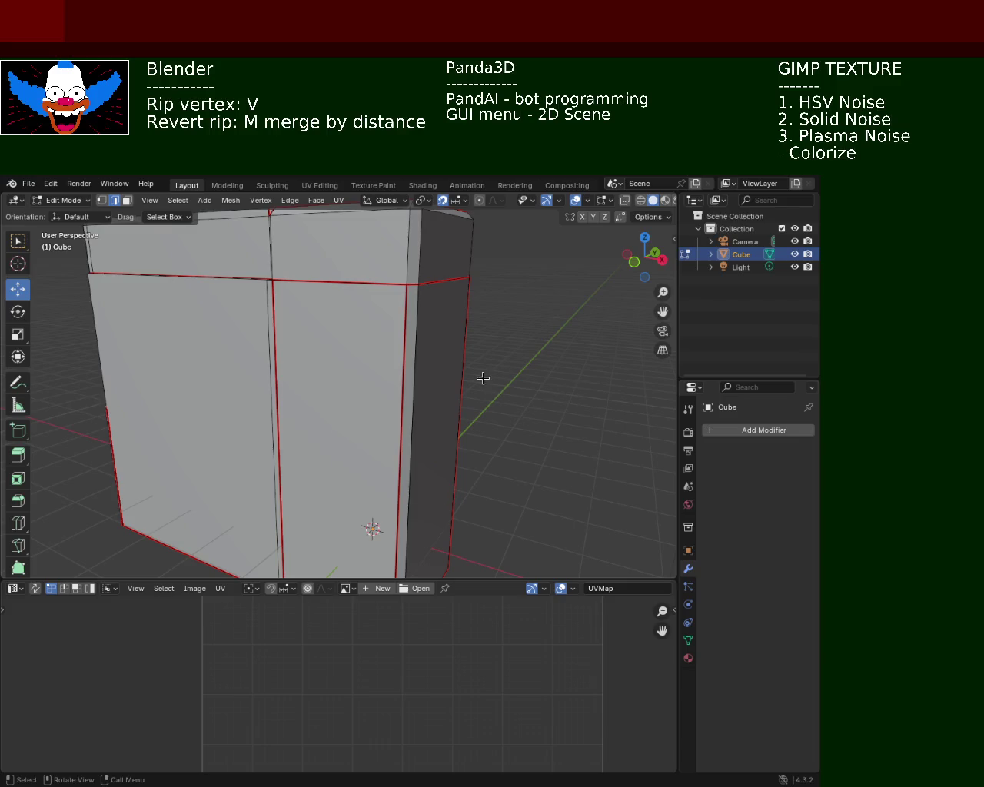
pyautogui.click(407, 349)
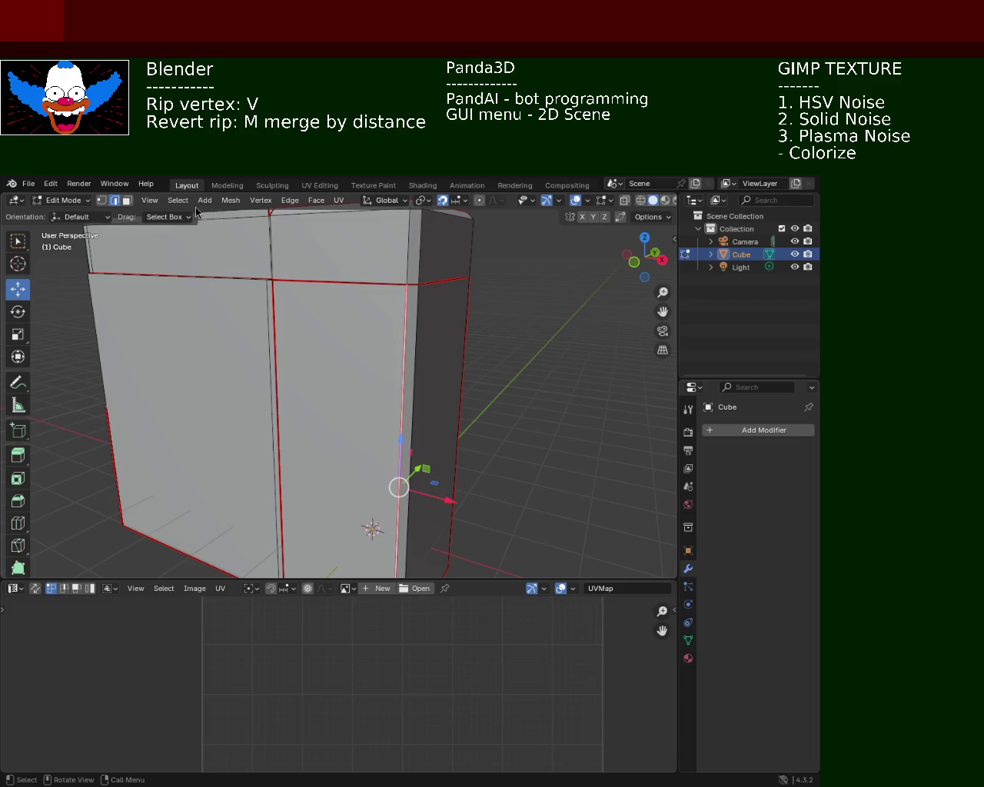
pyautogui.press('x')
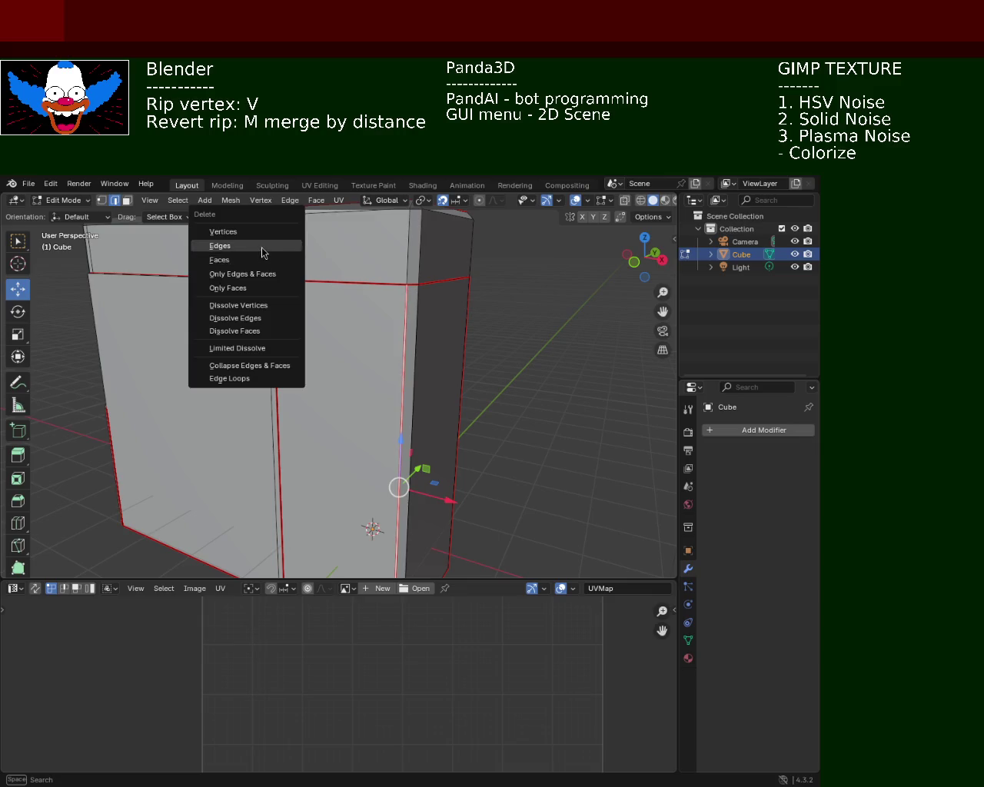
pyautogui.click(264, 247)
# Rip the mesh apart along the next vertical corner edge.
pyautogui.click(409, 329)
pyautogui.press('v')
pyautogui.moveTo(403, 339)
pyautogui.mouseDown(button='middle')
pyautogui.moveTo(440, 372)
pyautogui.moveTo(443, 335)
pyautogui.moveTo(422, 374)
pyautogui.mouseUp(button='middle')
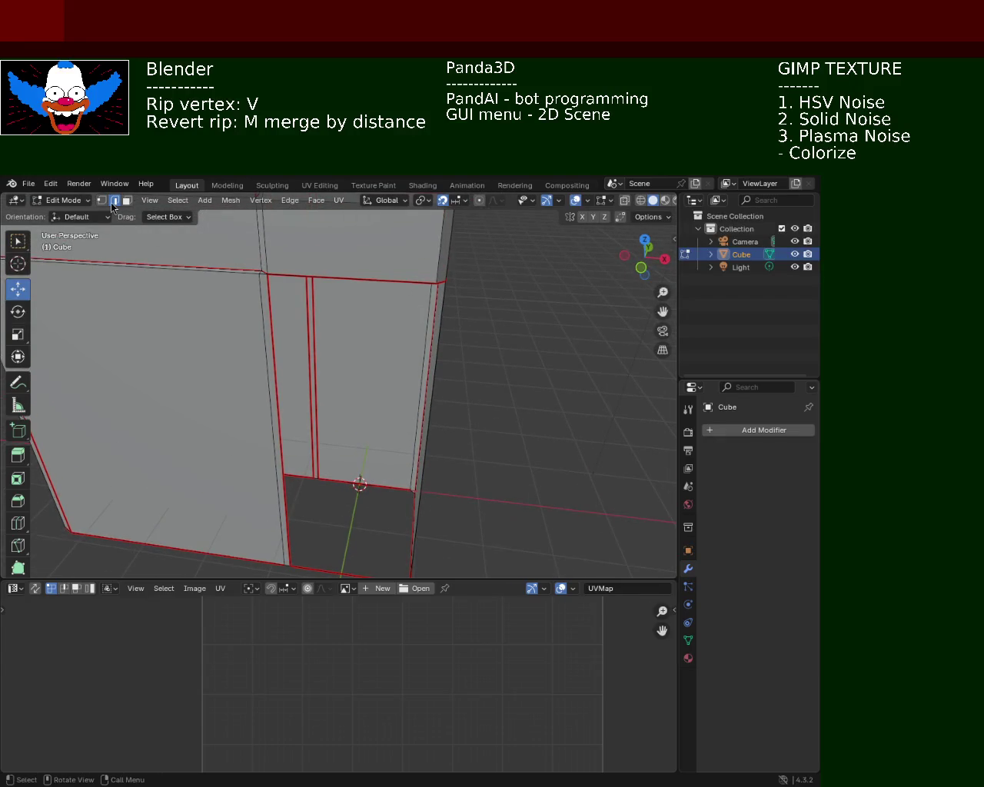
# In vertex mode, select the front face's four corner vertices and rip the face loose.
pyautogui.click(101, 201)
pyautogui.click(264, 274)
pyautogui.keyDown('shift'); pyautogui.click(435, 285); pyautogui.keyUp('shift')
pyautogui.keyDown('shift'); pyautogui.moveTo(438, 342); pyautogui.dragTo(417, 415, button='middle'); pyautogui.keyUp('shift')
pyautogui.keyDown('shift'); pyautogui.click(417, 504); pyautogui.keyUp('shift')
pyautogui.keyDown('shift'); pyautogui.click(305, 491); pyautogui.keyUp('shift')
pyautogui.moveTo(393, 395)
pyautogui.mouseDown(button='middle')
pyautogui.moveTo(340, 376)
pyautogui.moveTo(374, 366)
pyautogui.mouseUp(button='middle')
pyautogui.press('v')
pyautogui.click(375, 357)
# Select the thin corner strip's vertices to check it, then clear the selection.
pyautogui.click(377, 359)
pyautogui.moveTo(410, 454); pyautogui.dragTo(369, 435, button='middle')
pyautogui.keyDown('shift'); pyautogui.click(358, 529); pyautogui.keyUp('shift')
pyautogui.keyDown('shift'); pyautogui.click(367, 529); pyautogui.keyUp('shift')
pyautogui.click(441, 447)
pyautogui.moveTo(441, 446)
pyautogui.mouseDown(button='middle')
pyautogui.moveTo(360, 418)
pyautogui.moveTo(272, 432)
pyautogui.moveTo(308, 461)
pyautogui.moveTo(260, 418)
pyautogui.moveTo(322, 391)
pyautogui.moveTo(391, 417)
pyautogui.moveTo(405, 367)
pyautogui.moveTo(392, 439)
pyautogui.moveTo(453, 446)
pyautogui.moveTo(479, 428)
pyautogui.moveTo(464, 440)
pyautogui.moveTo(393, 441)
pyautogui.mouseUp(button='middle')
# Mark the short vertical corner edge as a seam.
pyautogui.click(385, 390)
pyautogui.click(115, 201)
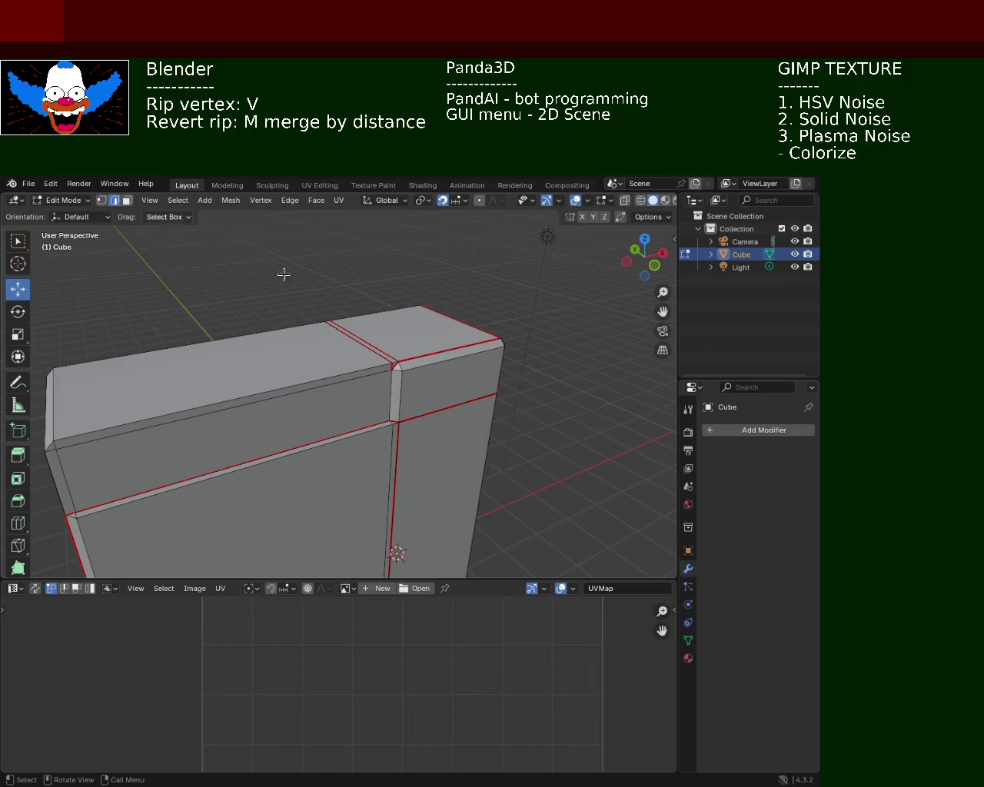
pyautogui.click(306, 201)
pyautogui.click(348, 413)
# Select the diagonal edge on the top face and clear its seam.
pyautogui.scroll(3, 575, 482)
pyautogui.scroll(2, 439, 377)
pyautogui.moveTo(384, 274); pyautogui.dragTo(414, 362, button='middle')
pyautogui.click(429, 393)
pyautogui.click(435, 397)
pyautogui.click(379, 331)
pyautogui.moveTo(380, 337); pyautogui.dragTo(338, 252, button='middle')
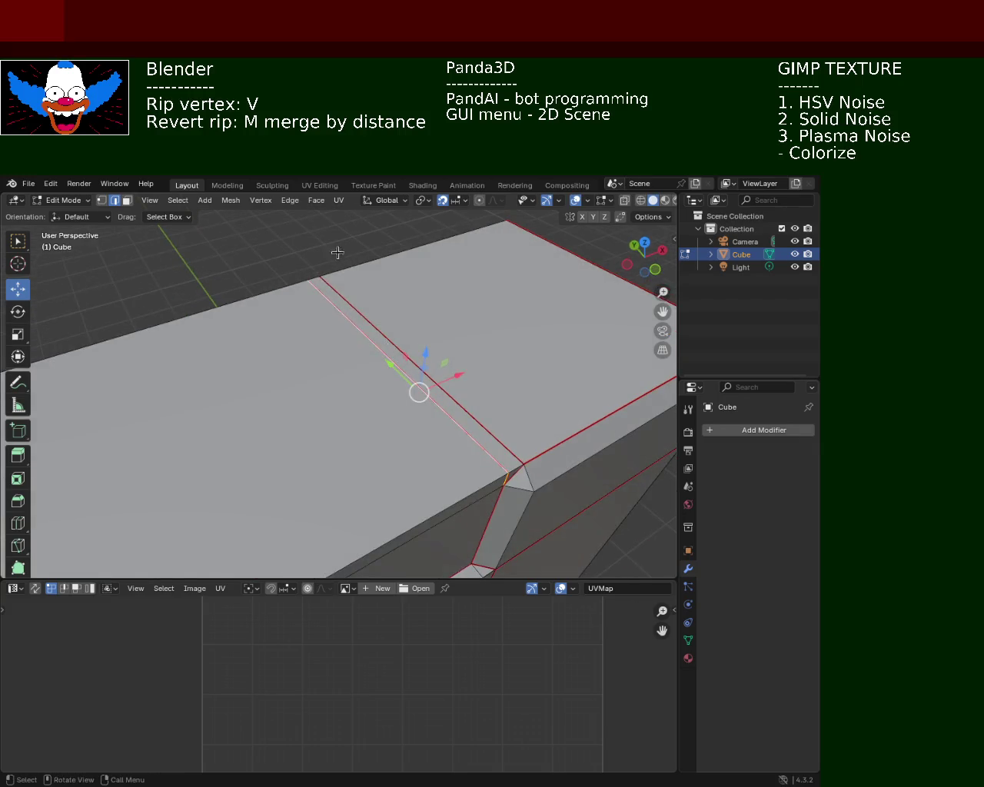
pyautogui.click(291, 200)
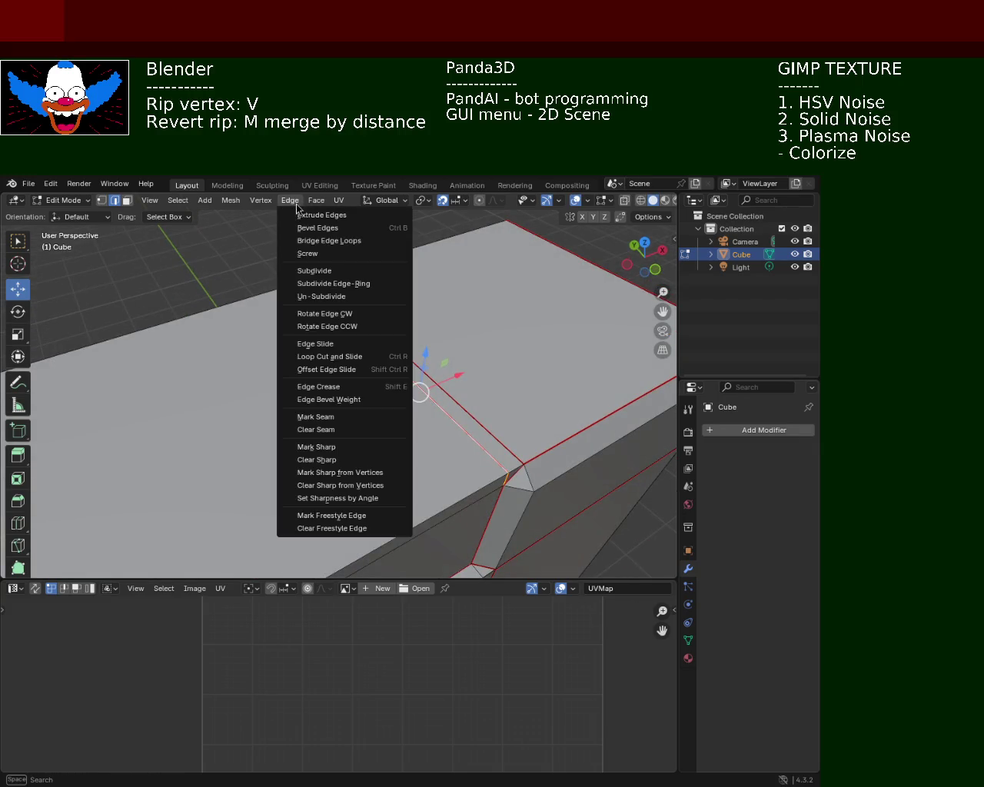
pyautogui.click(339, 433)
# Dissolve the diagonal top edge together with the short corner edge.
pyautogui.click(564, 400)
pyautogui.moveTo(563, 400)
pyautogui.mouseDown(button='middle')
pyautogui.moveTo(461, 361)
pyautogui.moveTo(437, 331)
pyautogui.moveTo(395, 345)
pyautogui.moveTo(410, 363)
pyautogui.mouseUp(button='middle')
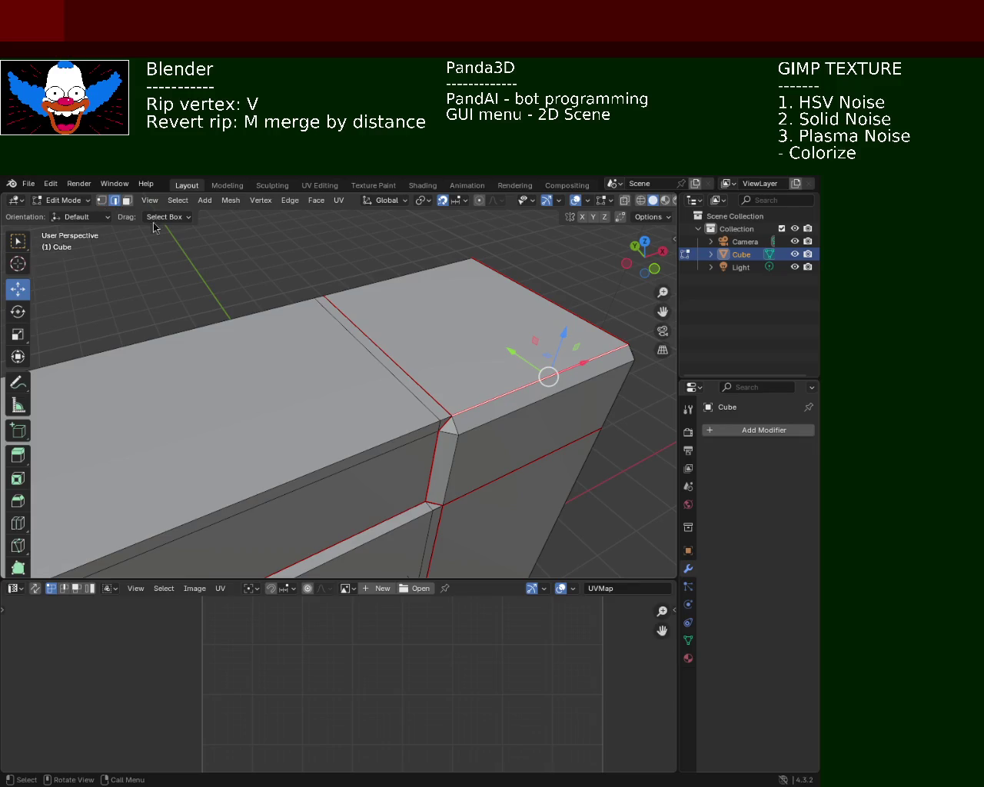
pyautogui.click(372, 362)
pyautogui.keyDown('shift'); pyautogui.click(438, 429); pyautogui.keyUp('shift')
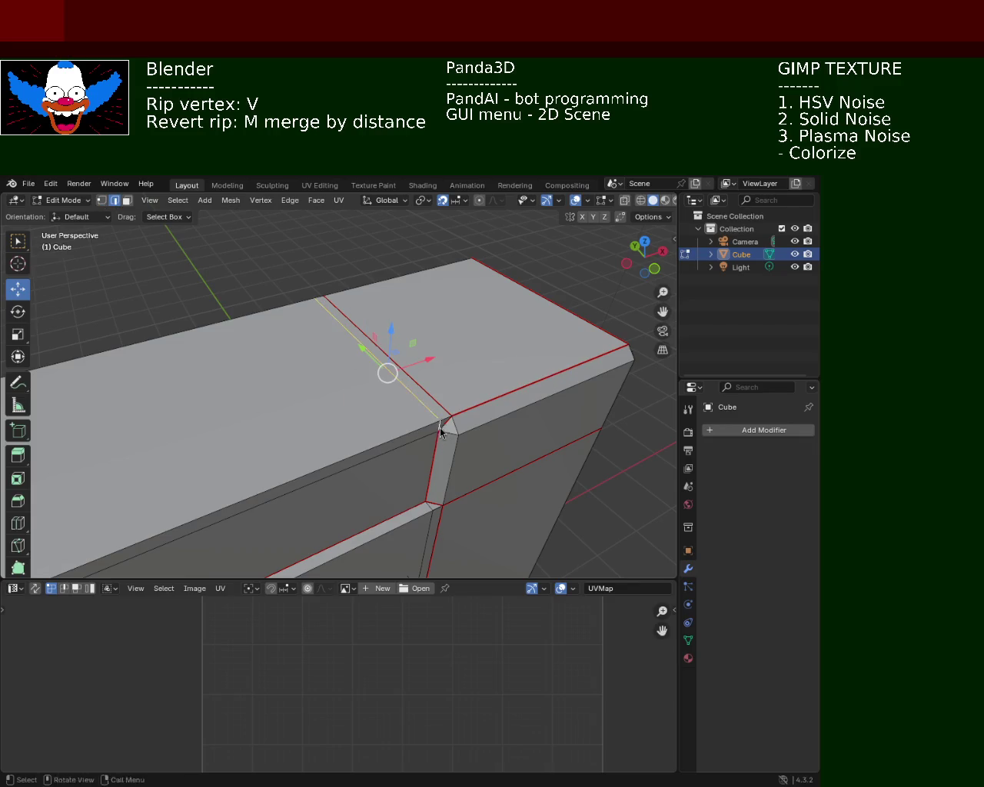
pyautogui.press('x')
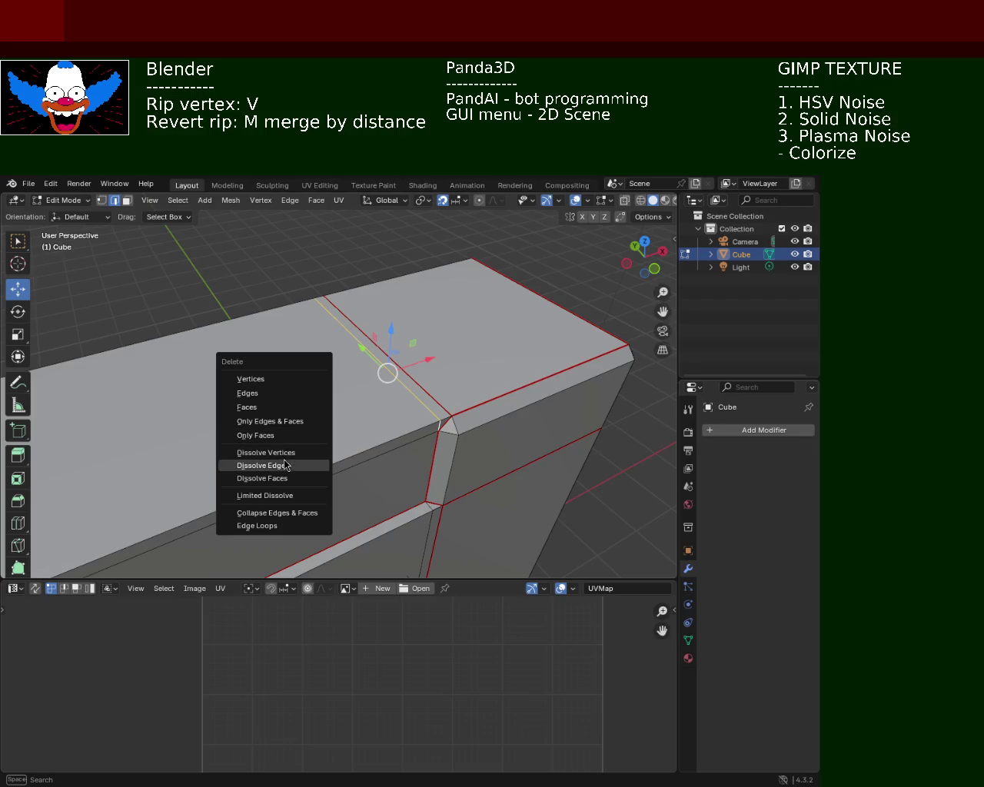
pyautogui.click(284, 466)
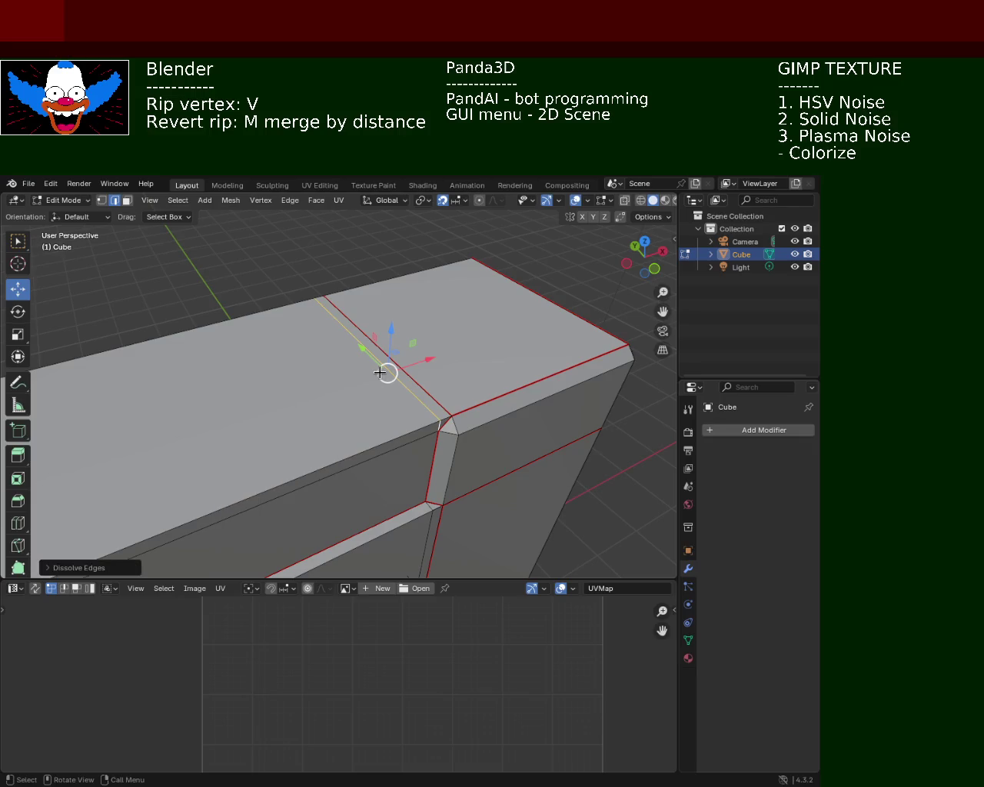
# Try Dissolve Vertices on the ridge edge, undo it, and try another delete option.
pyautogui.press('x')
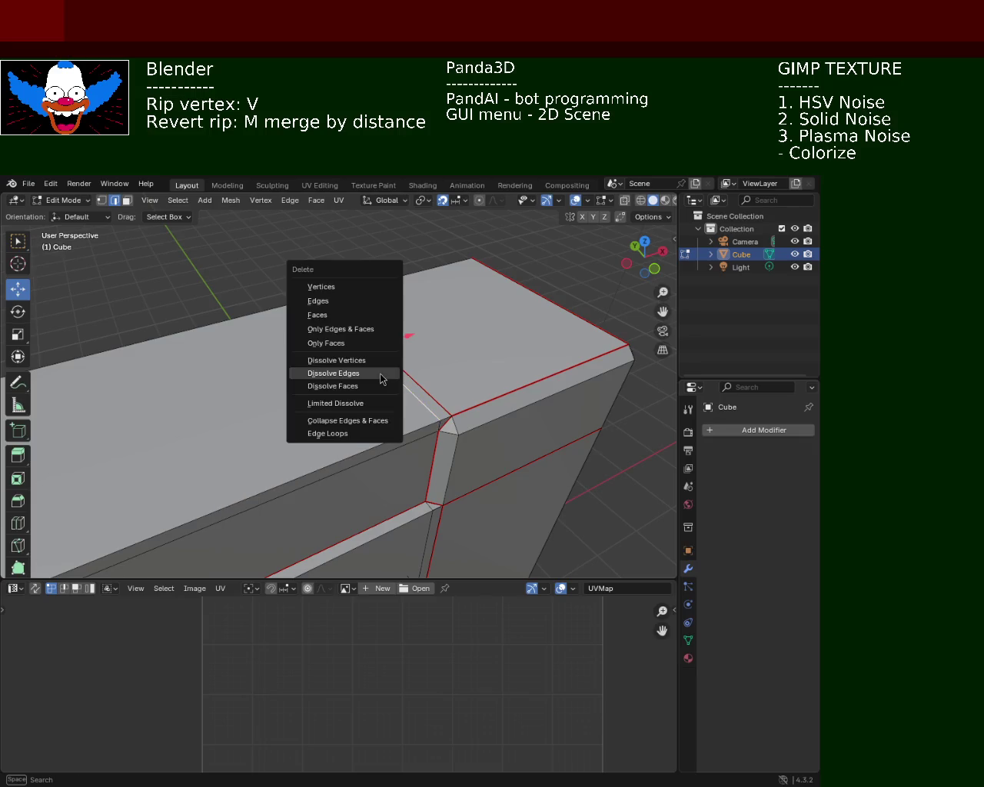
pyautogui.click(345, 361)
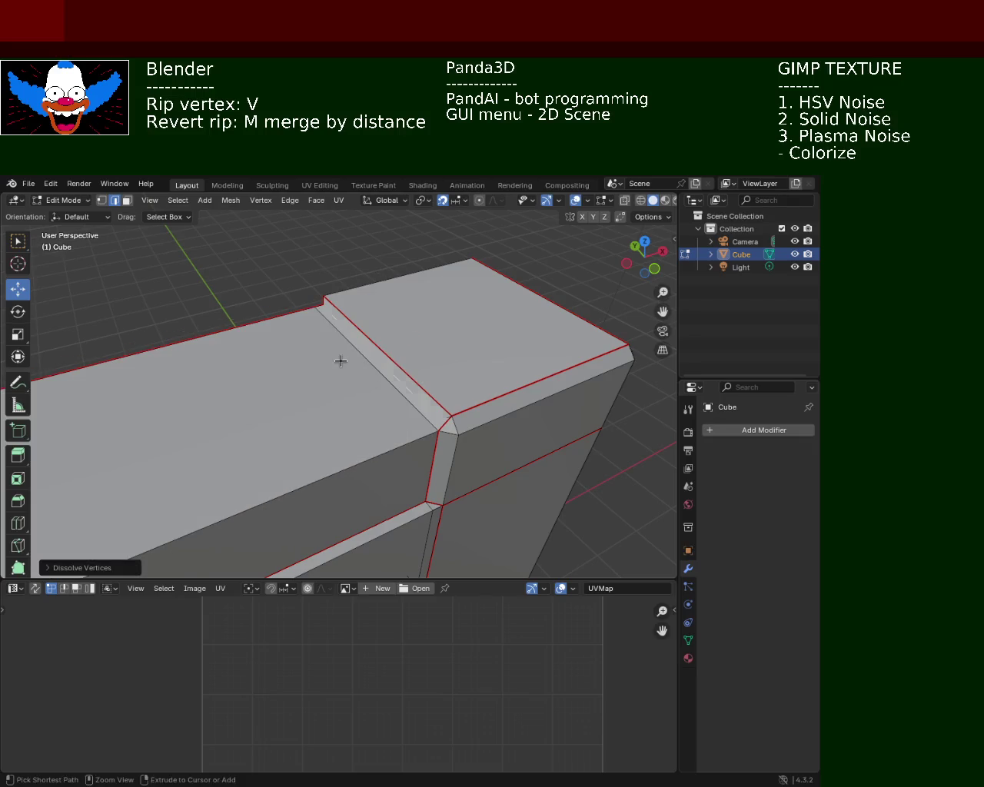
pyautogui.hotkey('ctrl', 'z')
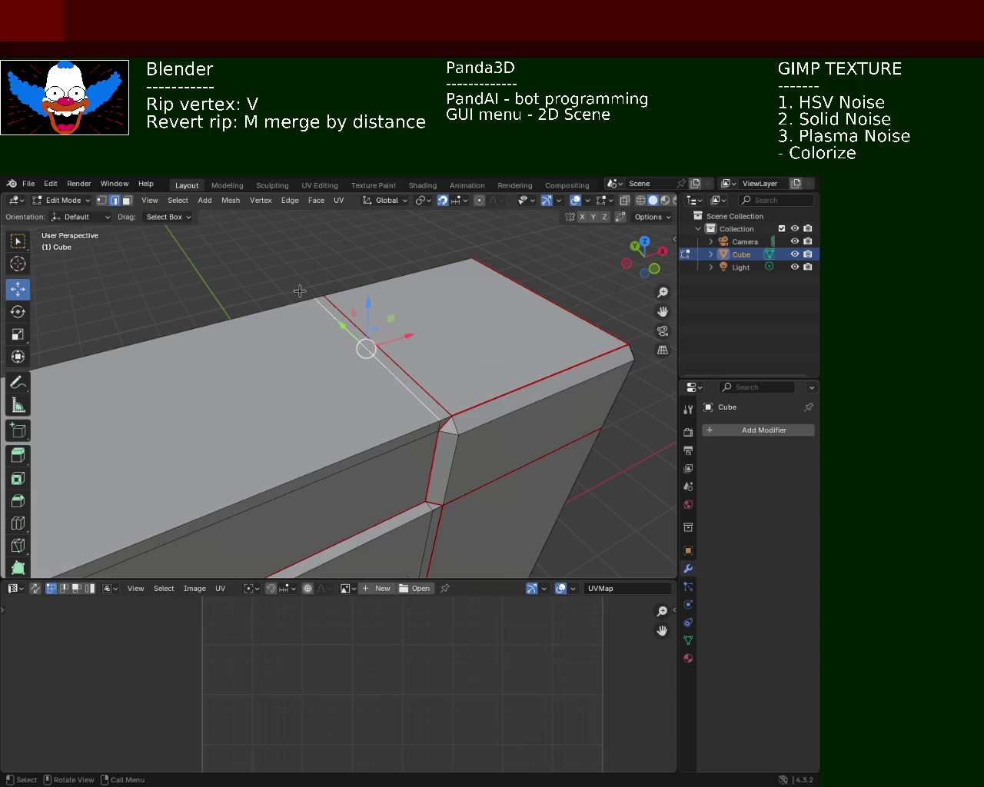
pyautogui.press('x')
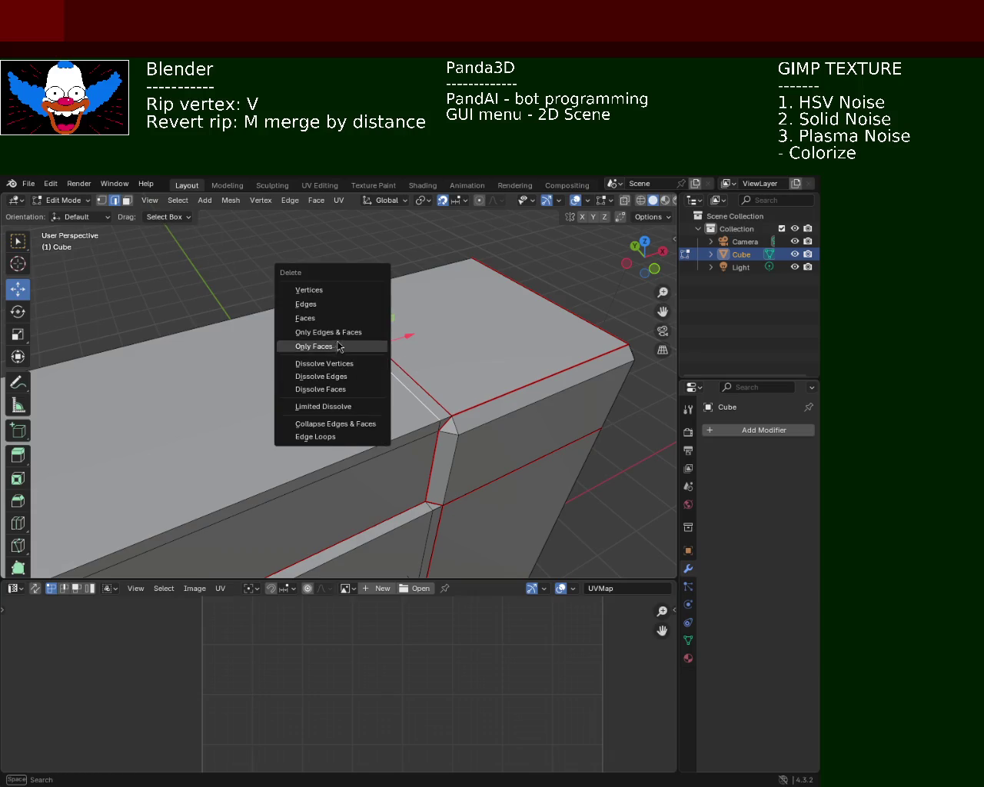
pyautogui.click(373, 345)
# Dissolve the ridge edge into the top face and delete the left top faces and edges.
pyautogui.click(389, 382)
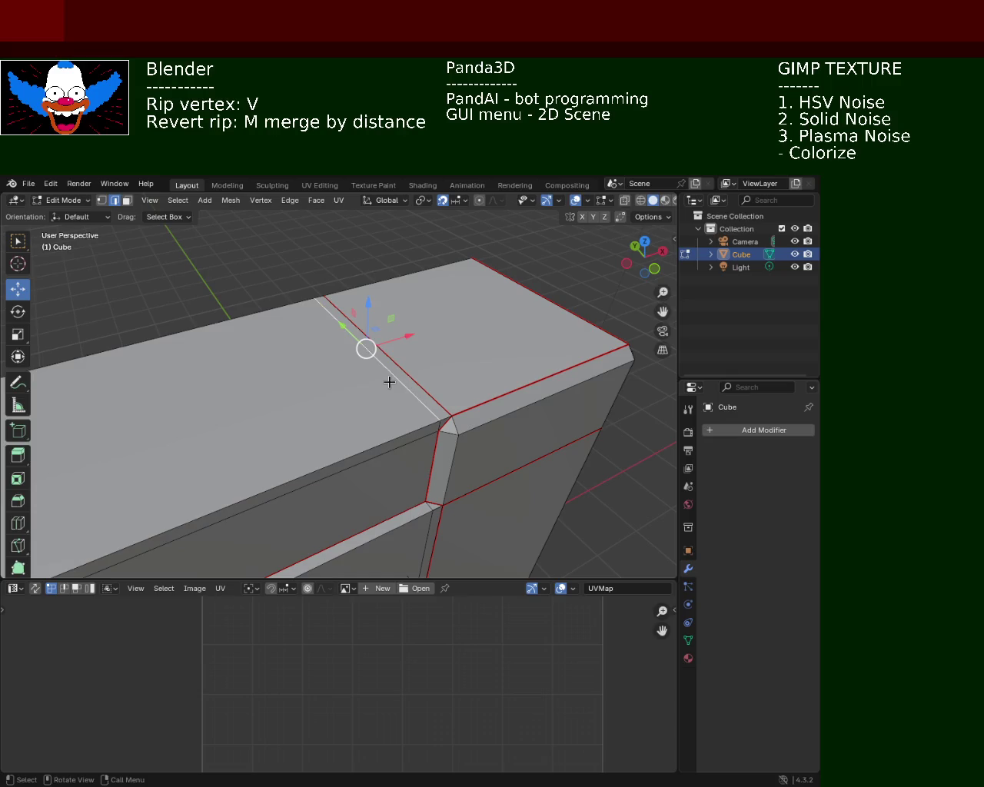
pyautogui.press('x')
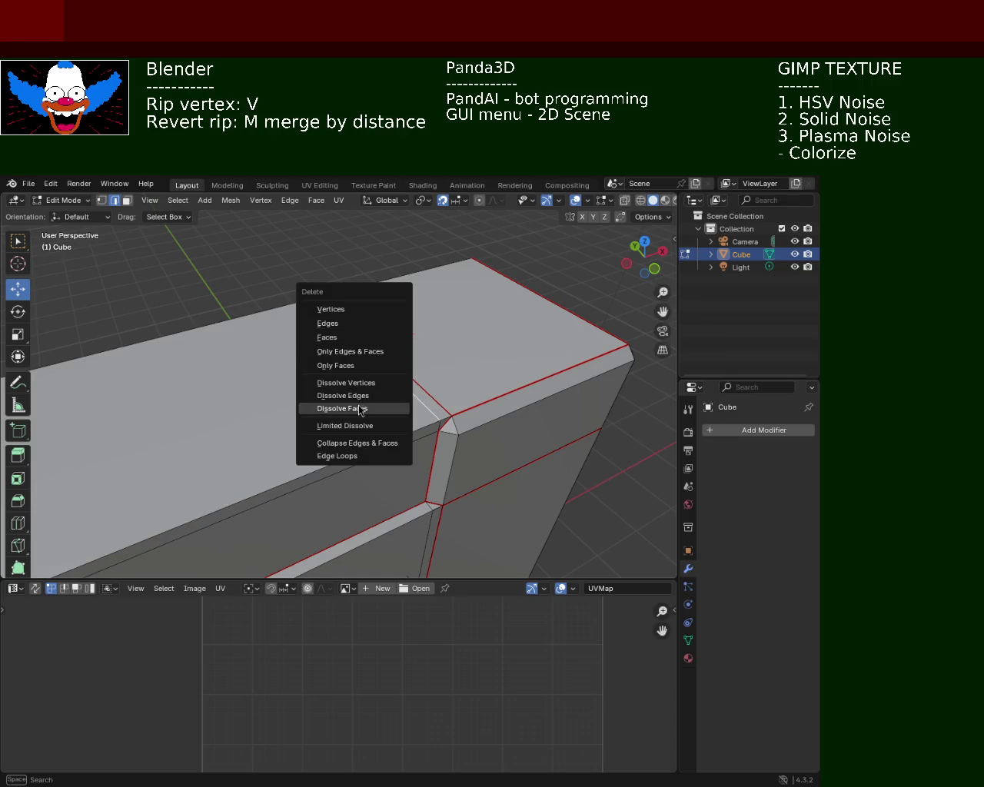
pyautogui.click(352, 398)
pyautogui.press('x')
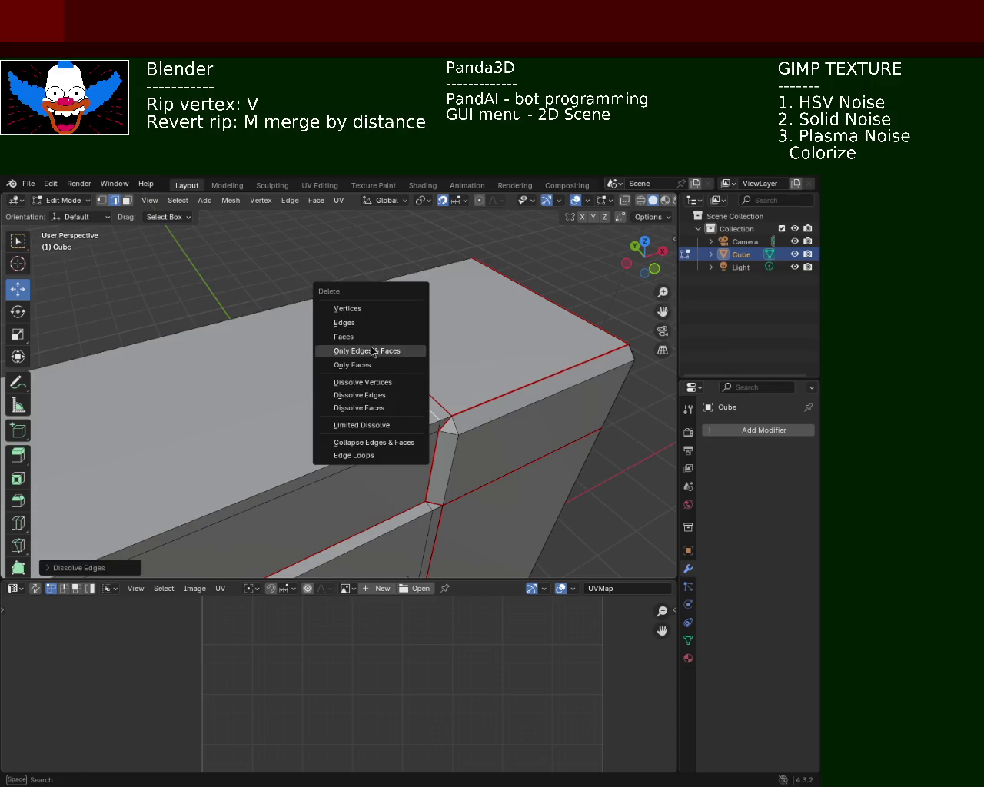
pyautogui.click(350, 326)
# Delete the small corner face and the long top strip face at the ripped corner.
pyautogui.moveTo(385, 385)
pyautogui.mouseDown(button='middle')
pyautogui.moveTo(411, 343)
pyautogui.moveTo(439, 379)
pyautogui.mouseUp(button='middle')
pyautogui.scroll(5, 411, 343)
pyautogui.scroll(-2, 428, 359)
pyautogui.click(522, 392)
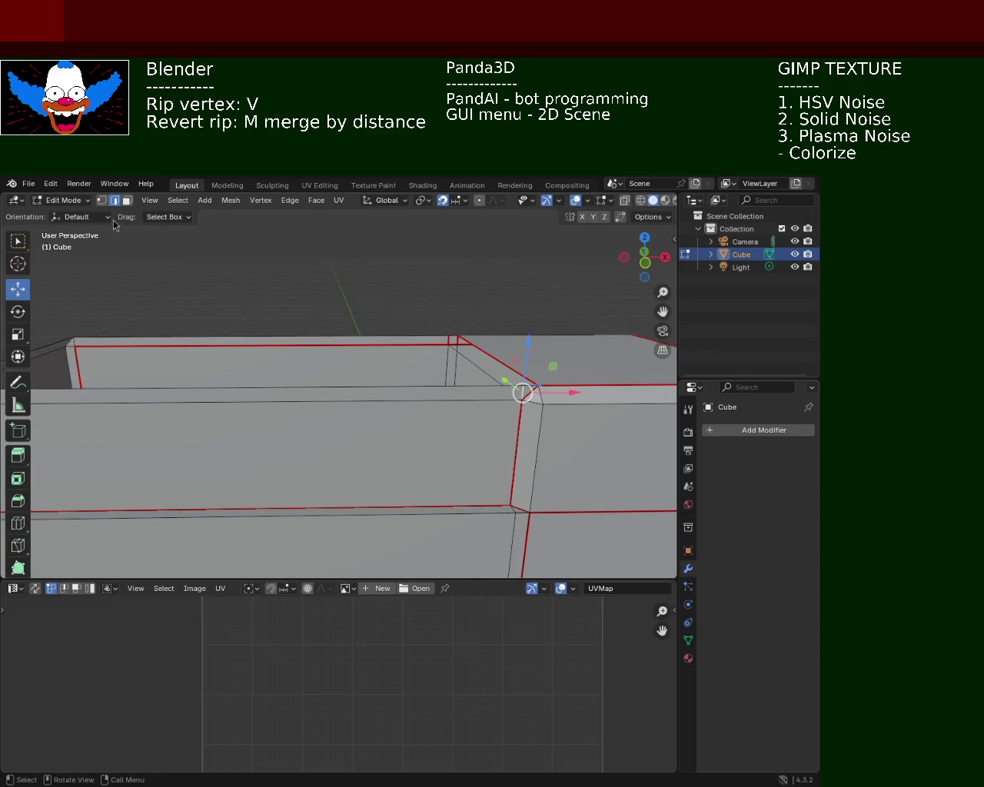
pyautogui.click(127, 201)
pyautogui.click(453, 342)
pyautogui.keyDown('shift'); pyautogui.click(426, 343); pyautogui.keyUp('shift')
pyautogui.press('x')
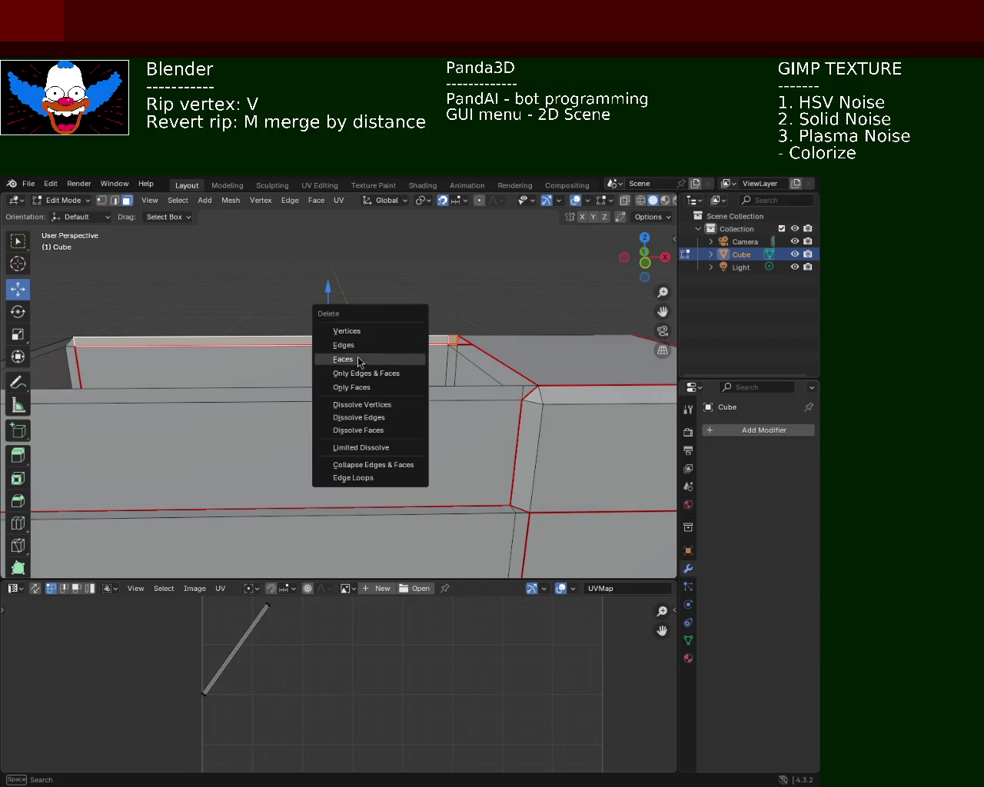
pyautogui.click(364, 360)
# Delete the thin horizontal strip, the next top face and the left end-cap face.
pyautogui.click(511, 393)
pyautogui.press('x')
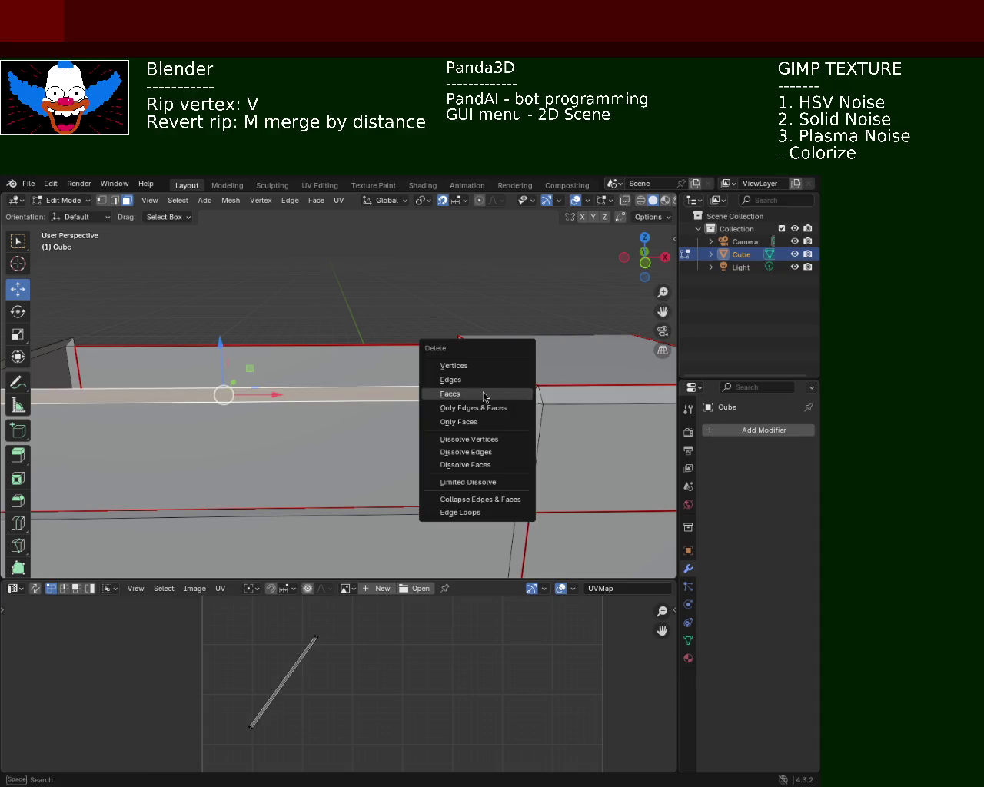
pyautogui.click(484, 396)
pyautogui.click(528, 391)
pyautogui.press('x')
pyautogui.moveTo(241, 395)
pyautogui.mouseDown(button='middle')
pyautogui.moveTo(329, 386)
pyautogui.moveTo(212, 397)
pyautogui.mouseUp(button='middle')
pyautogui.click(179, 415)
pyautogui.press('x')
pyautogui.click(180, 414)
# Delete the long inner face below the top.
pyautogui.click(203, 433)
pyautogui.press('x')
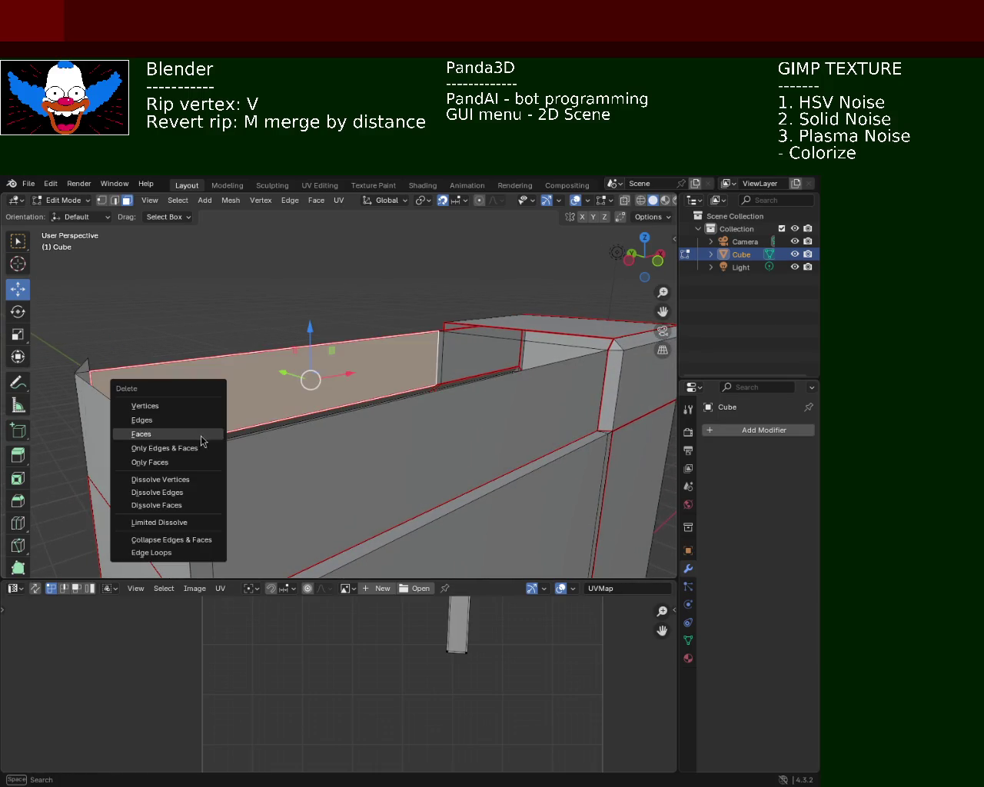
pyautogui.press('x')
pyautogui.click(197, 439)
pyautogui.press('x')
pyautogui.press('Escape')
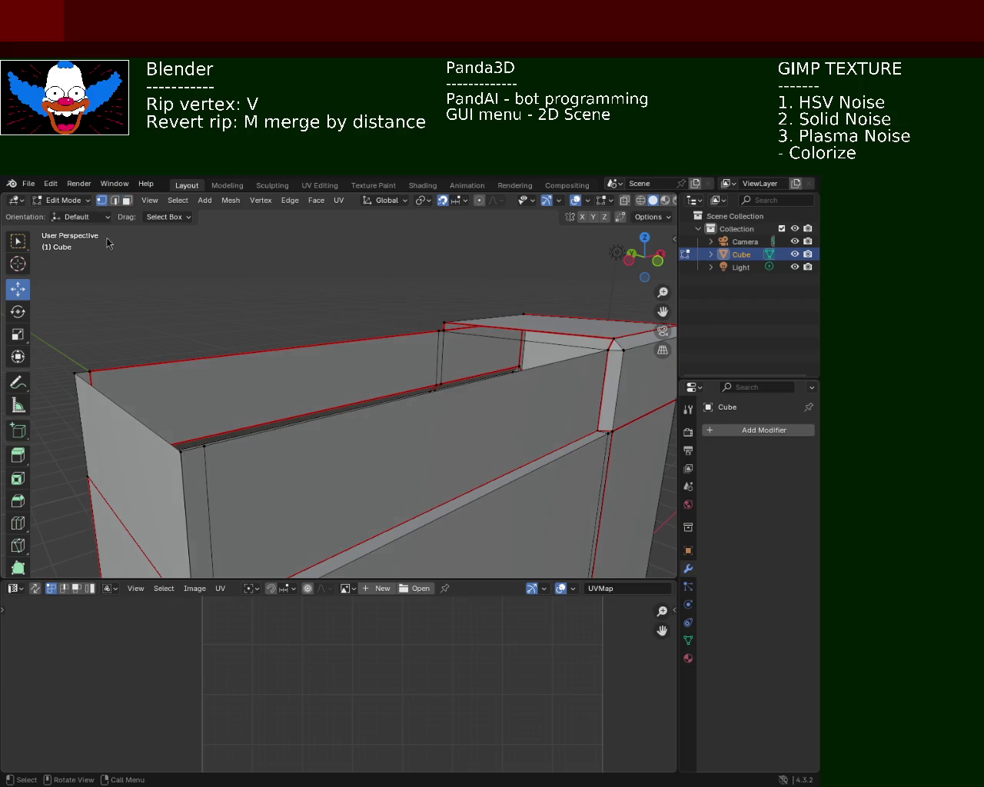
# Select the top's border vertices and fill the outline with one top face.
pyautogui.click(71, 375)
pyautogui.click(181, 450)
pyautogui.keyDown('shift'); pyautogui.click(205, 448); pyautogui.keyUp('shift')
pyautogui.keyDown('shift'); pyautogui.click(610, 344); pyautogui.keyUp('shift')
pyautogui.moveTo(459, 341); pyautogui.dragTo(462, 350, button='middle')
pyautogui.keyDown('shift'); pyautogui.click(465, 342); pyautogui.keyUp('shift')
pyautogui.keyDown('shift'); pyautogui.moveTo(80, 375); pyautogui.dragTo(280, 369, button='middle'); pyautogui.keyUp('shift')
pyautogui.keyDown('shift'); pyautogui.click(255, 374); pyautogui.keyUp('shift')
pyautogui.press('m')
pyautogui.click(254, 374)
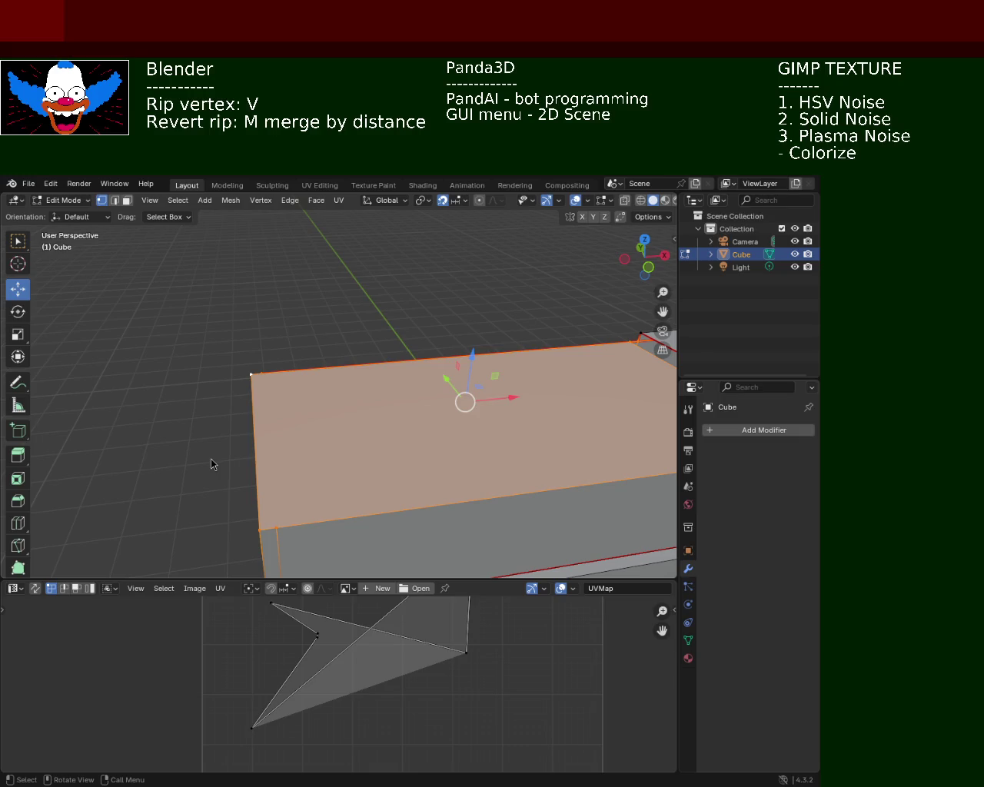
# Rip the top rim's corner vertex loose with V and confirm it in place.
pyautogui.moveTo(575, 411)
pyautogui.mouseDown(button='middle')
pyautogui.moveTo(407, 389)
pyautogui.moveTo(415, 410)
pyautogui.moveTo(325, 410)
pyautogui.moveTo(338, 400)
pyautogui.moveTo(461, 451)
pyautogui.moveTo(423, 429)
pyautogui.moveTo(391, 386)
pyautogui.moveTo(542, 447)
pyautogui.mouseUp(button='middle')
pyautogui.click(520, 455)
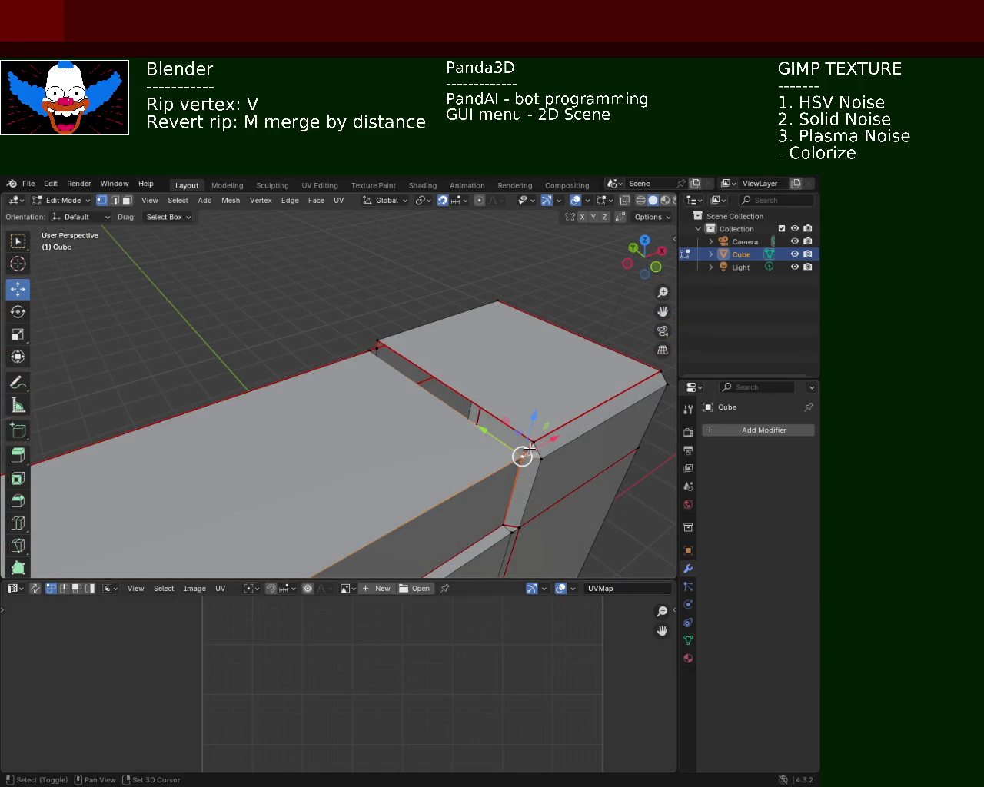
pyautogui.moveTo(382, 342)
pyautogui.mouseDown(button='middle')
pyautogui.moveTo(439, 556)
pyautogui.moveTo(307, 497)
pyautogui.moveTo(398, 389)
pyautogui.moveTo(378, 413)
pyautogui.moveTo(413, 351)
pyautogui.moveTo(382, 408)
pyautogui.moveTo(294, 444)
pyautogui.moveTo(422, 465)
pyautogui.moveTo(382, 377)
pyautogui.moveTo(241, 385)
pyautogui.moveTo(345, 373)
pyautogui.moveTo(380, 389)
pyautogui.moveTo(319, 415)
pyautogui.moveTo(364, 418)
pyautogui.mouseUp(button='middle')
pyautogui.press('v')
pyautogui.click(378, 397)
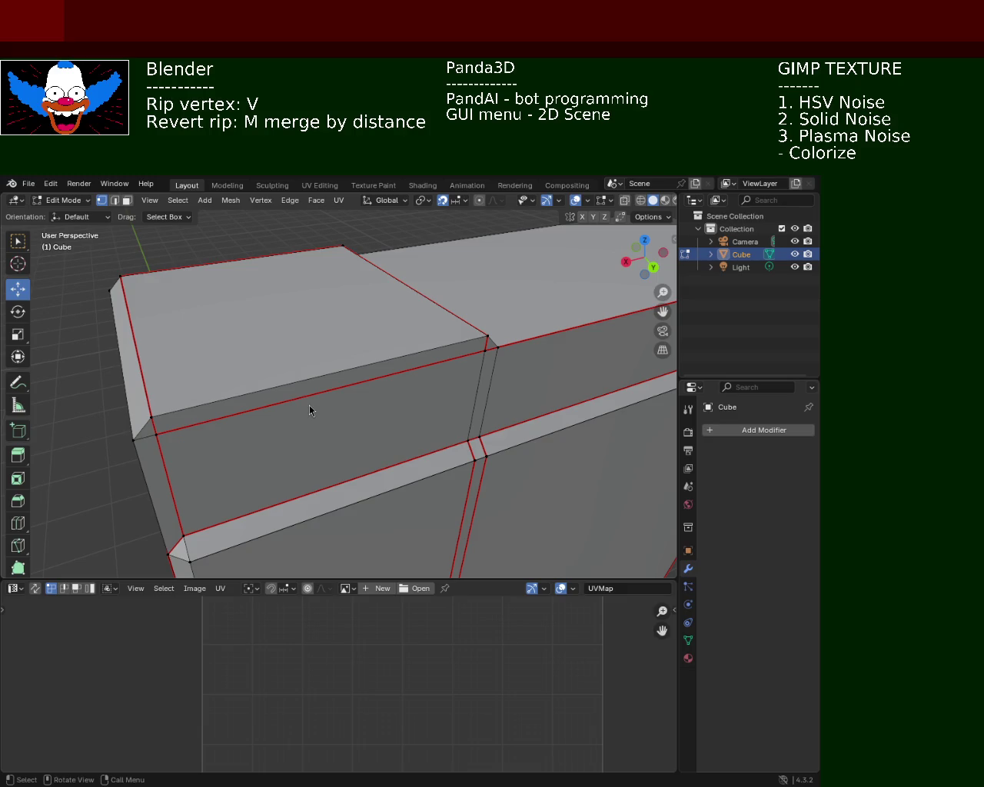
pyautogui.moveTo(668, 419)
pyautogui.mouseDown(button='middle')
pyautogui.moveTo(308, 415)
pyautogui.moveTo(428, 413)
pyautogui.mouseUp(button='middle')
pyautogui.moveTo(392, 391); pyautogui.dragTo(351, 421, button='middle')
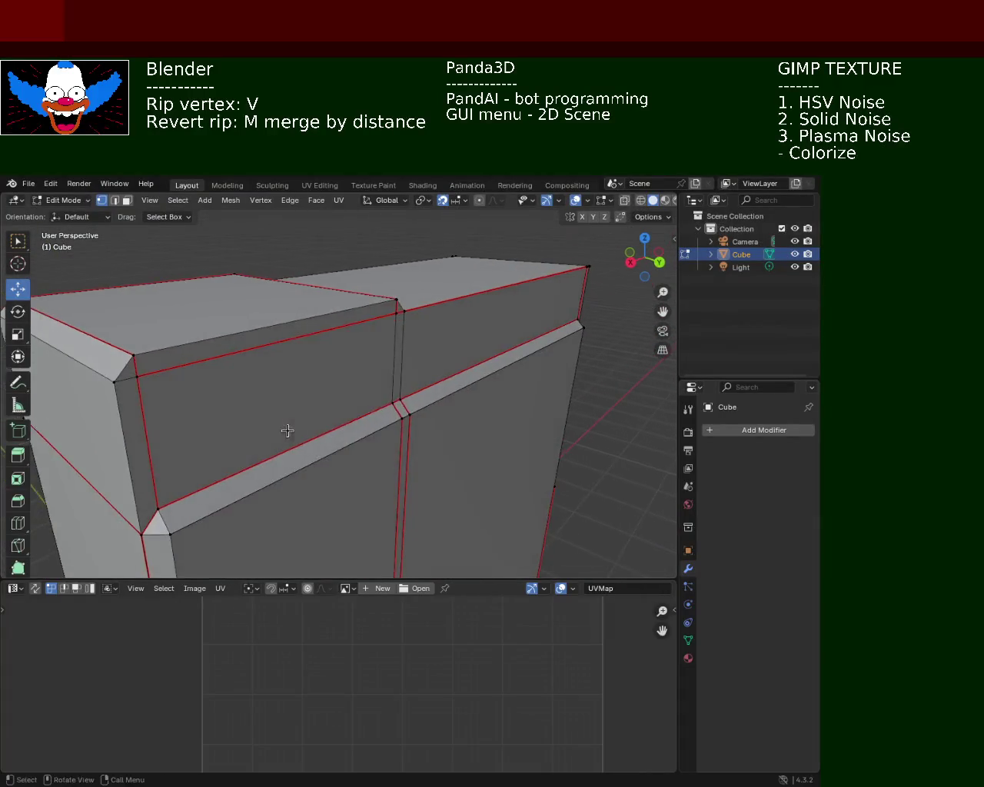
pyautogui.moveTo(352, 422)
pyautogui.mouseDown(button='middle')
pyautogui.moveTo(335, 344)
pyautogui.moveTo(437, 466)
pyautogui.mouseUp(button='middle')
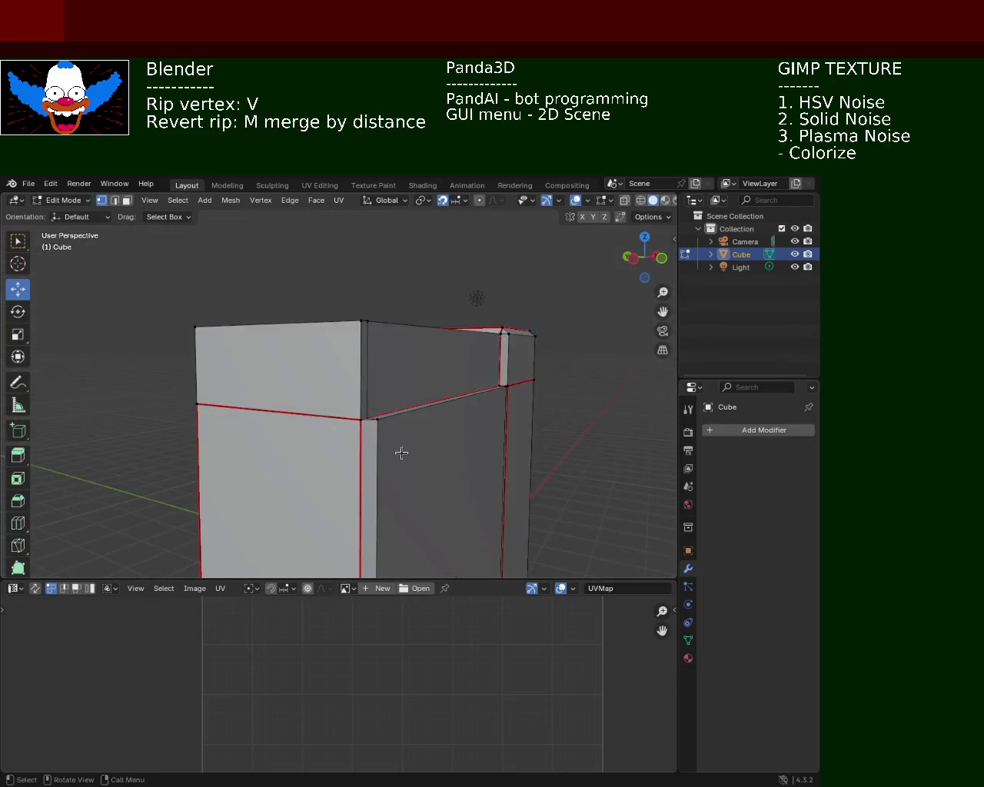
pyautogui.moveTo(436, 467); pyautogui.dragTo(415, 453, button='middle')
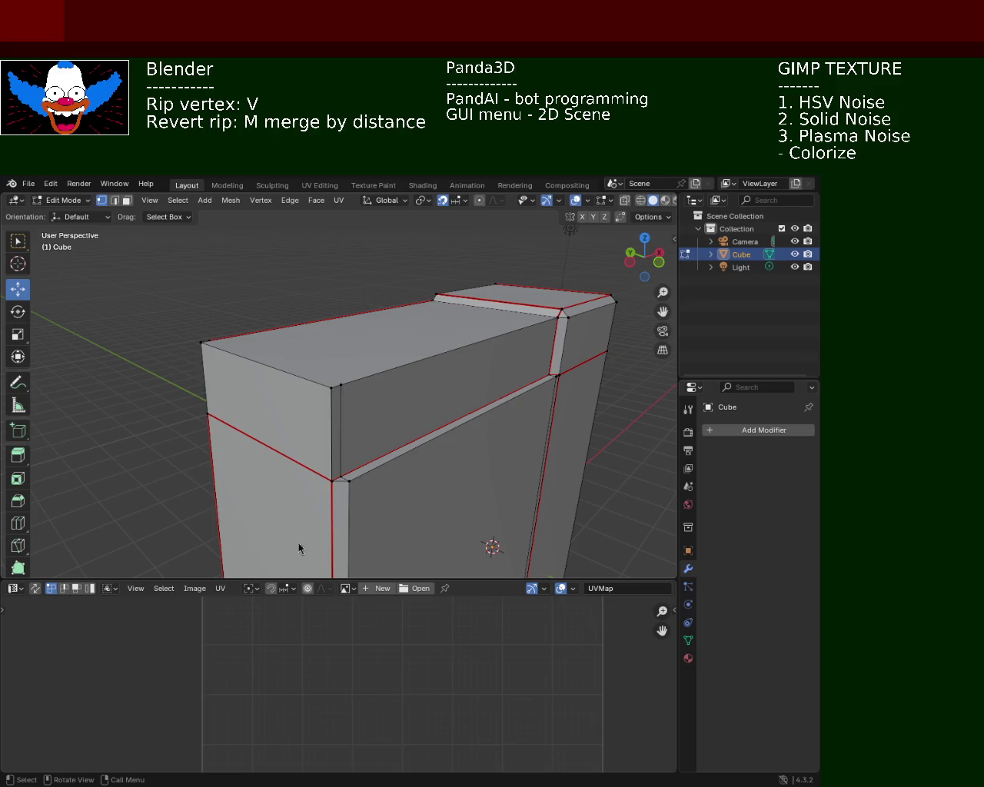
# Subdivide the cabinet's left vertical edge into extra points.
pyautogui.moveTo(392, 342)
pyautogui.mouseDown(button='middle')
pyautogui.moveTo(326, 365)
pyautogui.moveTo(384, 328)
pyautogui.moveTo(299, 362)
pyautogui.moveTo(362, 436)
pyautogui.moveTo(375, 413)
pyautogui.moveTo(329, 406)
pyautogui.mouseUp(button='middle')
pyautogui.click(282, 397)
pyautogui.keyDown('shift'); pyautogui.click(464, 508); pyautogui.keyUp('shift')
pyautogui.moveTo(463, 508)
pyautogui.mouseDown(button='middle')
pyautogui.moveTo(340, 423)
pyautogui.moveTo(268, 312)
pyautogui.mouseUp(button='middle')
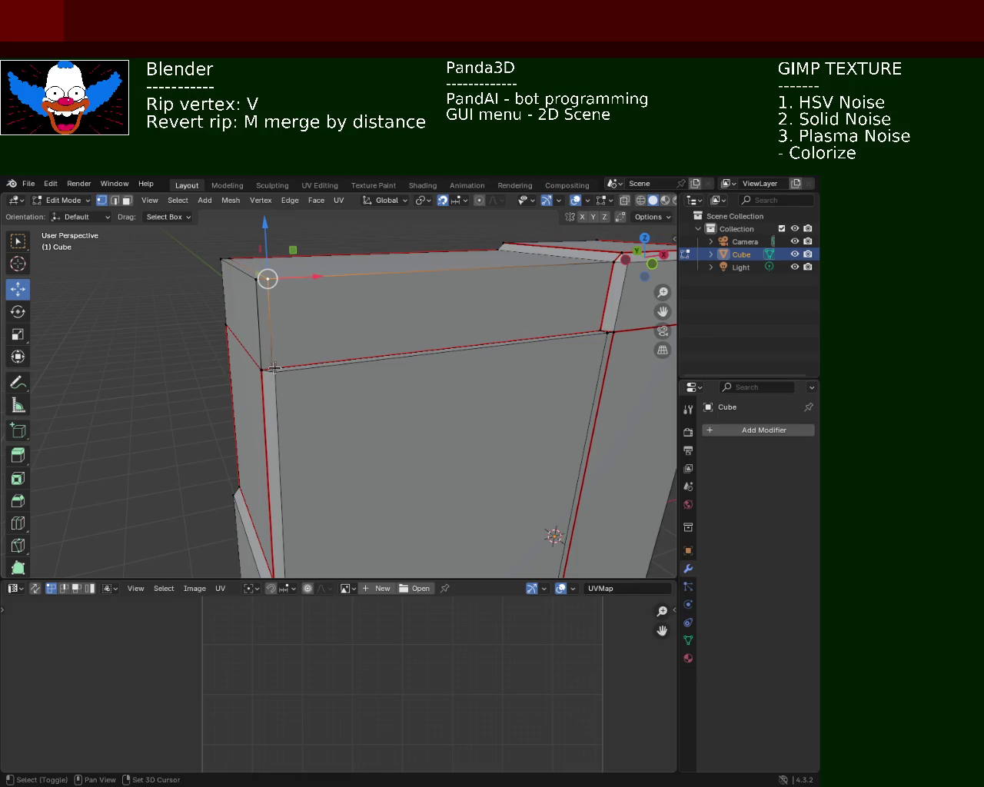
pyautogui.moveTo(397, 285)
pyautogui.keyDown('ctrl'); pyautogui.mouseDown(button='middle')
pyautogui.moveTo(328, 349)
pyautogui.moveTo(301, 355)
pyautogui.mouseUp(button='middle'); pyautogui.keyUp('ctrl')
pyautogui.scroll(4, 301, 356)
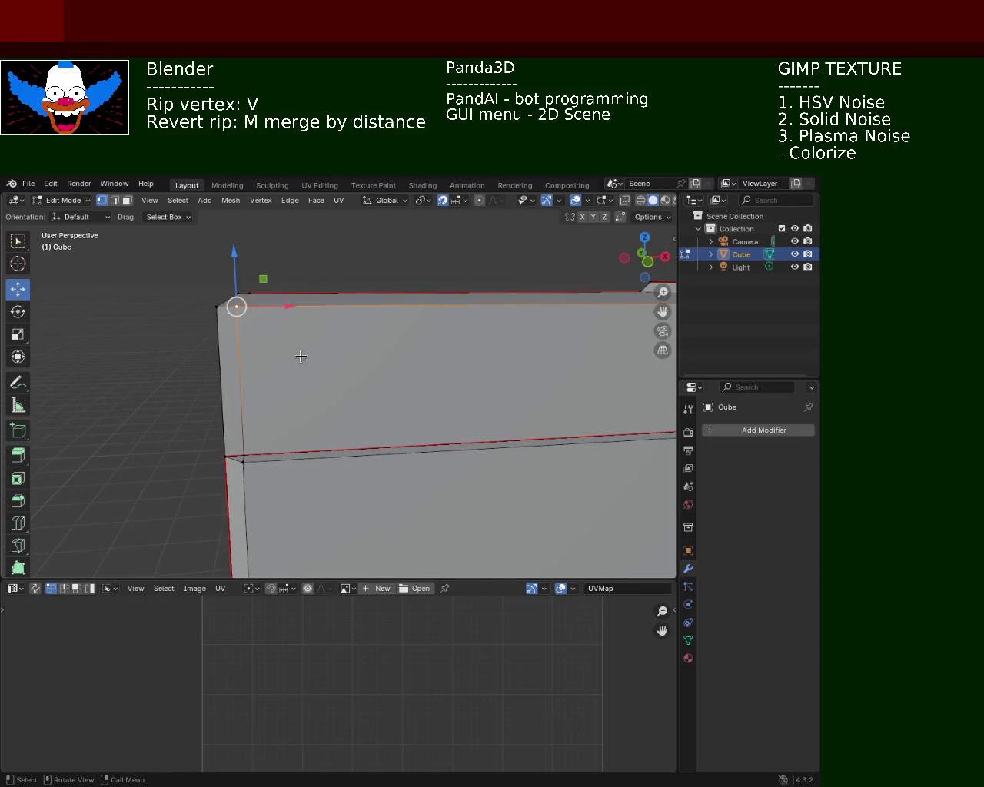
pyautogui.click(243, 459)
pyautogui.keyDown('shift'); pyautogui.click(246, 325); pyautogui.keyUp('shift')
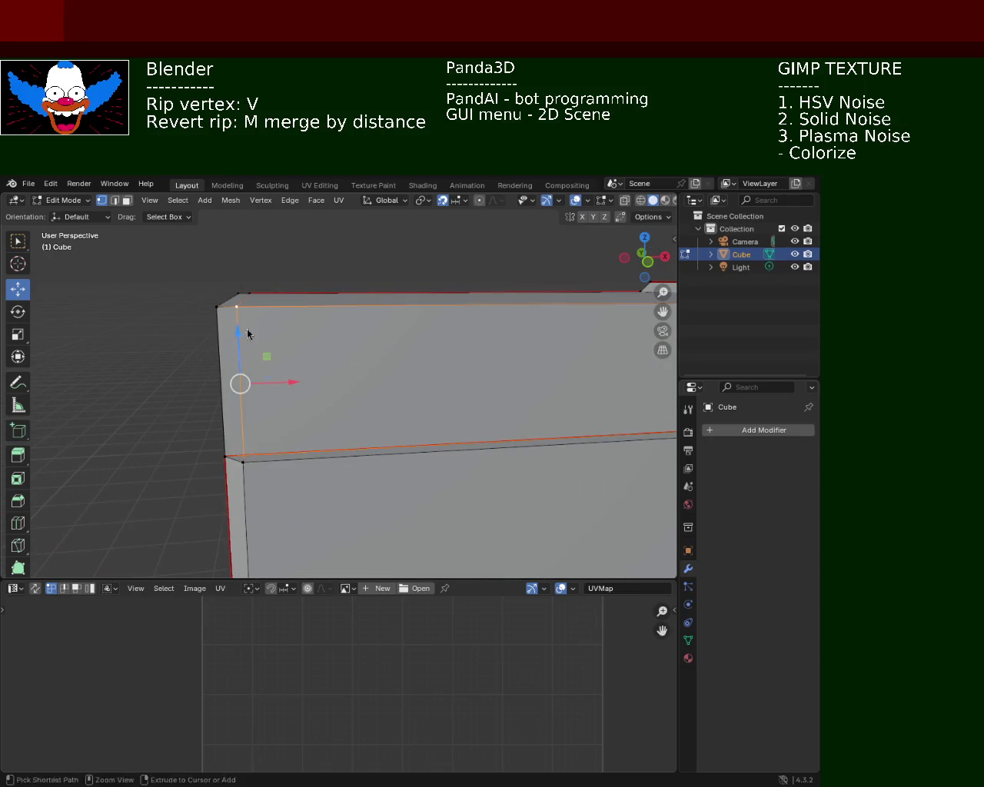
pyautogui.rightClick(246, 326)
pyautogui.click(247, 328)
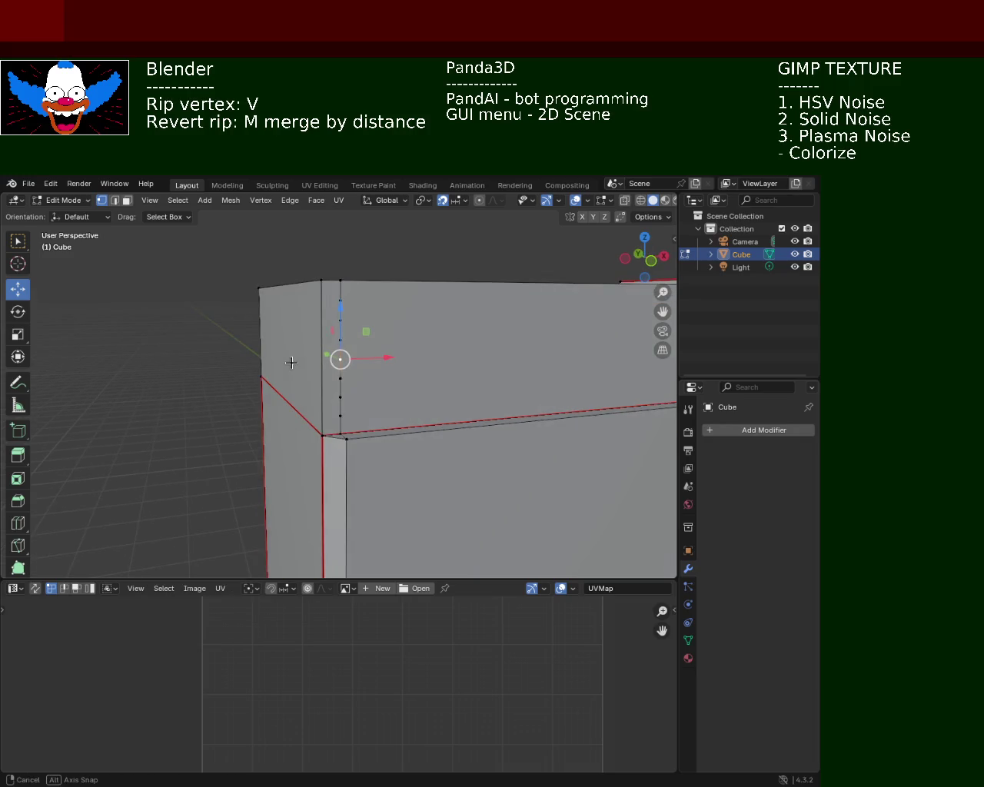
# Subdivide the next vertical top-corner edge.
pyautogui.click(318, 283)
pyautogui.keyDown('shift'); pyautogui.click(326, 417); pyautogui.keyUp('shift')
pyautogui.click(323, 436)
pyautogui.keyDown('shift'); pyautogui.click(321, 286); pyautogui.keyUp('shift')
pyautogui.rightClick(320, 291)
pyautogui.click(320, 293)
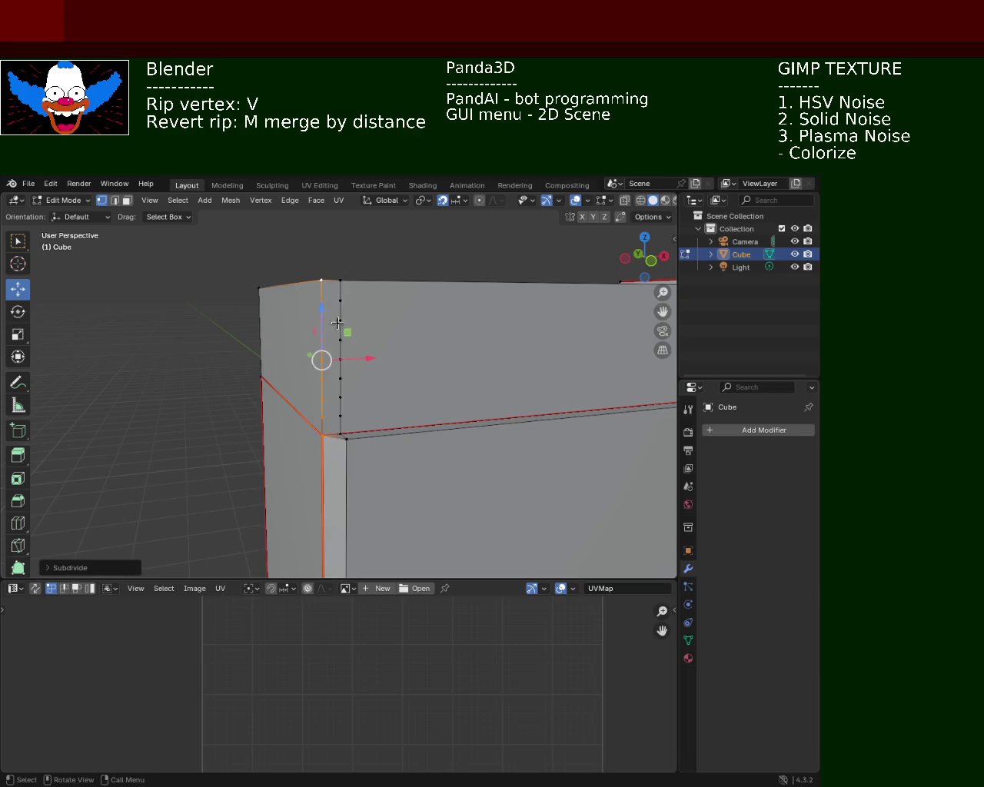
pyautogui.click(341, 299)
# Subdivide the vertical corner edge.
pyautogui.moveTo(340, 299)
pyautogui.mouseDown(button='middle')
pyautogui.moveTo(480, 365)
pyautogui.moveTo(372, 371)
pyautogui.mouseUp(button='middle')
pyautogui.click(371, 376)
pyautogui.keyDown('shift'); pyautogui.click(372, 322); pyautogui.keyUp('shift')
pyautogui.rightClick(372, 322)
pyautogui.click(372, 322)
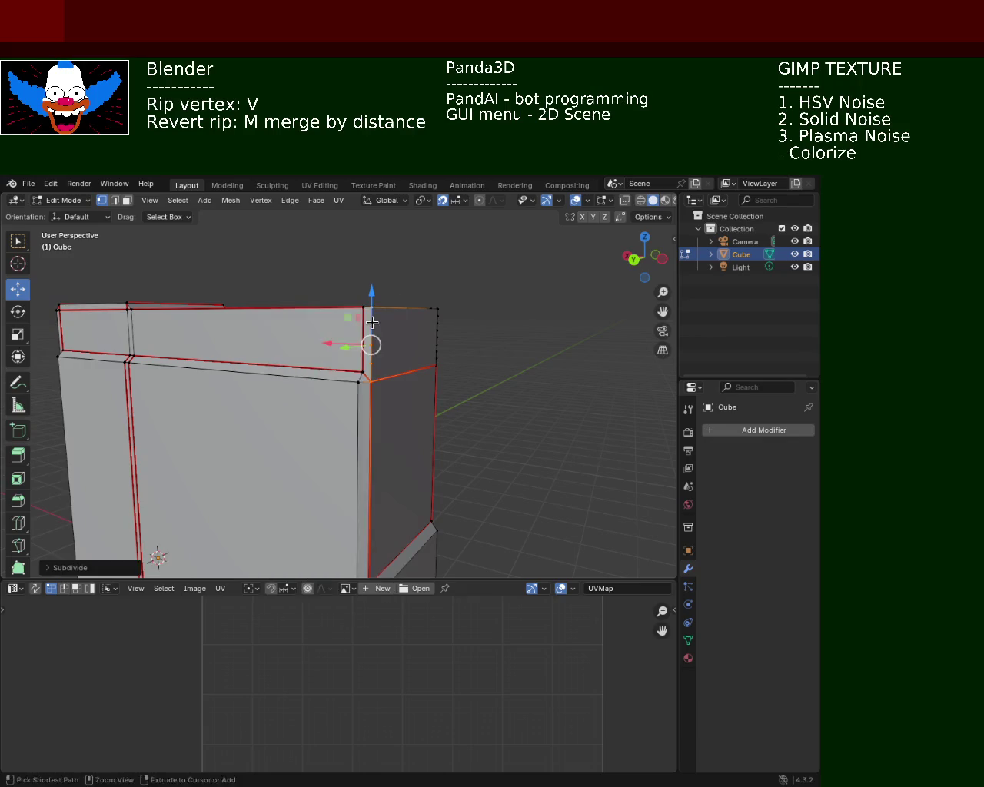
# Extrude an edge on the top rim with Ctrl+E > Extrude Edges.
pyautogui.keyDown('shift'); pyautogui.click(360, 368); pyautogui.keyUp('shift')
pyautogui.hotkey('ctrl', 'e')
pyautogui.click(362, 374)
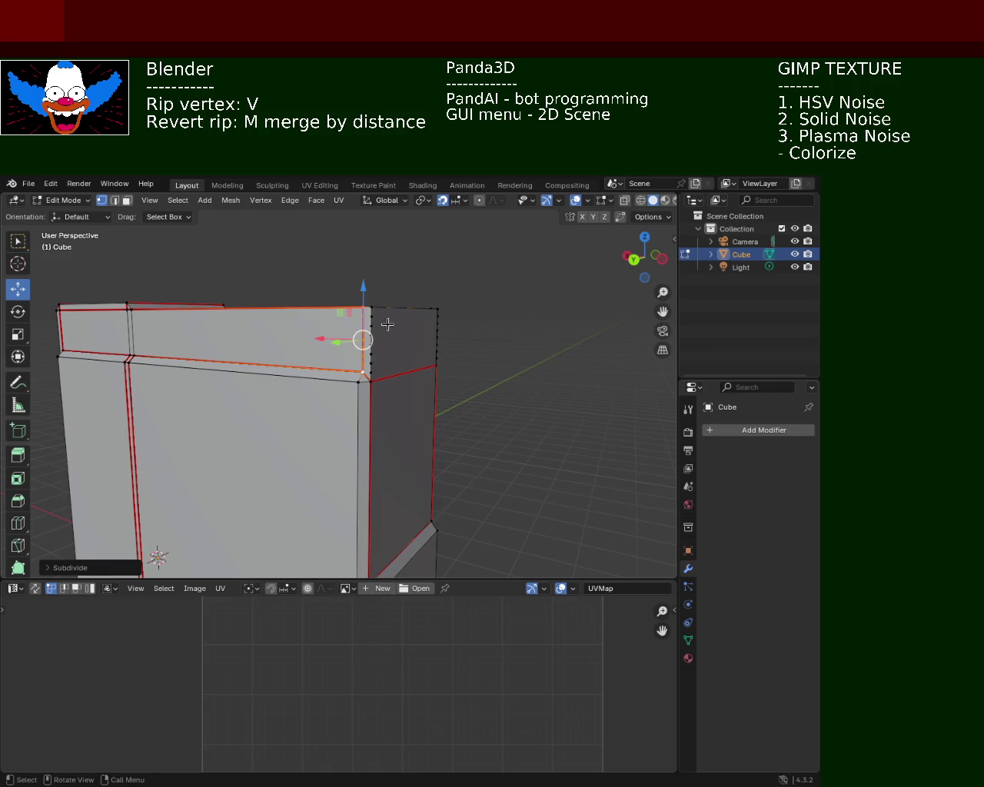
pyautogui.moveTo(250, 325)
pyautogui.mouseDown(button='middle')
pyautogui.moveTo(296, 322)
pyautogui.moveTo(284, 315)
pyautogui.mouseUp(button='middle')
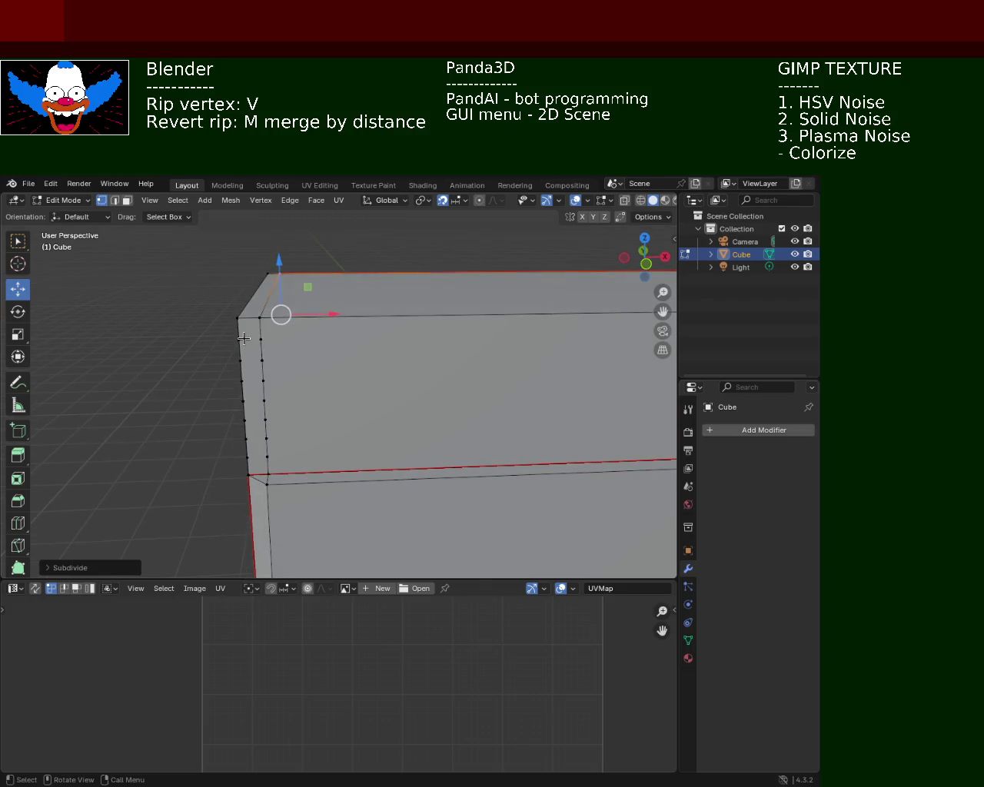
pyautogui.click(259, 318)
# Select the seven points down the front corner edge and dissolve them.
pyautogui.moveTo(305, 368)
pyautogui.mouseDown(button='middle')
pyautogui.moveTo(353, 328)
pyautogui.moveTo(450, 354)
pyautogui.moveTo(216, 353)
pyautogui.moveTo(353, 379)
pyautogui.moveTo(350, 368)
pyautogui.mouseUp(button='middle')
pyautogui.click(492, 349)
pyautogui.click(318, 339)
pyautogui.keyDown('shift'); pyautogui.click(319, 354); pyautogui.keyUp('shift')
pyautogui.keyDown('shift'); pyautogui.click(319, 364); pyautogui.keyUp('shift')
pyautogui.keyDown('shift'); pyautogui.click(319, 377); pyautogui.keyUp('shift')
pyautogui.keyDown('shift'); pyautogui.click(319, 401); pyautogui.keyUp('shift')
pyautogui.keyDown('shift'); pyautogui.click(319, 417); pyautogui.keyUp('shift')
pyautogui.keyDown('shift'); pyautogui.click(318, 429); pyautogui.keyUp('shift')
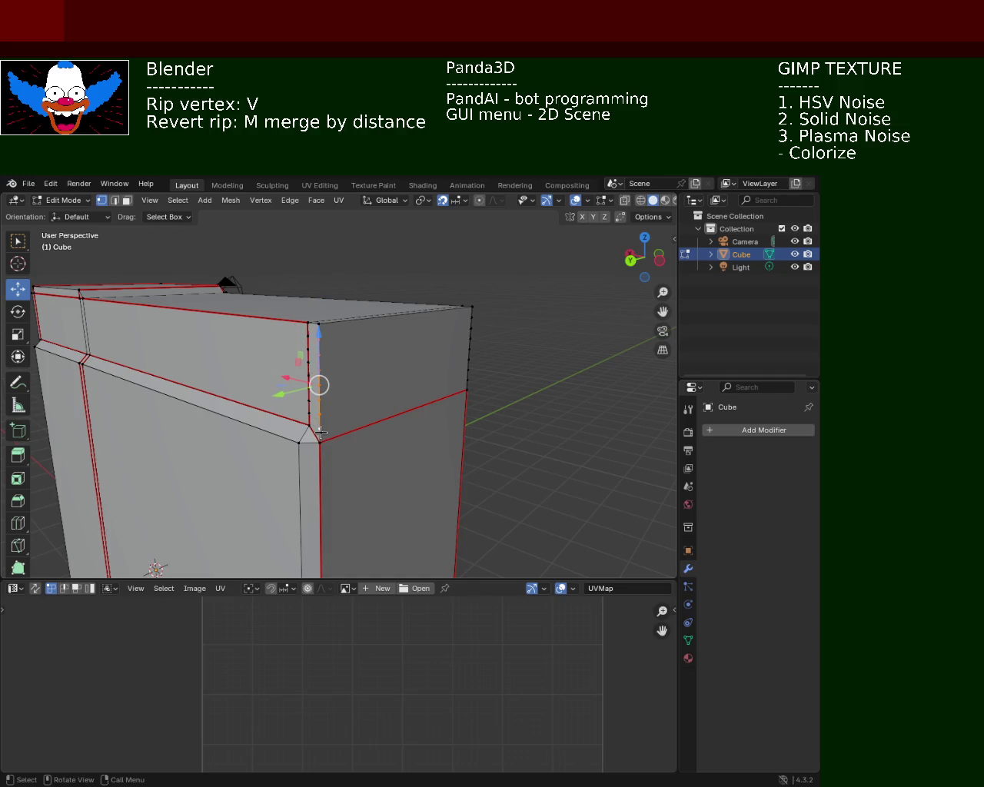
pyautogui.press('x')
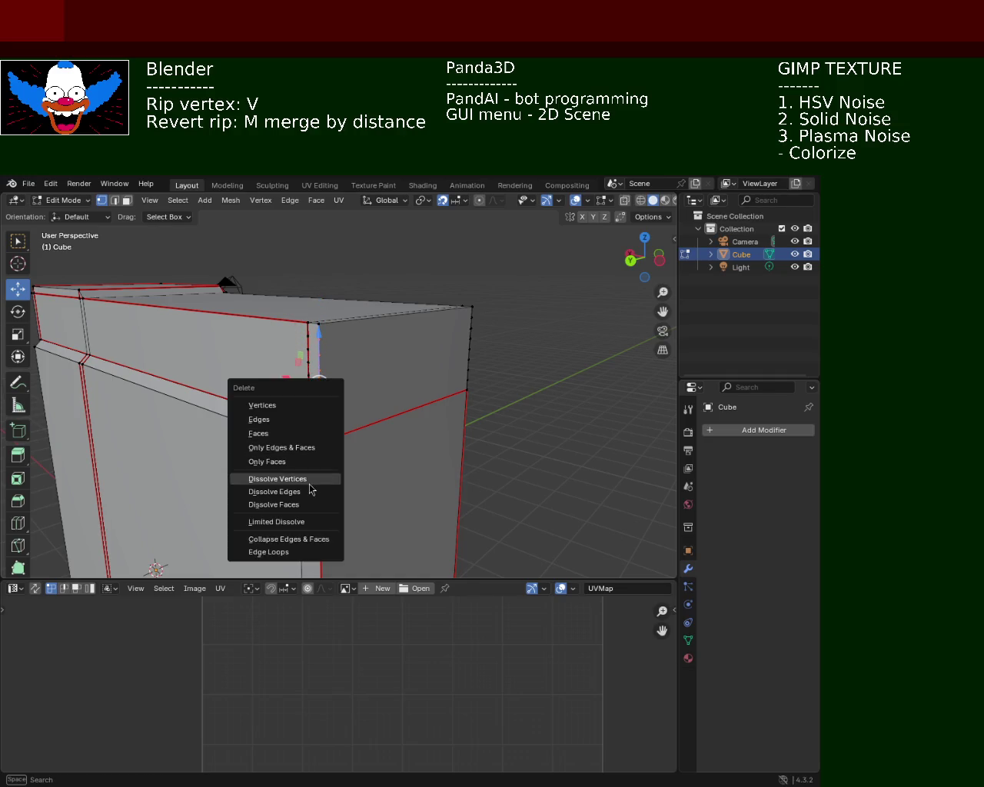
pyautogui.click(311, 480)
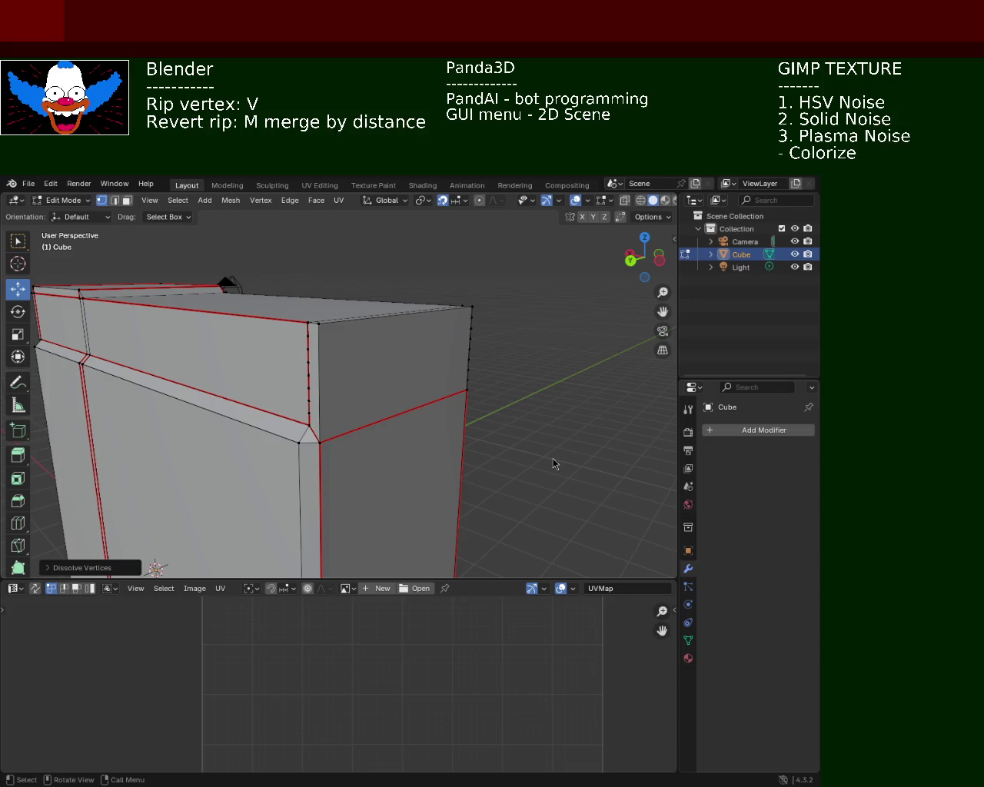
# Rip the top corner vertex with V and place it further along the top edge.
pyautogui.moveTo(555, 454); pyautogui.dragTo(239, 386, button='middle')
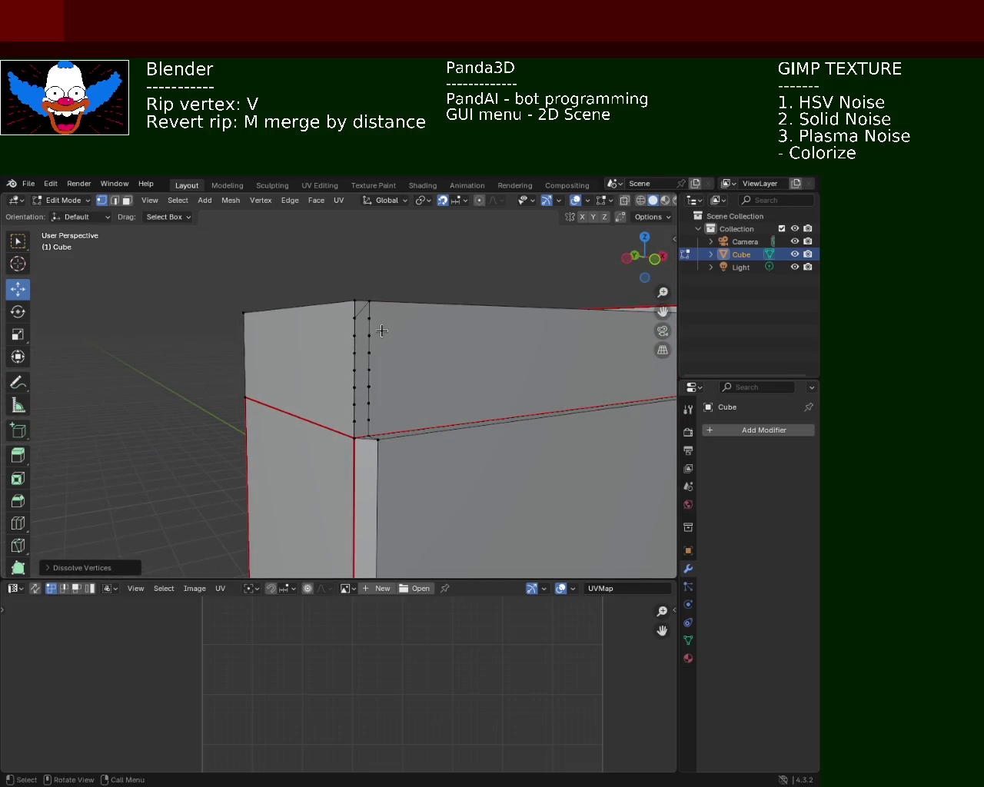
pyautogui.click(369, 318)
pyautogui.keyDown('shift'); pyautogui.click(355, 319); pyautogui.keyUp('shift')
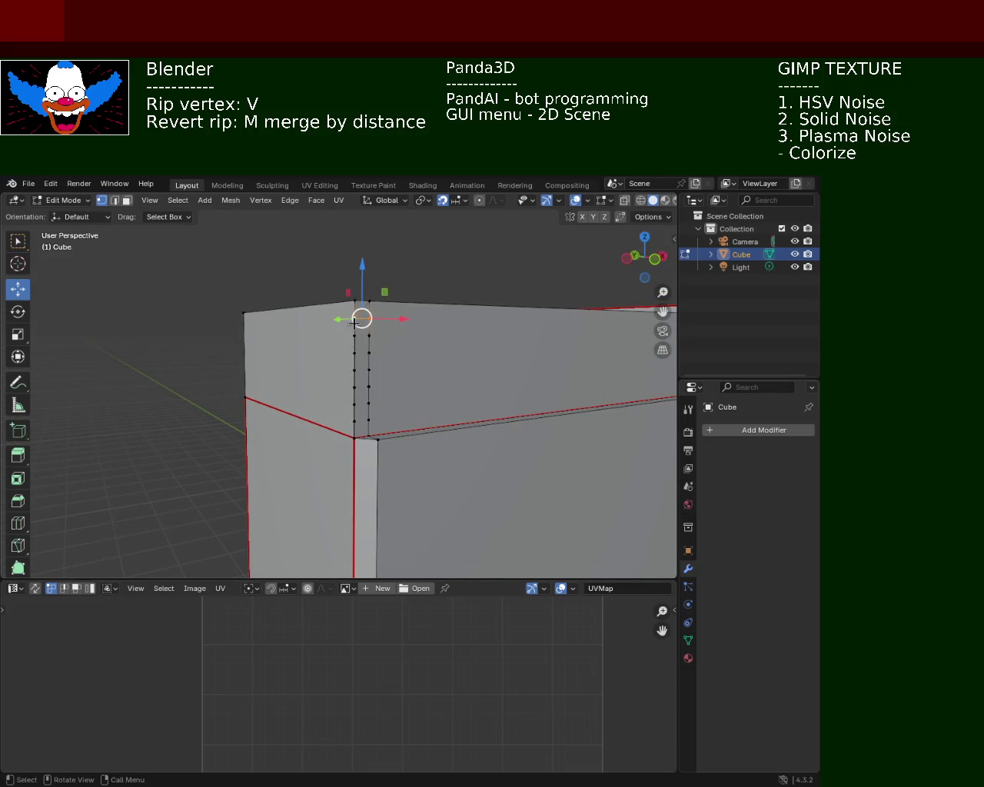
pyautogui.moveTo(354, 323)
pyautogui.mouseDown(button='middle')
pyautogui.moveTo(320, 330)
pyautogui.moveTo(298, 360)
pyautogui.moveTo(329, 340)
pyautogui.mouseUp(button='middle')
pyautogui.moveTo(435, 335)
pyautogui.mouseDown(button='middle')
pyautogui.moveTo(374, 520)
pyautogui.moveTo(456, 361)
pyautogui.mouseUp(button='middle')
pyautogui.keyDown('shift'); pyautogui.click(454, 356); pyautogui.keyUp('shift')
pyautogui.press('m')
pyautogui.press('v')
pyautogui.press('Escape')
pyautogui.moveTo(223, 347)
pyautogui.mouseDown(button='middle')
pyautogui.moveTo(420, 345)
pyautogui.moveTo(364, 340)
pyautogui.mouseUp(button='middle')
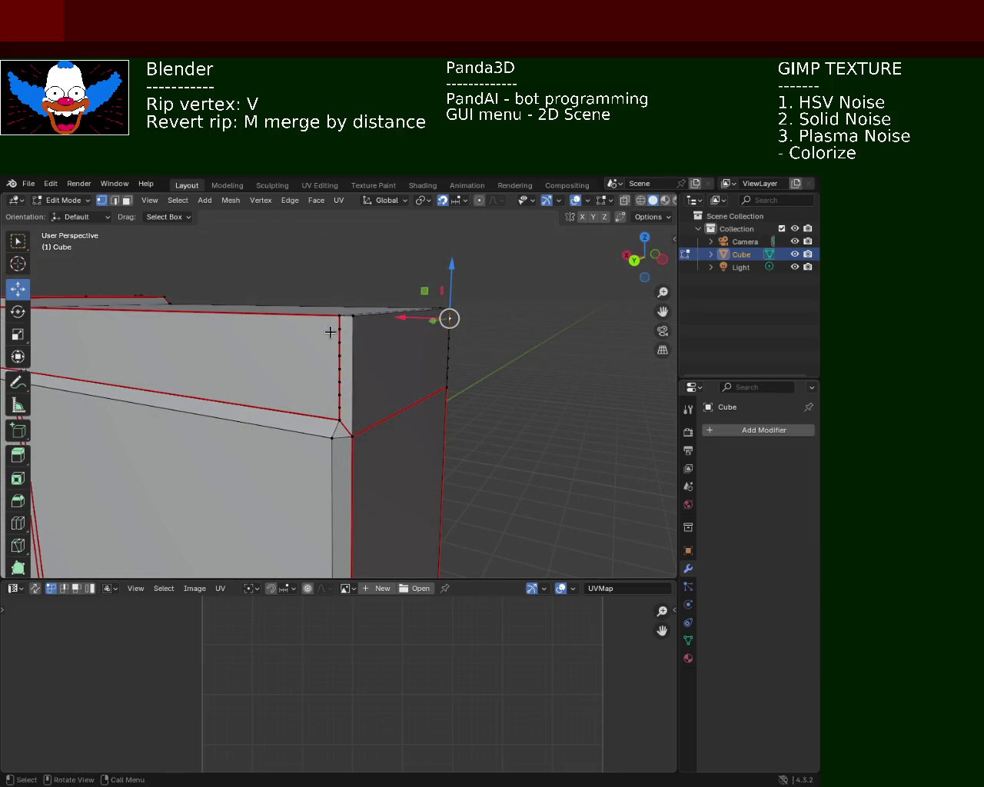
pyautogui.press('v')
pyautogui.click(350, 331)
# Slide a front corner-edge vertex along its edge with Shift+V.
pyautogui.moveTo(351, 331); pyautogui.dragTo(338, 376, button='middle')
pyautogui.moveTo(395, 402)
pyautogui.mouseDown(button='middle')
pyautogui.moveTo(356, 373)
pyautogui.moveTo(399, 380)
pyautogui.mouseUp(button='middle')
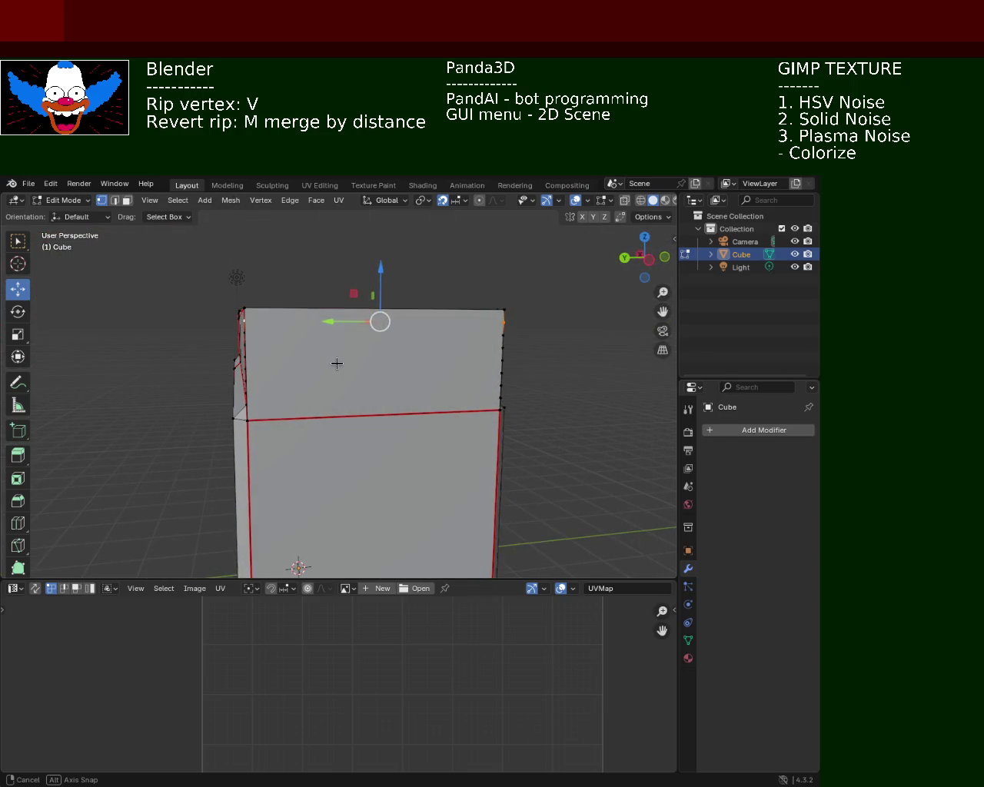
pyautogui.moveTo(285, 358)
pyautogui.mouseDown(button='middle')
pyautogui.moveTo(286, 334)
pyautogui.moveTo(326, 342)
pyautogui.mouseUp(button='middle')
pyautogui.click(305, 422)
pyautogui.click(305, 365)
pyautogui.click(296, 331)
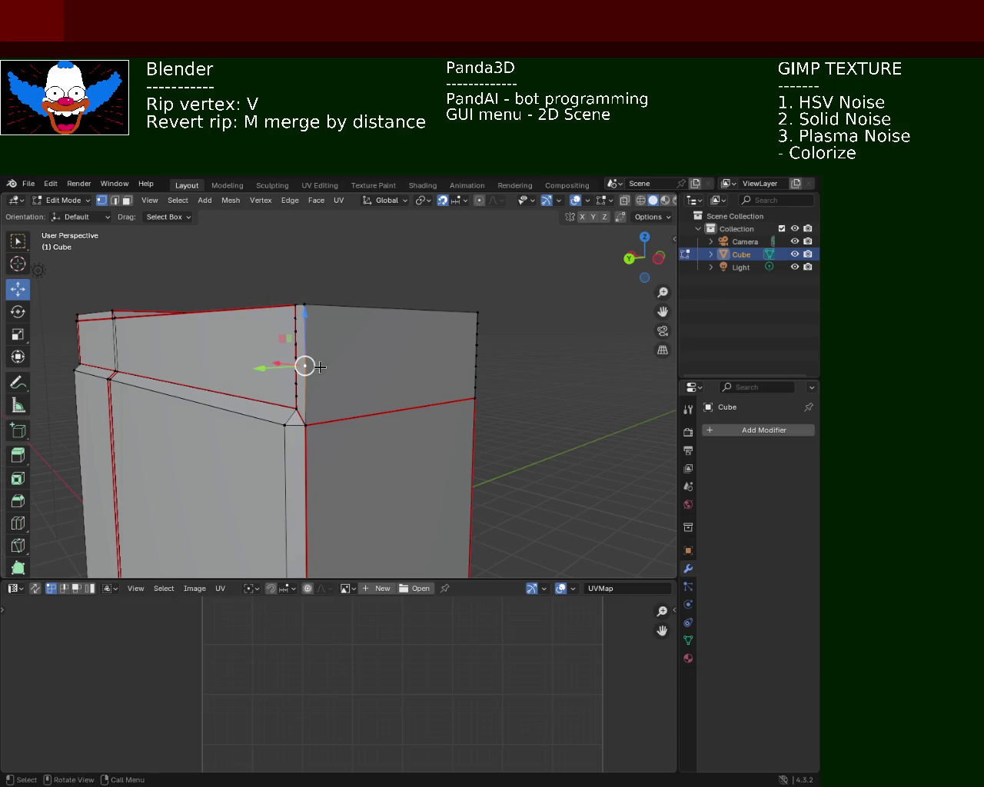
pyautogui.hotkey('shift', 'v')
pyautogui.click(327, 296)
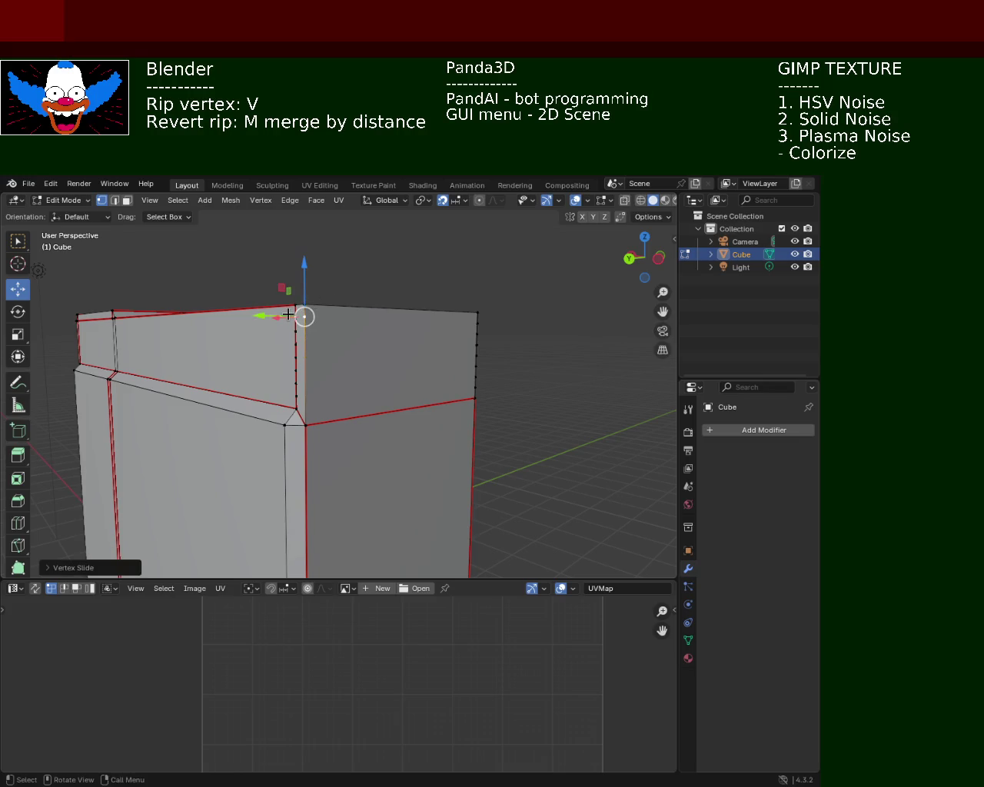
# Select the lower corner-edge vertices and a path along the top edge.
pyautogui.moveTo(297, 318)
pyautogui.mouseDown(button='middle')
pyautogui.moveTo(358, 351)
pyautogui.moveTo(507, 341)
pyautogui.moveTo(410, 358)
pyautogui.mouseUp(button='middle')
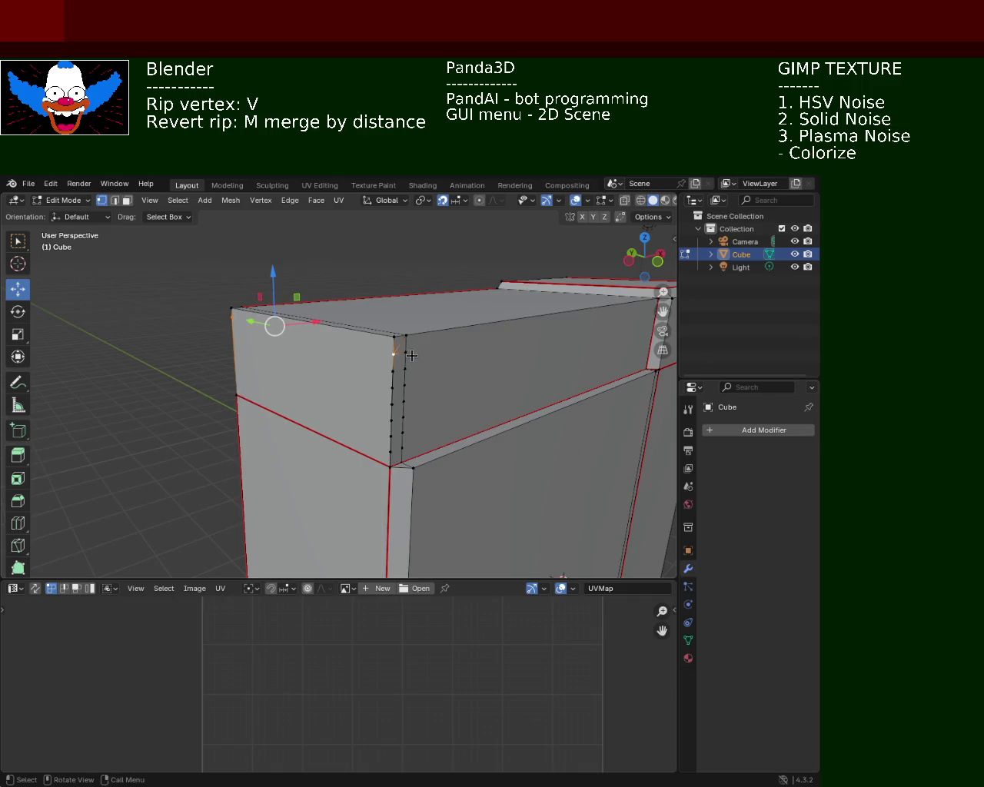
pyautogui.click(411, 356)
pyautogui.keyDown('shift'); pyautogui.click(332, 355); pyautogui.keyUp('shift')
pyautogui.keyDown('shift'); pyautogui.click(393, 357); pyautogui.keyUp('shift')
pyautogui.keyDown('shift'); pyautogui.click(391, 357); pyautogui.keyUp('shift')
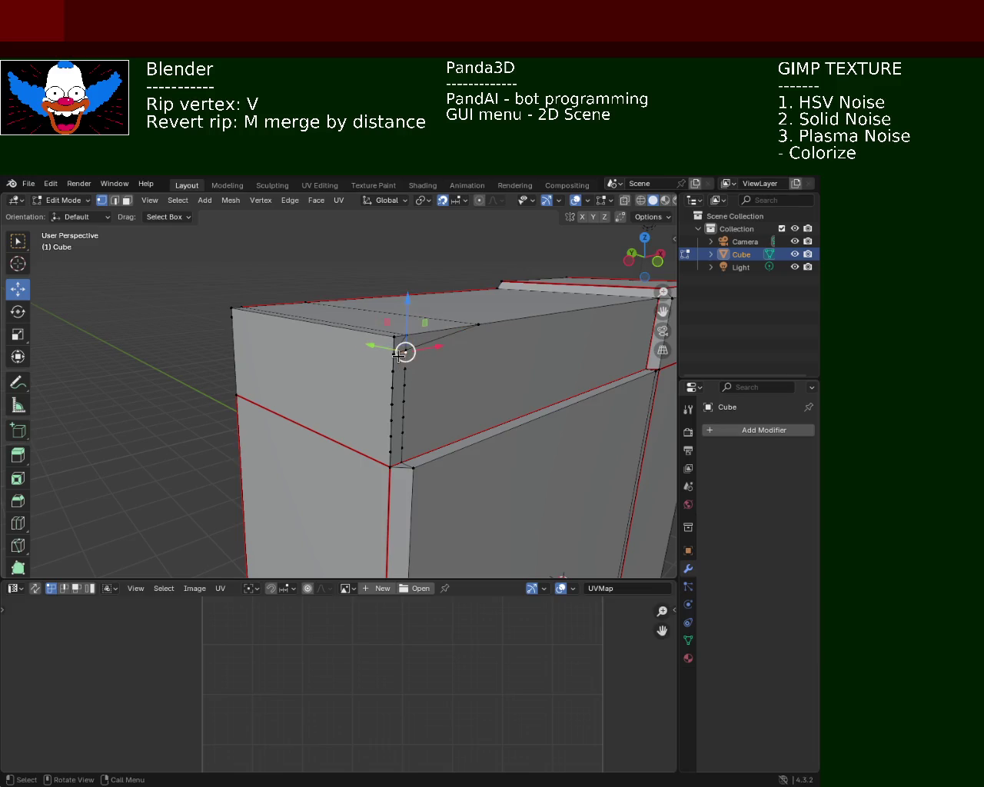
pyautogui.moveTo(406, 348); pyautogui.dragTo(386, 343, button='middle')
pyautogui.keyDown('ctrl'); pyautogui.click(436, 289); pyautogui.keyUp('ctrl')
pyautogui.moveTo(437, 288)
pyautogui.mouseDown(button='middle')
pyautogui.moveTo(286, 344)
pyautogui.moveTo(207, 294)
pyautogui.mouseUp(button='middle')
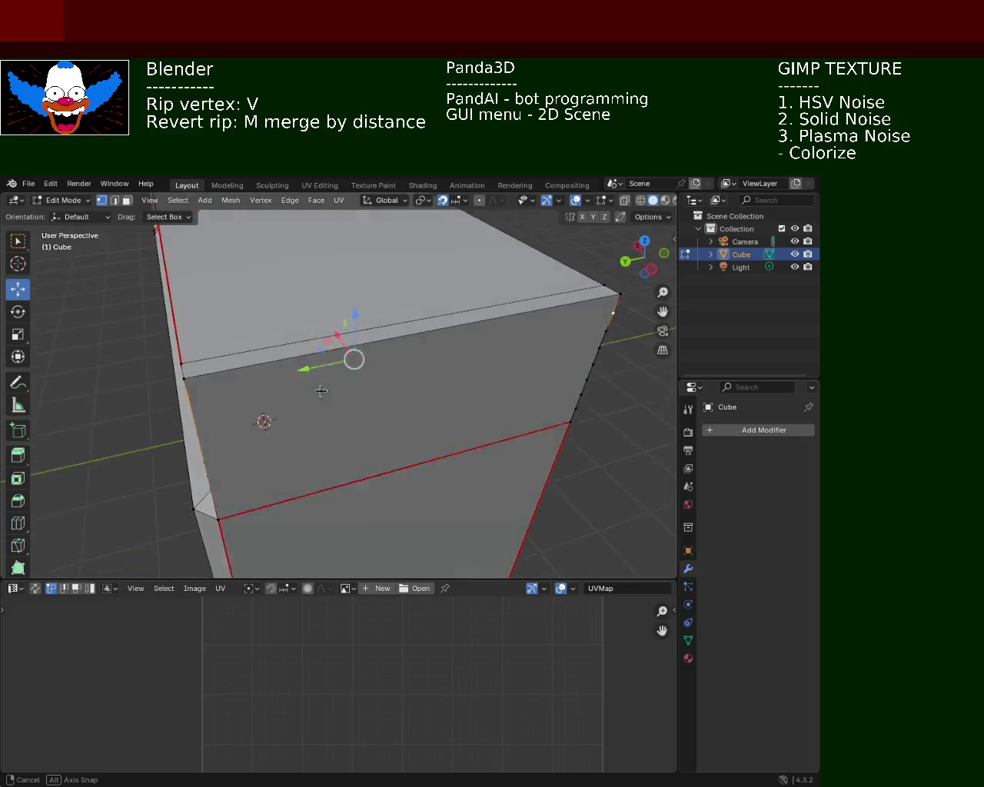
# Try selecting the front face and corner vertices, then clear the selection in face select mode.
pyautogui.click(126, 200)
pyautogui.click(459, 423)
pyautogui.moveTo(458, 423); pyautogui.dragTo(391, 362, button='middle')
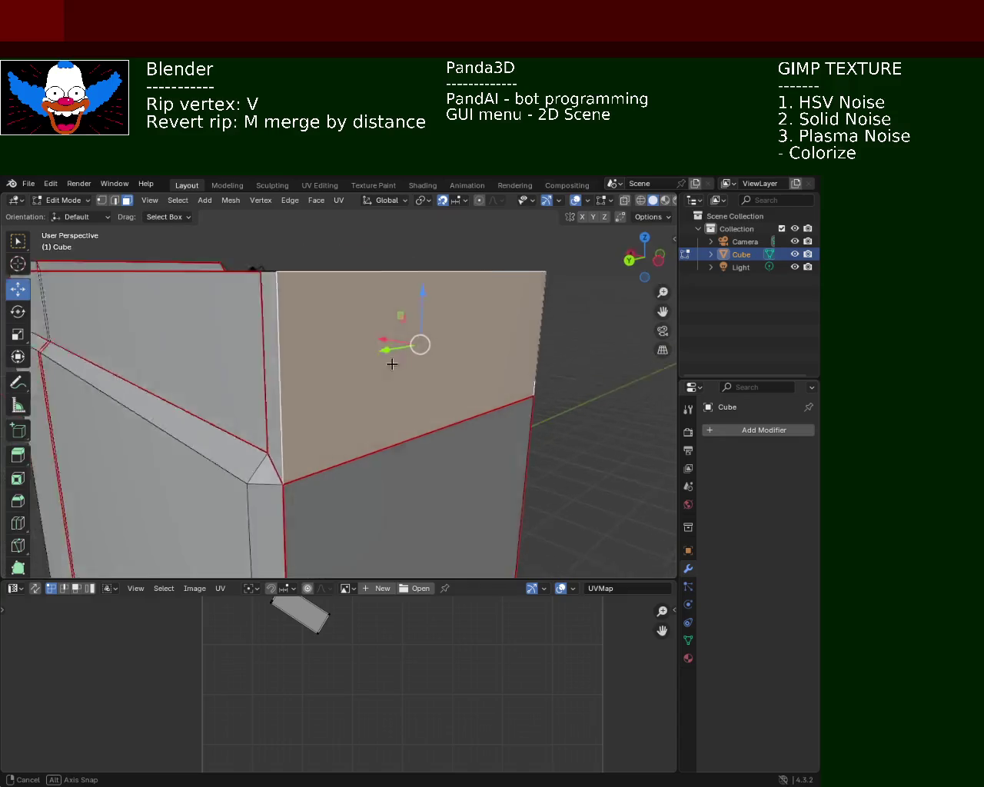
pyautogui.click(101, 200)
pyautogui.click(312, 377)
pyautogui.click(197, 340)
pyautogui.moveTo(423, 358)
pyautogui.mouseDown(button='middle')
pyautogui.moveTo(466, 350)
pyautogui.moveTo(374, 359)
pyautogui.mouseUp(button='middle')
pyautogui.keyDown('shift'); pyautogui.click(526, 336); pyautogui.keyUp('shift')
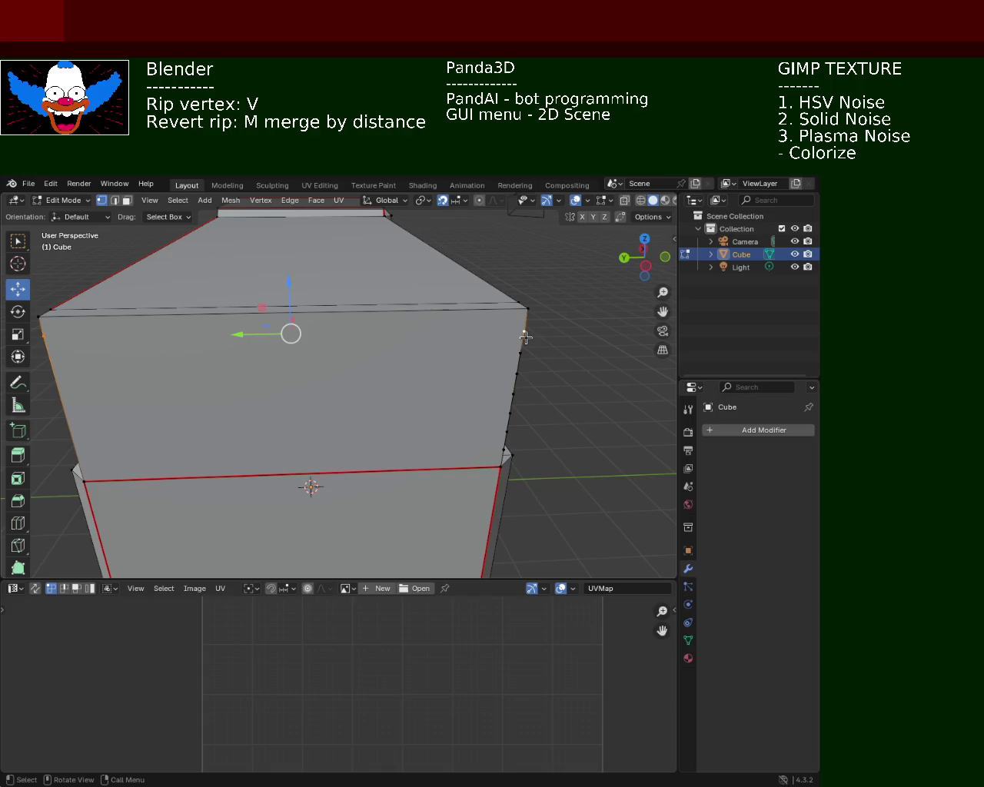
pyautogui.hotkey('ctrl', 'z')
pyautogui.hotkey('ctrl', 'shift', 'z')
pyautogui.click(428, 369)
pyautogui.moveTo(218, 352); pyautogui.dragTo(264, 351, button='middle')
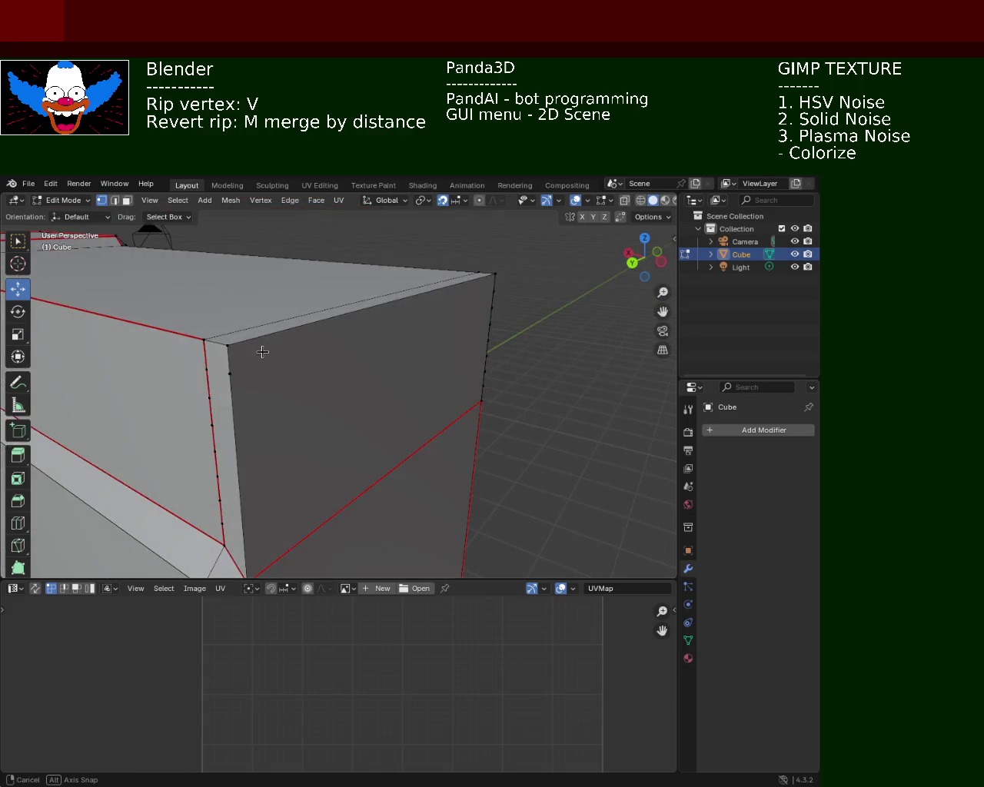
pyautogui.click(126, 200)
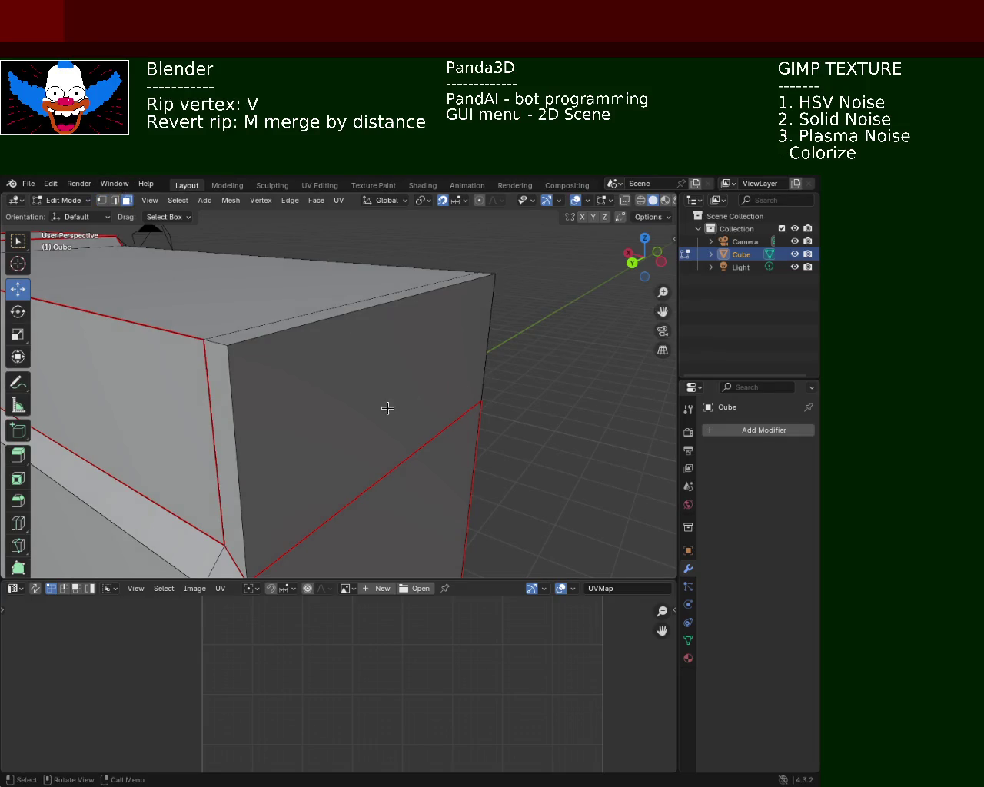
# Delete the cabinet's side face below the rim.
pyautogui.click(387, 408)
pyautogui.press('x')
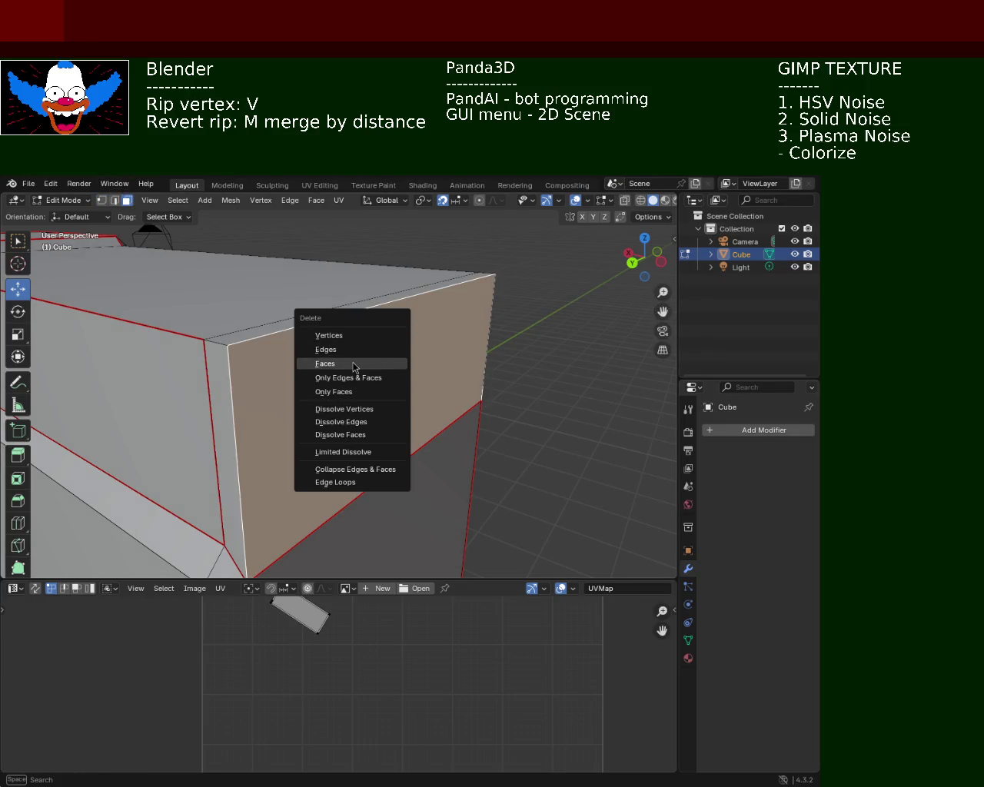
pyautogui.click(354, 365)
pyautogui.moveTo(414, 389)
pyautogui.mouseDown(button='middle')
pyautogui.moveTo(307, 362)
pyautogui.moveTo(296, 338)
pyautogui.moveTo(280, 363)
pyautogui.moveTo(243, 365)
pyautogui.mouseUp(button='middle')
# Rip the top-right corner vertex down the edge and dissolve the selected vertices.
pyautogui.click(100, 200)
pyautogui.click(526, 310)
pyautogui.press('v')
pyautogui.click(518, 403)
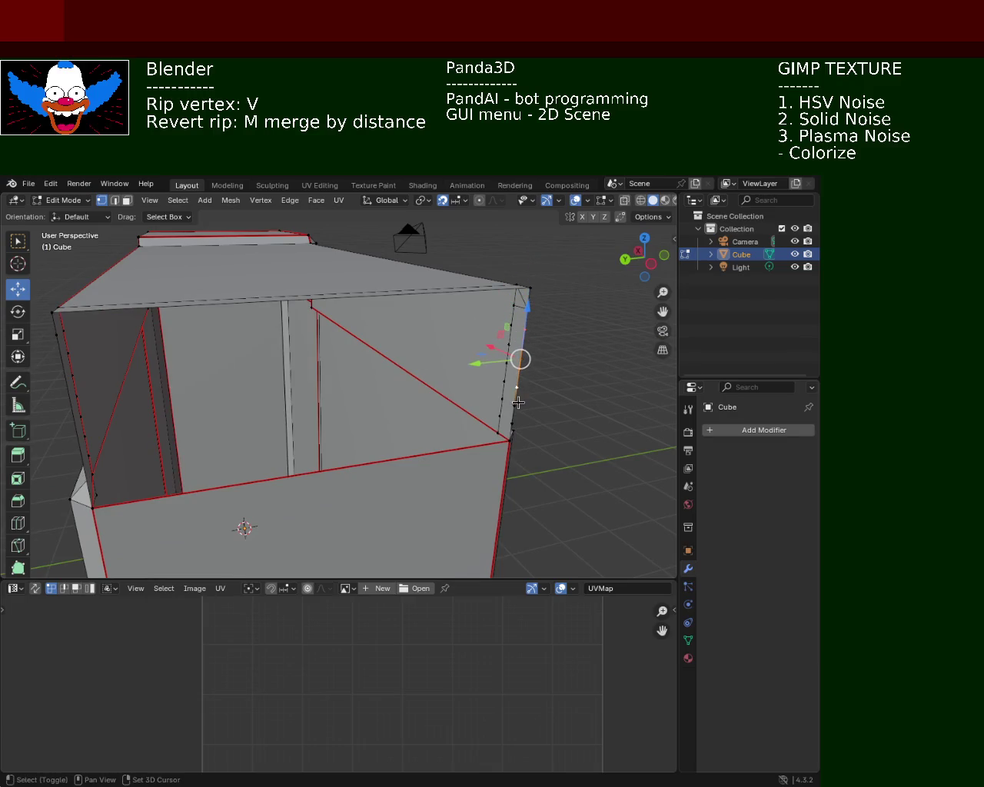
pyautogui.press('x')
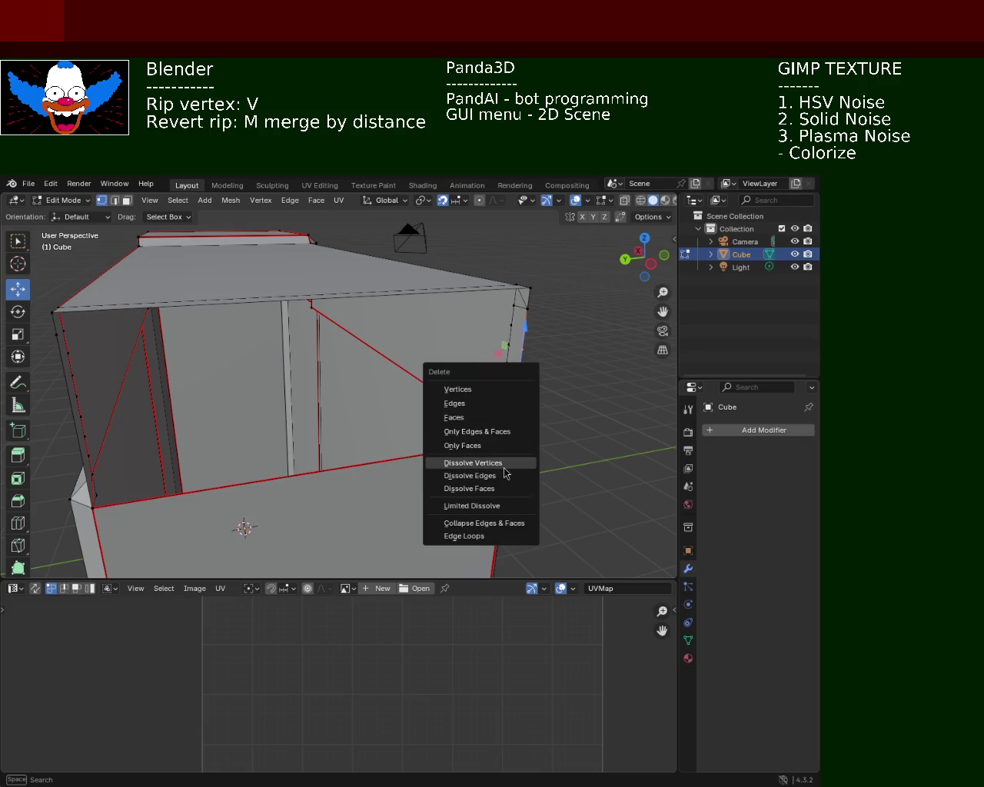
pyautogui.click(503, 464)
# Dissolve the five stray vertices on the right corner edge, then rip the corner again.
pyautogui.moveTo(503, 464)
pyautogui.mouseDown(button='middle')
pyautogui.moveTo(428, 346)
pyautogui.moveTo(367, 368)
pyautogui.moveTo(442, 337)
pyautogui.mouseUp(button='middle')
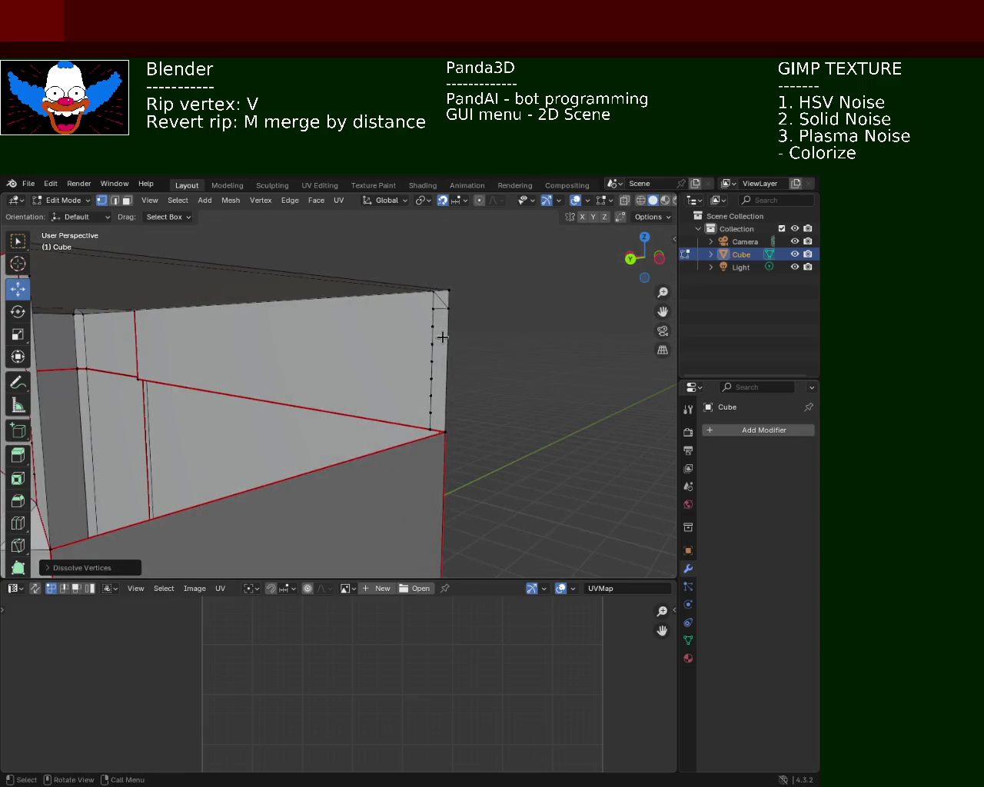
pyautogui.click(436, 327)
pyautogui.keyDown('shift'); pyautogui.click(431, 344); pyautogui.keyUp('shift')
pyautogui.keyDown('shift'); pyautogui.click(434, 296); pyautogui.keyUp('shift')
pyautogui.keyDown('shift'); pyautogui.click(431, 356); pyautogui.keyUp('shift')
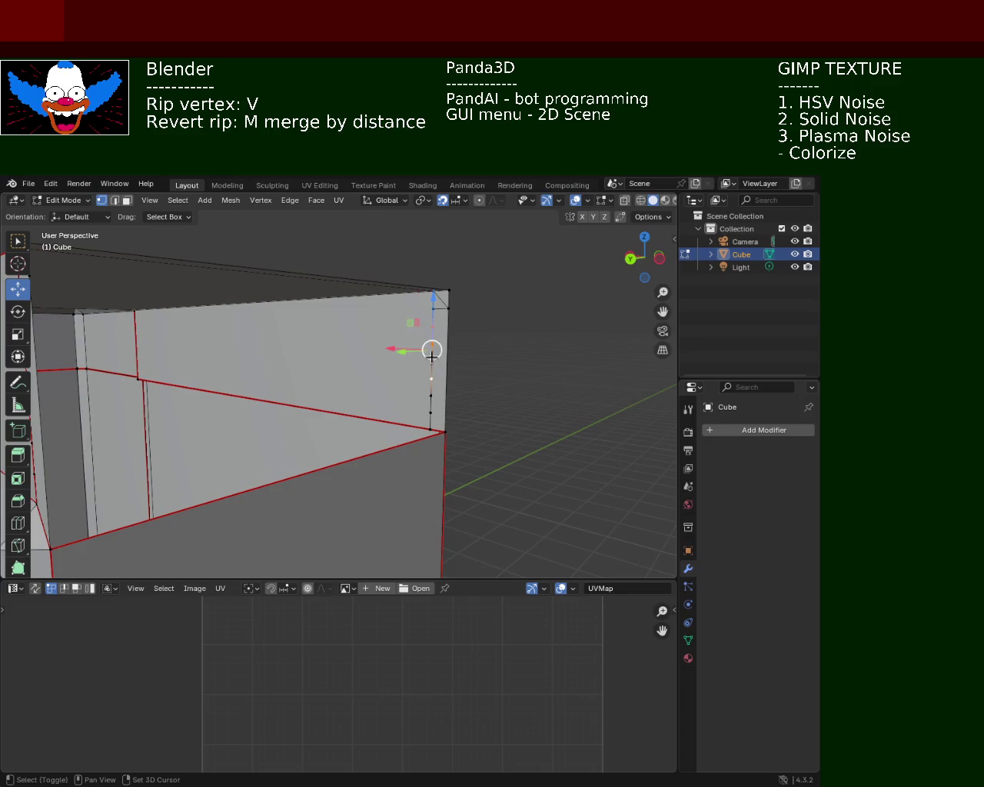
pyautogui.keyDown('shift'); pyautogui.click(430, 412); pyautogui.keyUp('shift')
pyautogui.press('x')
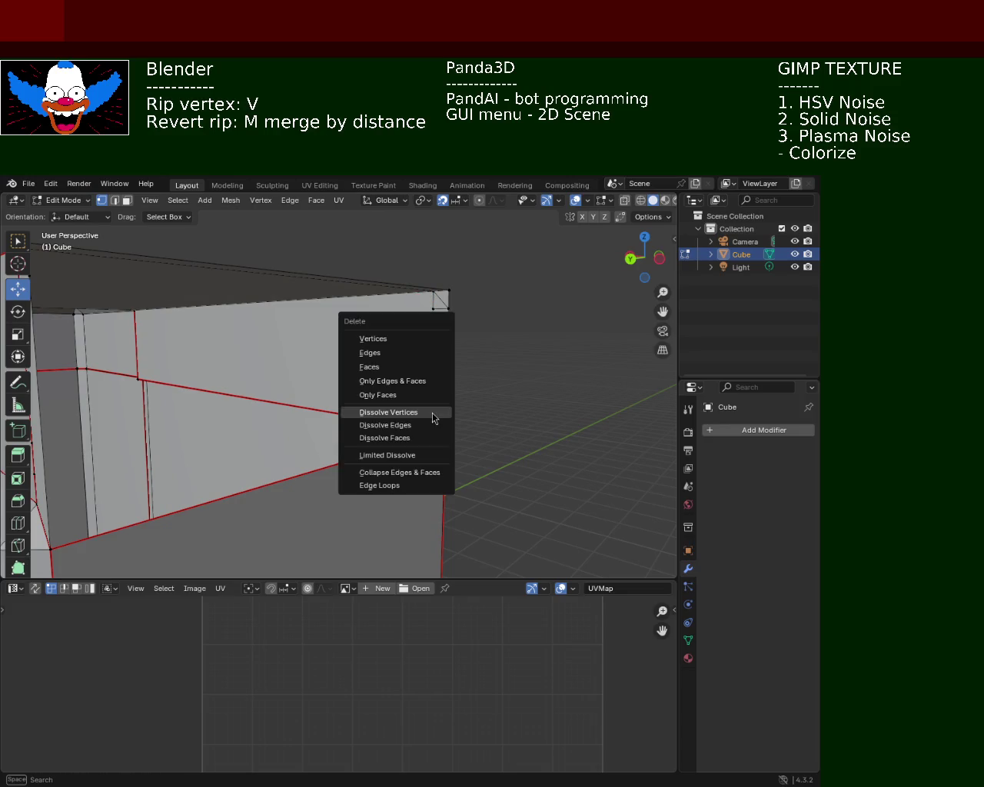
pyautogui.click(413, 412)
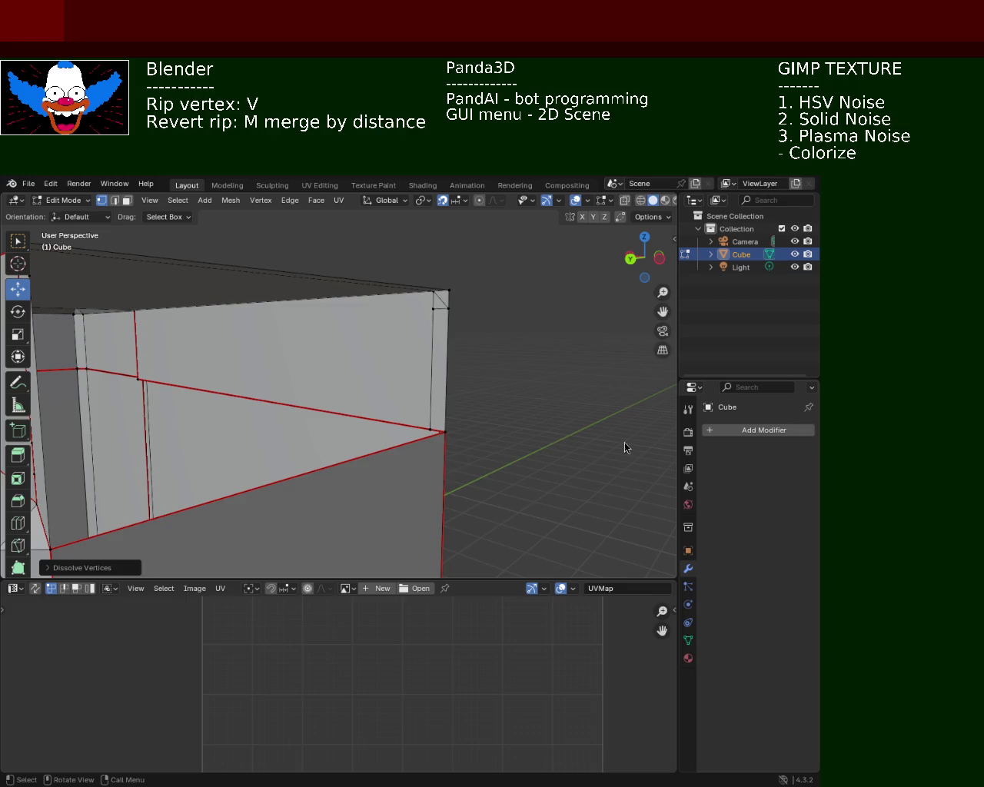
pyautogui.press('v')
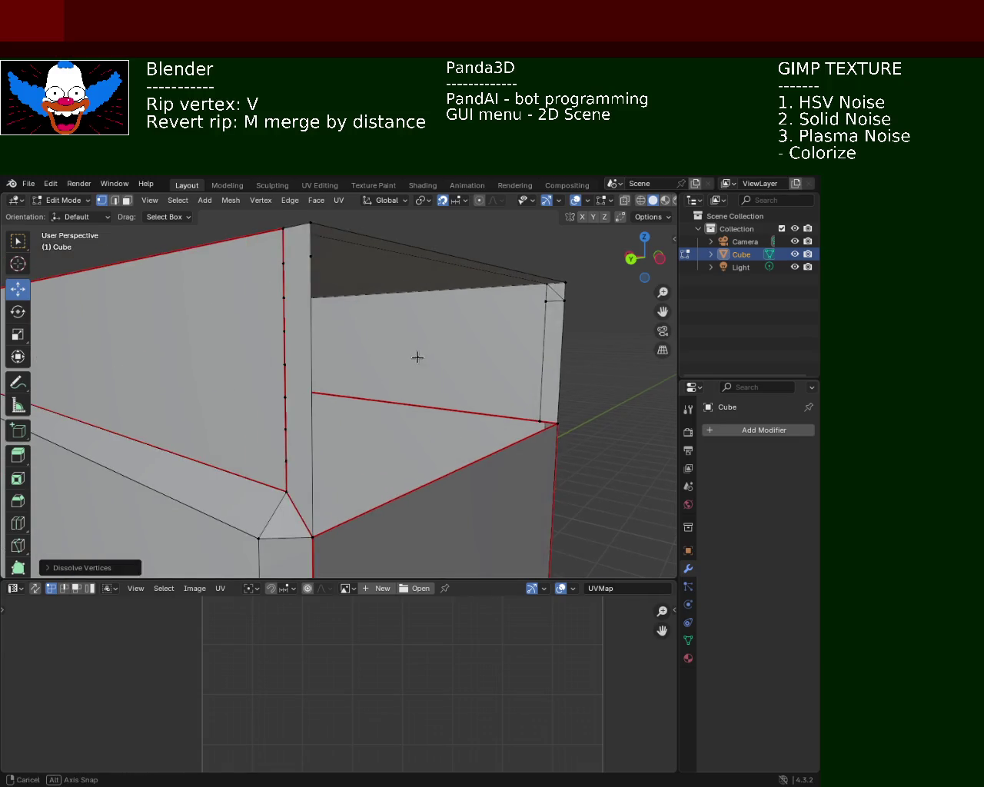
pyautogui.click(311, 290)
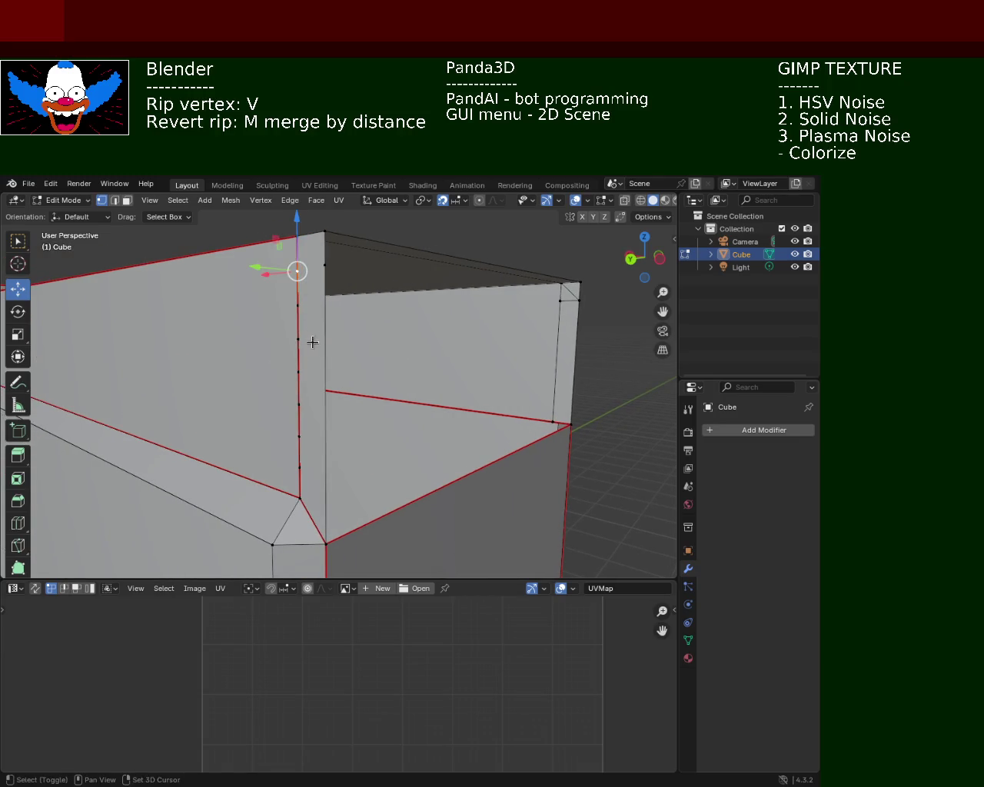
# Select the vertices down the vertical edge below the rim and dissolve them.
pyautogui.keyDown('shift'); pyautogui.click(294, 354); pyautogui.keyUp('shift')
pyautogui.keyDown('shift'); pyautogui.click(298, 405); pyautogui.keyUp('shift')
pyautogui.keyDown('shift'); pyautogui.click(299, 436); pyautogui.keyUp('shift')
pyautogui.keyDown('shift'); pyautogui.click(299, 466); pyautogui.keyUp('shift')
pyautogui.press('x')
pyautogui.click(302, 462)
# Orbit around the rim corner, selecting its corner vertices and the side band face below the rim.
pyautogui.moveTo(297, 341); pyautogui.dragTo(237, 336, button='middle')
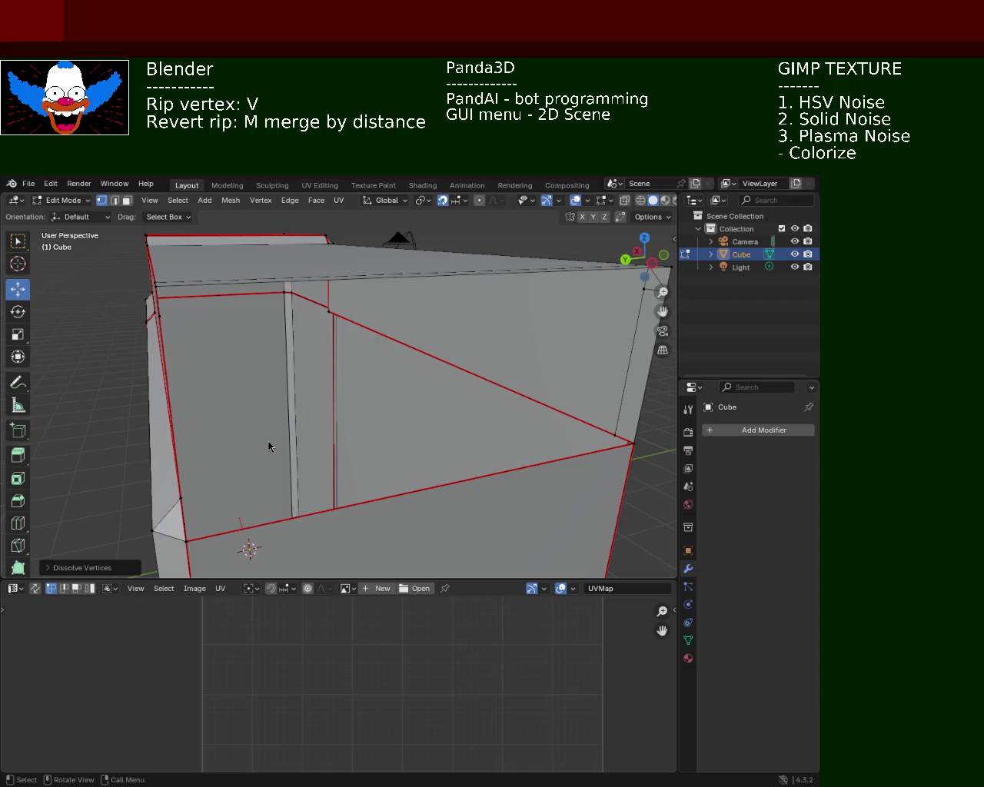
pyautogui.moveTo(444, 446)
pyautogui.mouseDown(button='middle')
pyautogui.moveTo(397, 428)
pyautogui.moveTo(407, 392)
pyautogui.moveTo(331, 385)
pyautogui.mouseUp(button='middle')
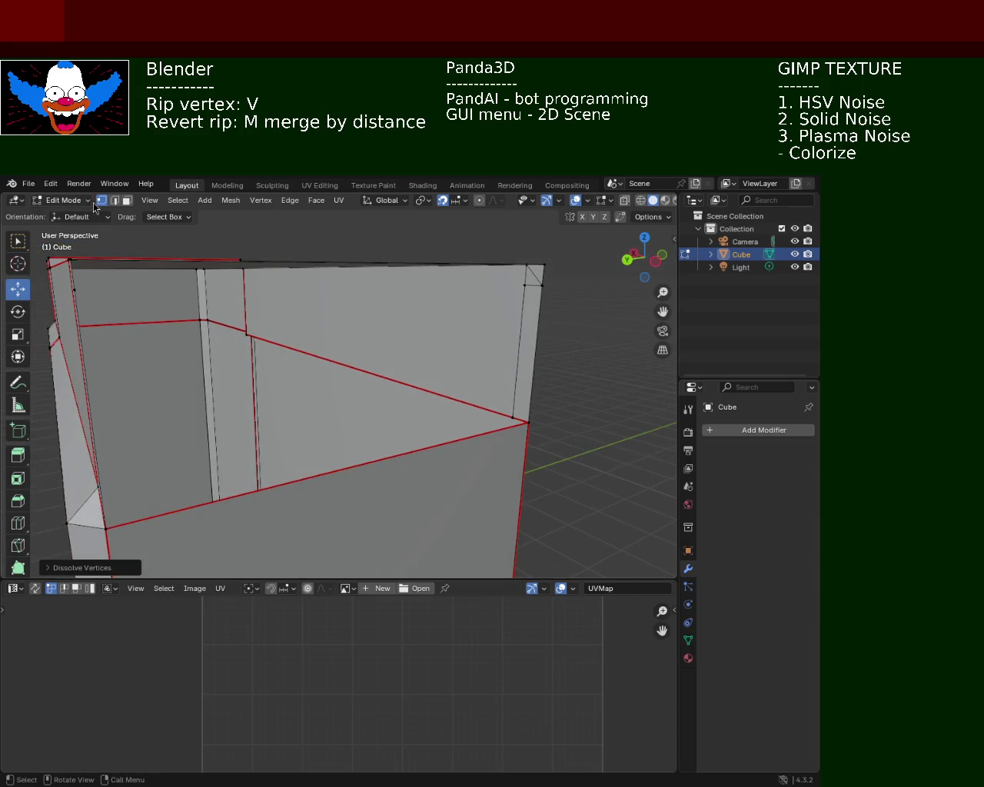
pyautogui.click(527, 421)
pyautogui.keyDown('shift'); pyautogui.click(542, 285); pyautogui.keyUp('shift')
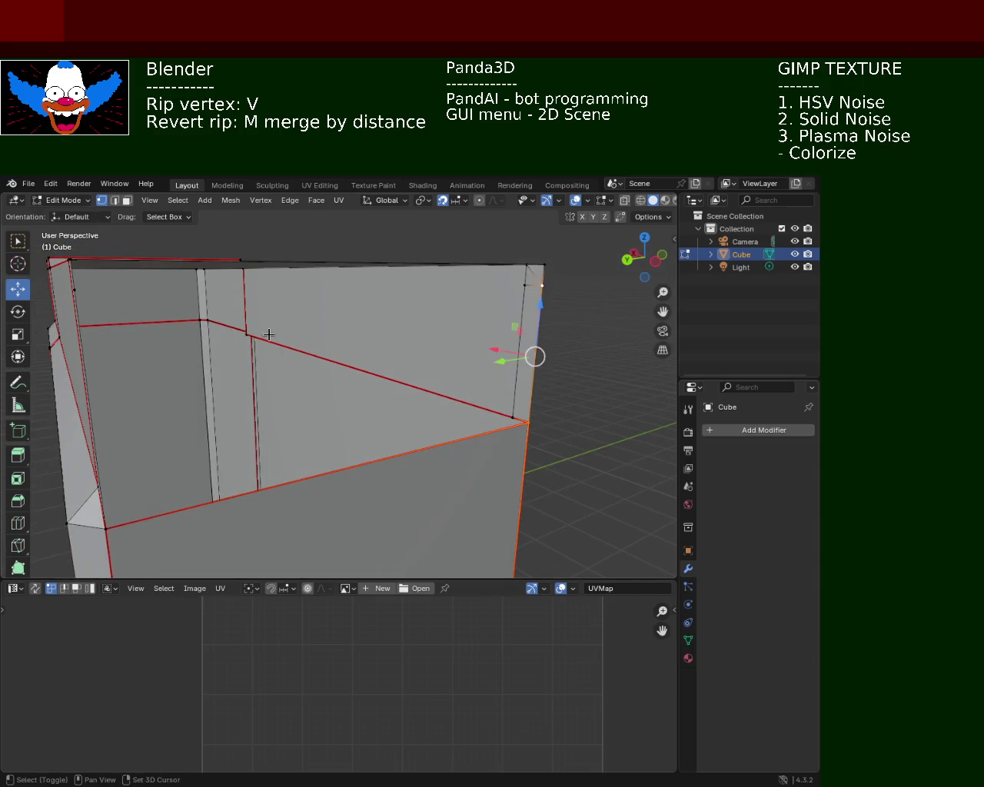
pyautogui.moveTo(268, 334); pyautogui.dragTo(248, 336, button='middle')
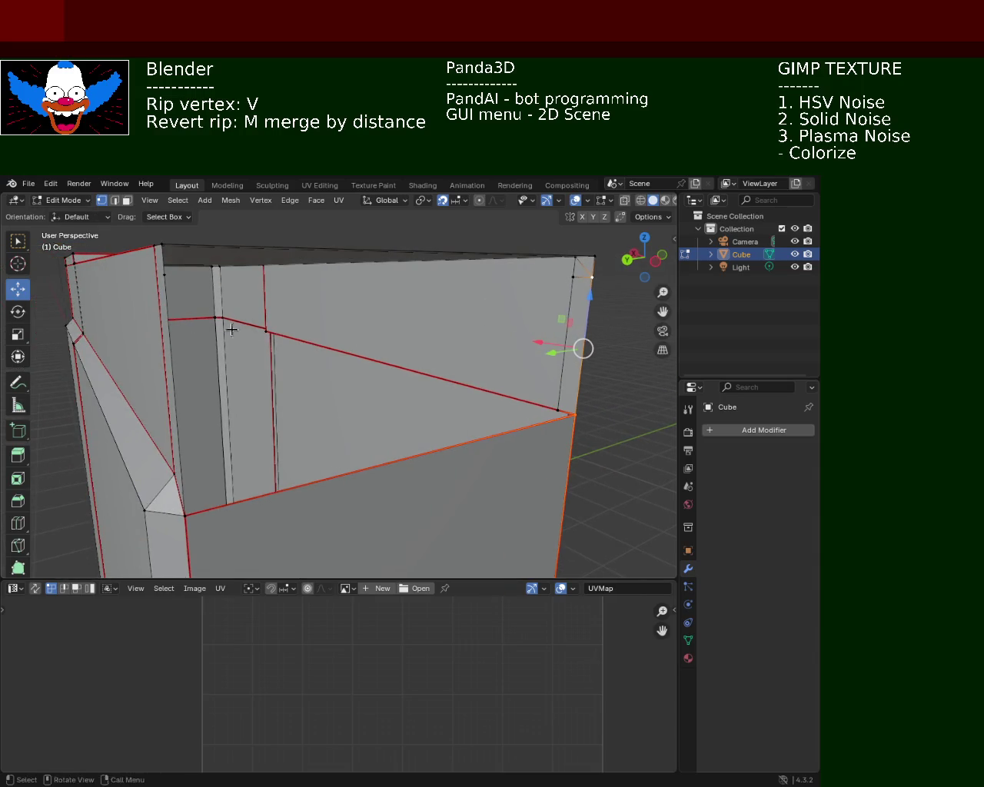
pyautogui.moveTo(189, 292); pyautogui.dragTo(248, 274, button='middle')
pyautogui.keyDown('shift'); pyautogui.click(281, 348); pyautogui.keyUp('shift')
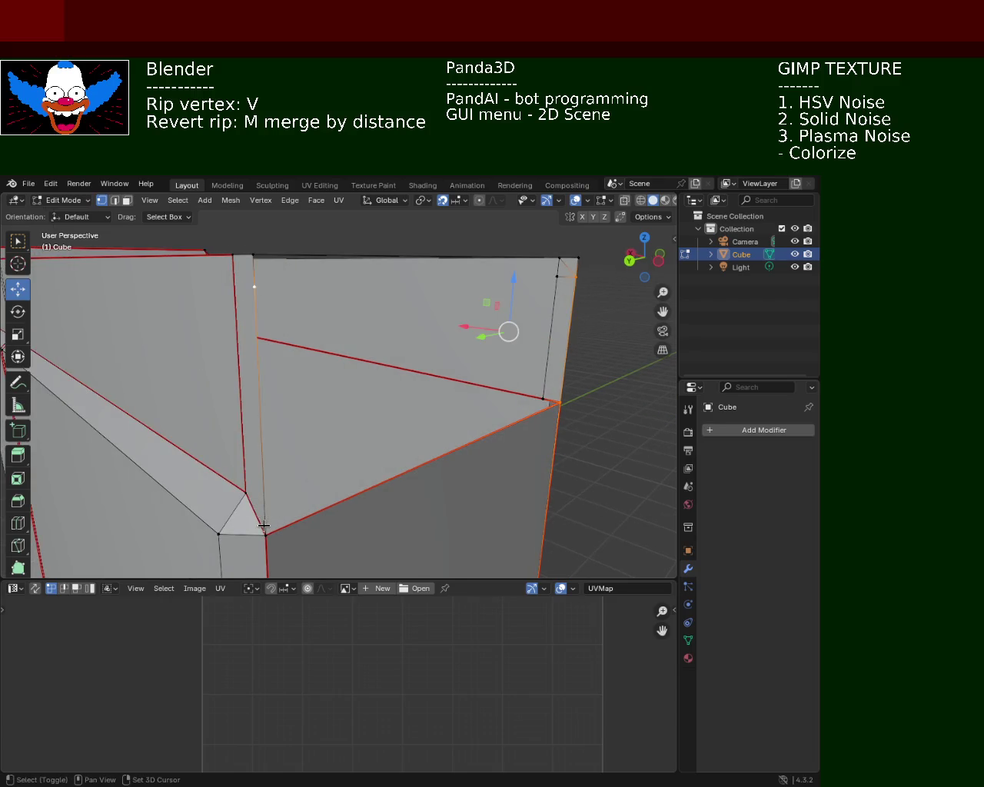
pyautogui.keyDown('shift'); pyautogui.click(265, 532); pyautogui.keyUp('shift')
pyautogui.click(286, 289)
pyautogui.moveTo(332, 299)
pyautogui.mouseDown(button='middle')
pyautogui.moveTo(454, 346)
pyautogui.moveTo(348, 365)
pyautogui.mouseUp(button='middle')
pyautogui.keyDown('shift'); pyautogui.click(423, 310); pyautogui.keyUp('shift')
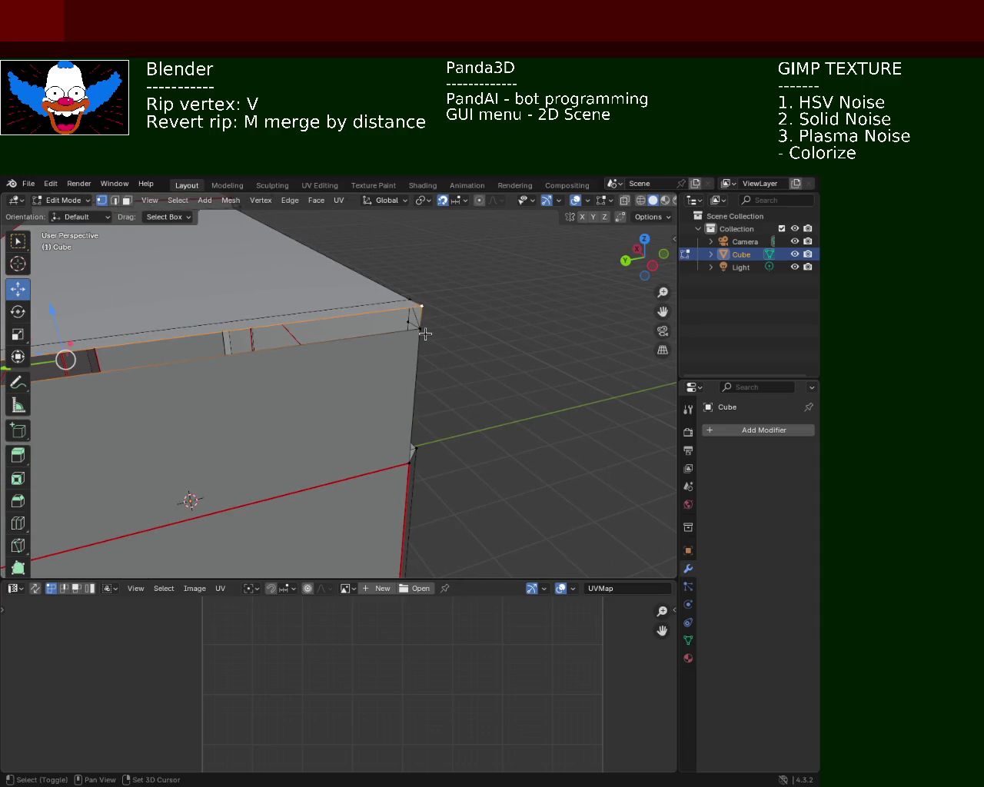
pyautogui.keyDown('shift'); pyautogui.click(424, 333); pyautogui.keyUp('shift')
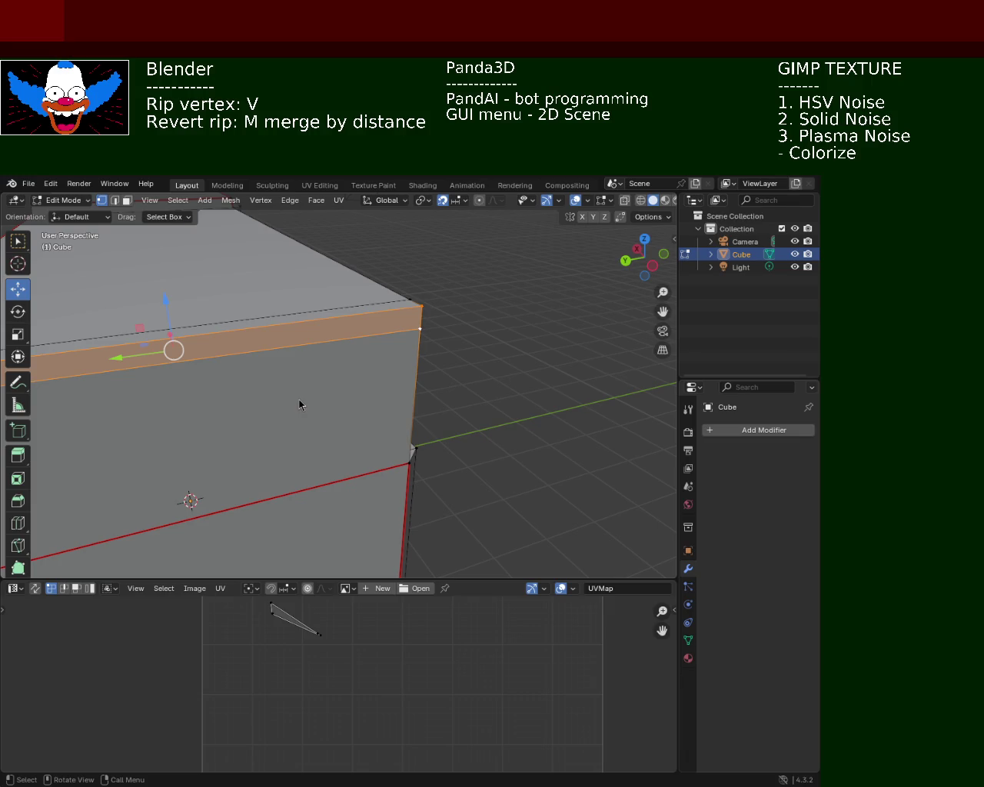
# Deselect the top band face and select the rim's short vertical corner edge for splitting.
pyautogui.moveTo(391, 420)
pyautogui.mouseDown(button='middle')
pyautogui.moveTo(443, 342)
pyautogui.moveTo(404, 363)
pyautogui.mouseUp(button='middle')
pyautogui.click(479, 387)
pyautogui.moveTo(463, 346)
pyautogui.mouseDown(button='middle')
pyautogui.moveTo(353, 376)
pyautogui.moveTo(108, 358)
pyautogui.moveTo(377, 369)
pyautogui.moveTo(376, 466)
pyautogui.mouseUp(button='middle')
pyautogui.keyDown('shift'); pyautogui.scroll(-2, 332, 390); pyautogui.keyUp('shift')
pyautogui.click(366, 471)
pyautogui.keyDown('shift'); pyautogui.click(367, 368); pyautogui.keyUp('shift')
pyautogui.click(368, 368)
pyautogui.keyDown('shift'); pyautogui.click(365, 471); pyautogui.keyUp('shift')
pyautogui.rightClick(365, 463)
pyautogui.click(323, 455)
# Subdivide the corner edge, slide the new vertex, and rip the rim's top corner vertex free.
pyautogui.click(366, 419)
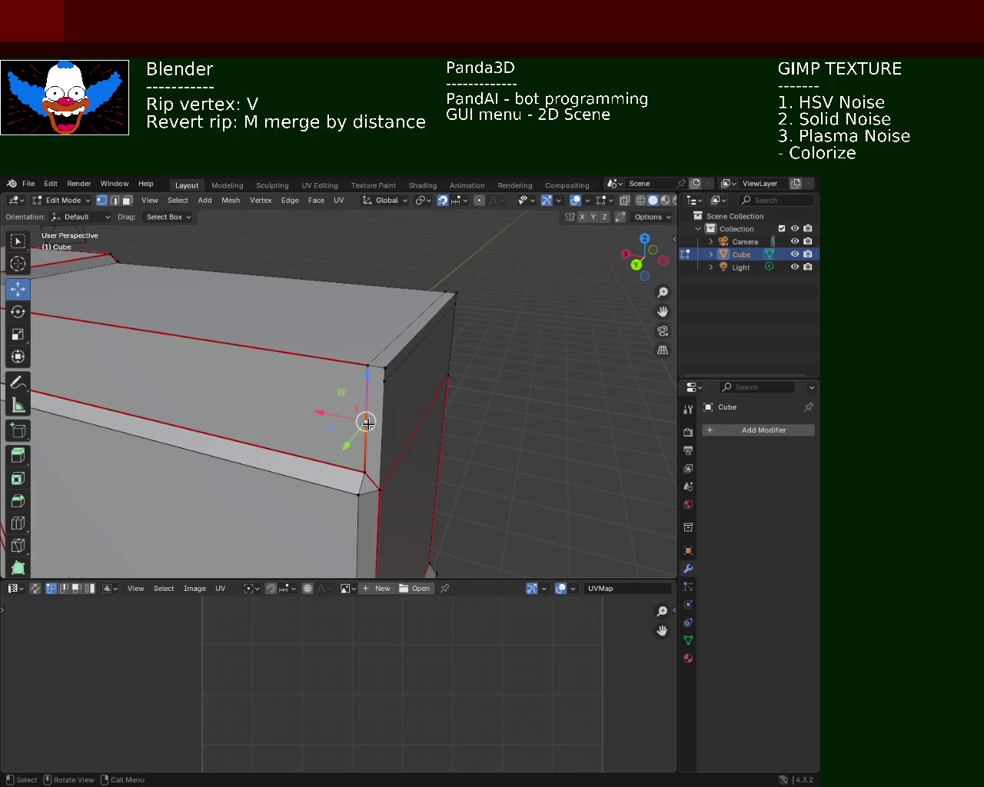
pyautogui.hotkey('shift', 'v')
pyautogui.click(376, 380)
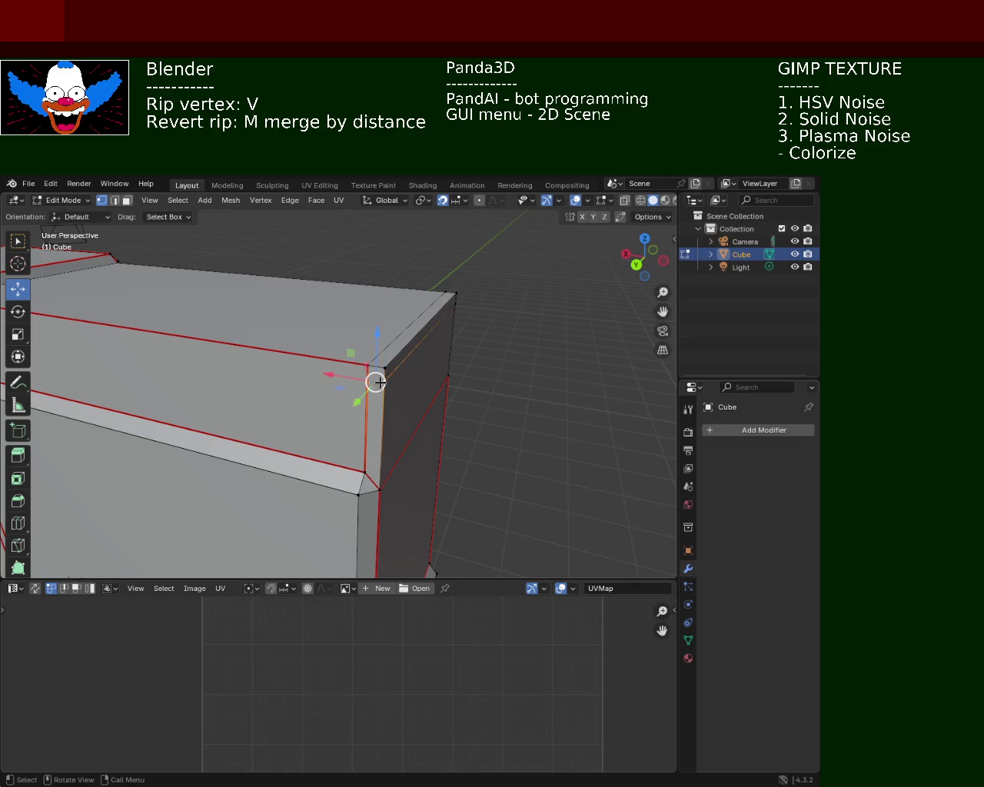
pyautogui.click(356, 357)
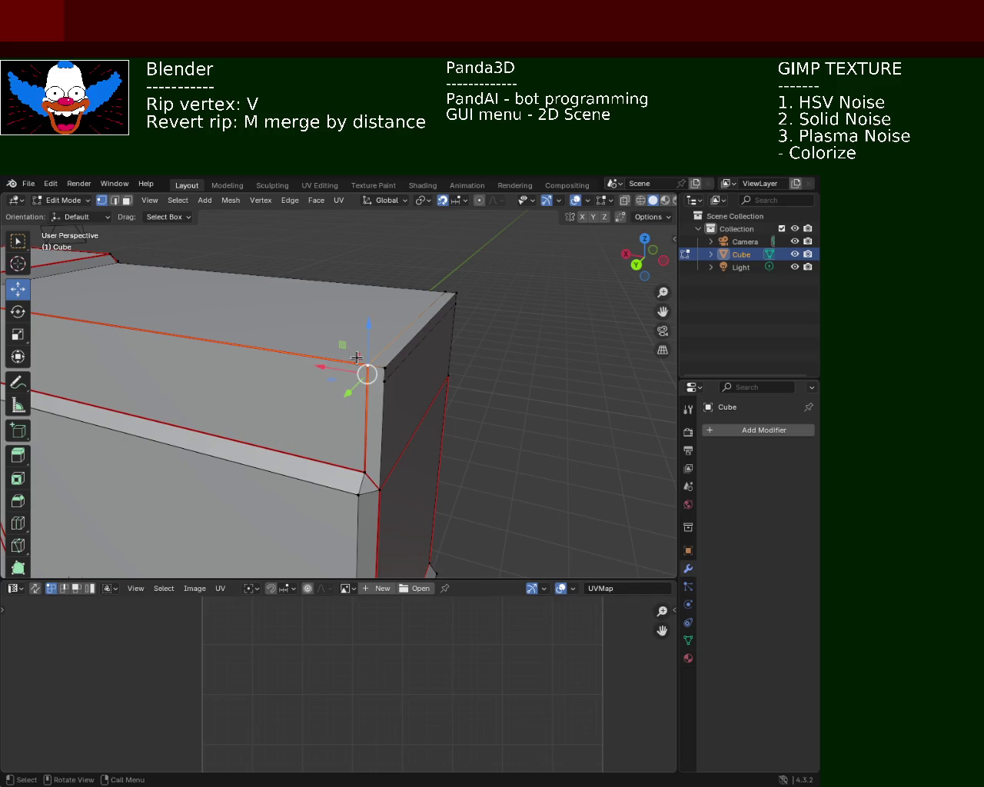
pyautogui.press('v')
pyautogui.click(365, 362)
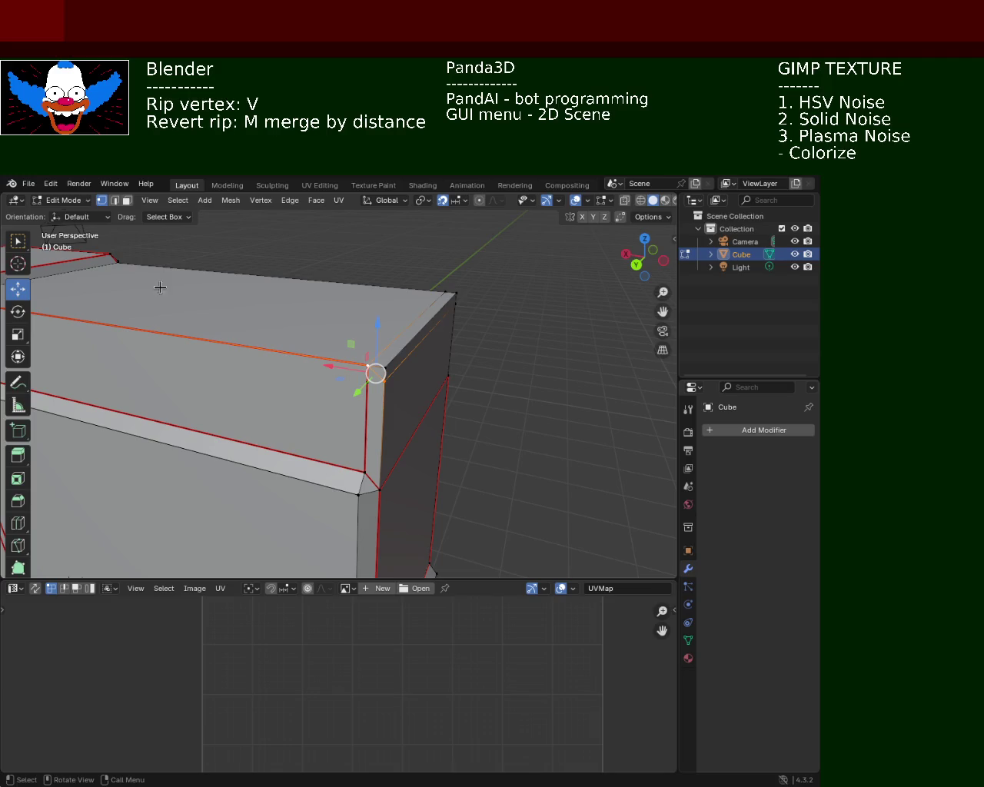
# Dissolve the short top-right corner edge in Edge select mode.
pyautogui.click(115, 200)
pyautogui.click(416, 331)
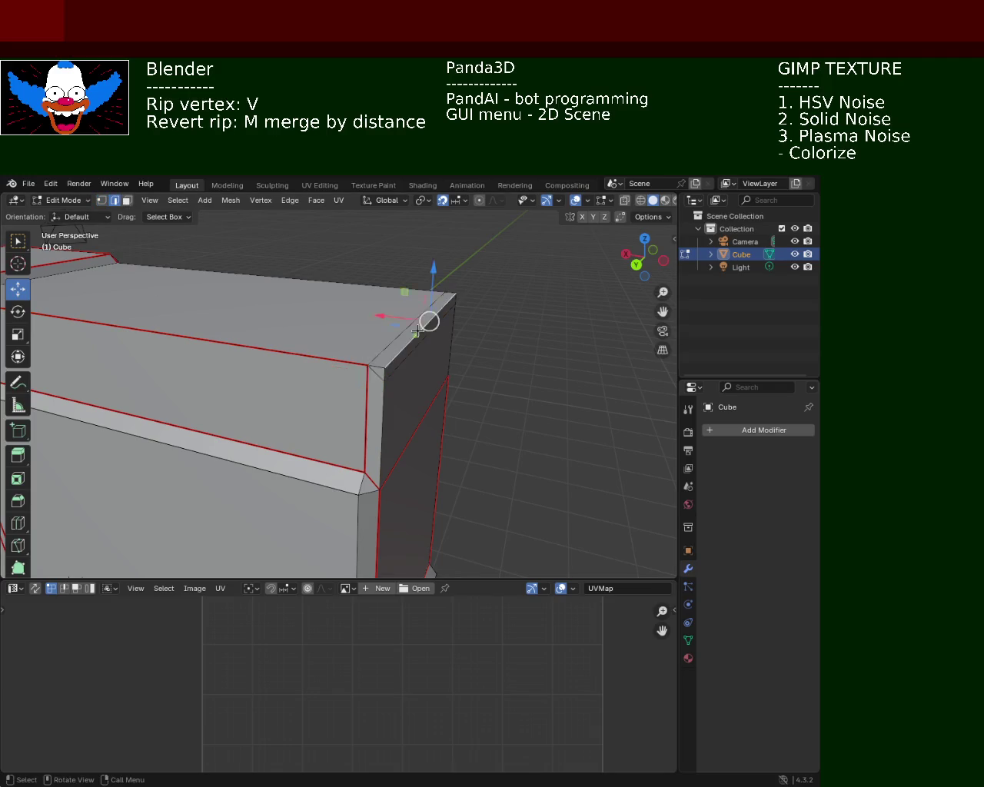
pyautogui.press('x')
pyautogui.click(401, 346)
pyautogui.moveTo(397, 328)
pyautogui.mouseDown(button='middle')
pyautogui.moveTo(325, 346)
pyautogui.moveTo(180, 340)
pyautogui.moveTo(272, 325)
pyautogui.moveTo(165, 268)
pyautogui.mouseUp(button='middle')
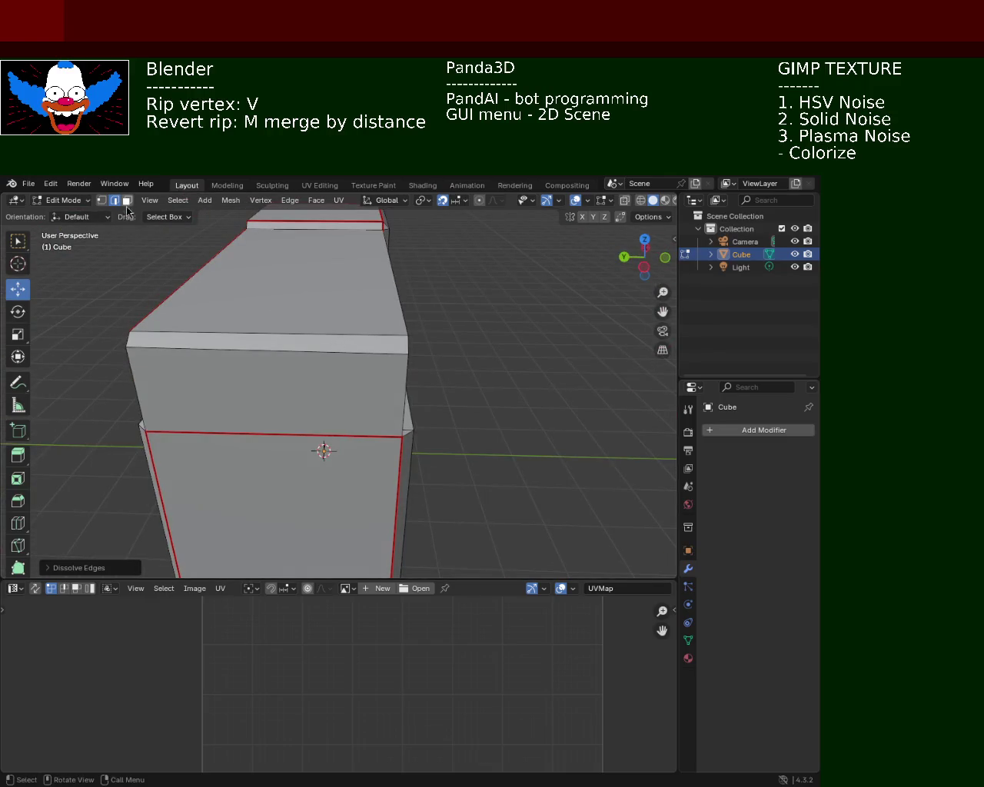
pyautogui.click(238, 335)
pyautogui.moveTo(238, 335)
pyautogui.mouseDown(button='middle')
pyautogui.moveTo(170, 214)
pyautogui.moveTo(184, 243)
pyautogui.mouseUp(button='middle')
# Select the narrow bevel face and inspect it around the rim corner.
pyautogui.click(126, 200)
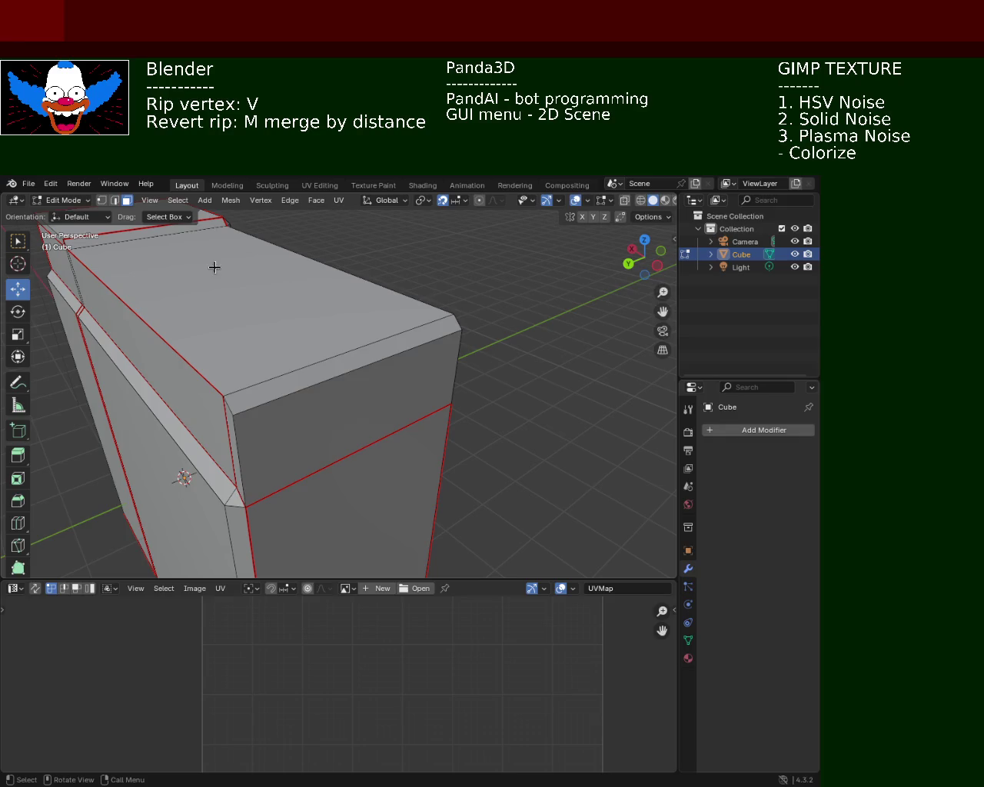
pyautogui.click(333, 355)
pyautogui.moveTo(333, 355); pyautogui.dragTo(264, 377, button='middle')
pyautogui.moveTo(318, 463)
pyautogui.mouseDown(button='middle')
pyautogui.moveTo(346, 439)
pyautogui.moveTo(138, 248)
pyautogui.mouseUp(button='middle')
pyautogui.click(101, 199)
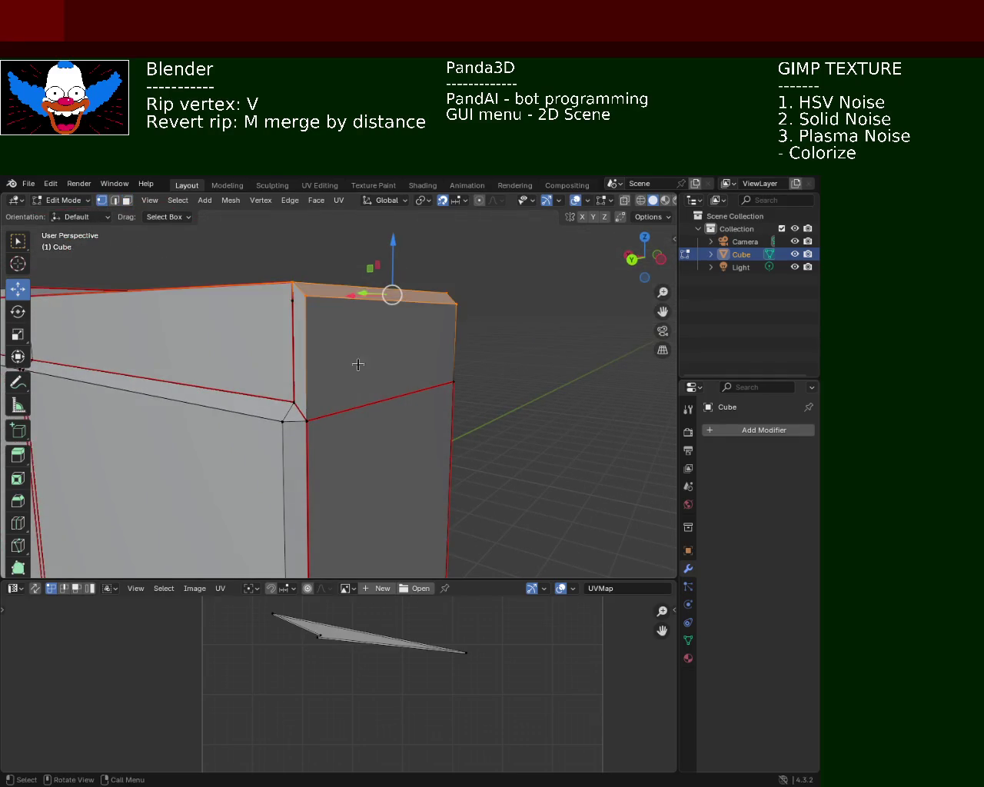
# Dissolve the stray vertex on the top rim.
pyautogui.click(266, 344)
pyautogui.press('x')
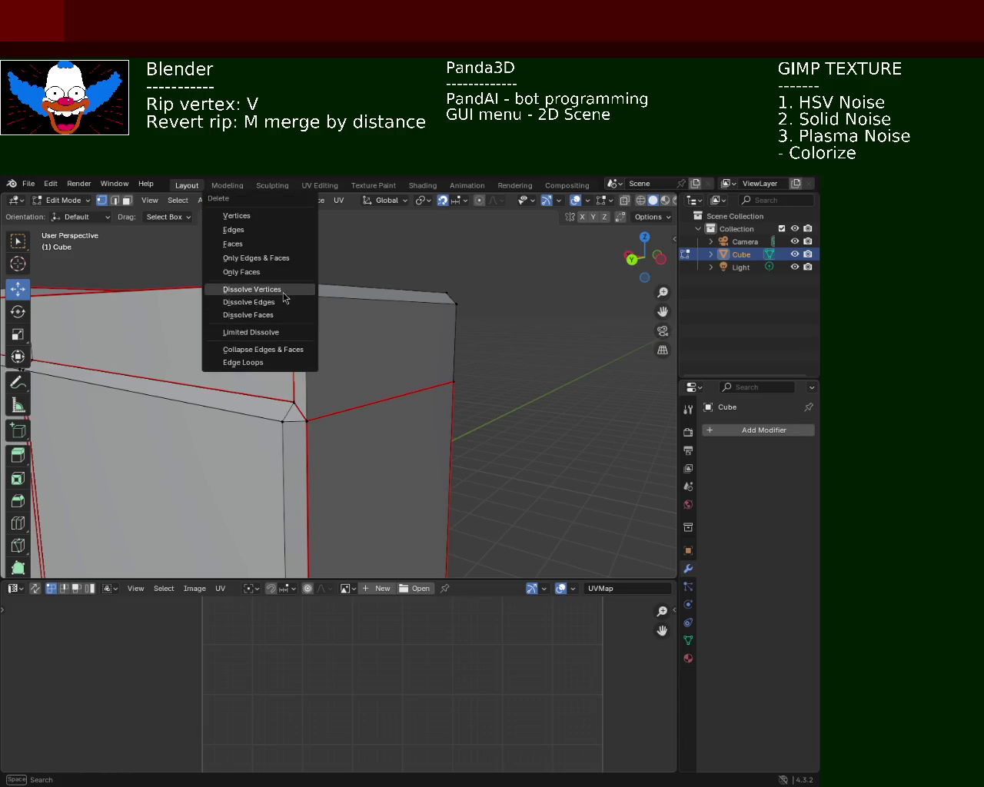
pyautogui.click(283, 289)
# Move the rim's corner vertex and vertex-slide it onto the cabinet's vertical corner edge.
pyautogui.moveTo(422, 366)
pyautogui.mouseDown(button='middle')
pyautogui.moveTo(270, 352)
pyautogui.moveTo(384, 349)
pyautogui.mouseUp(button='middle')
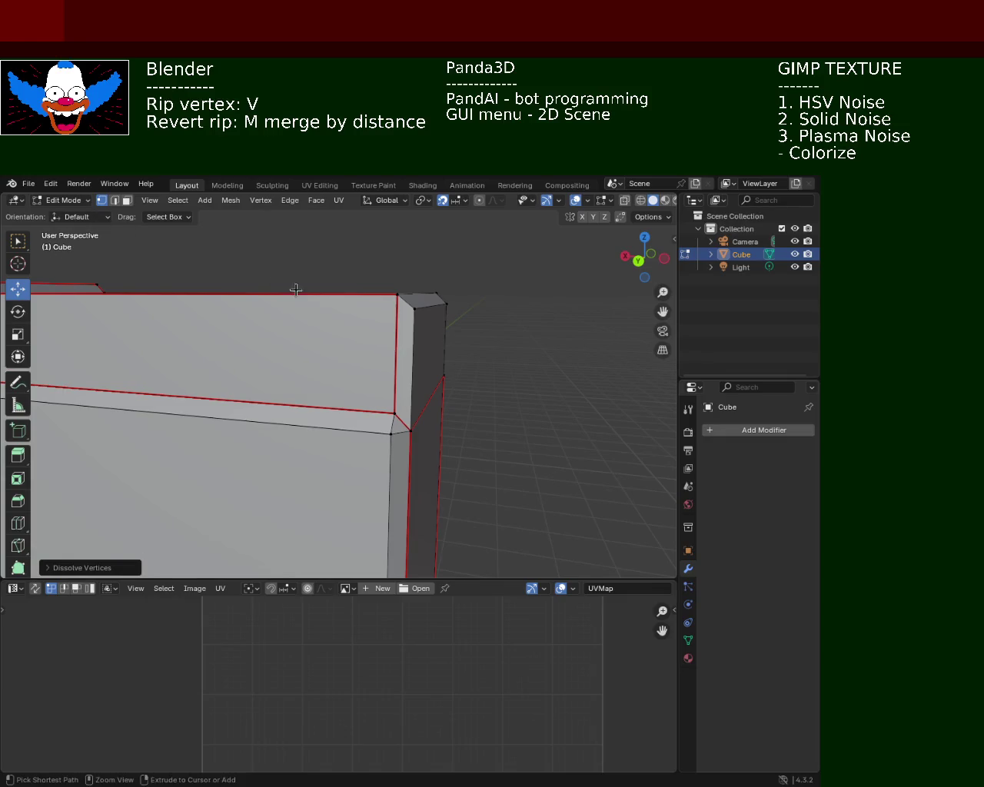
pyautogui.click(405, 311)
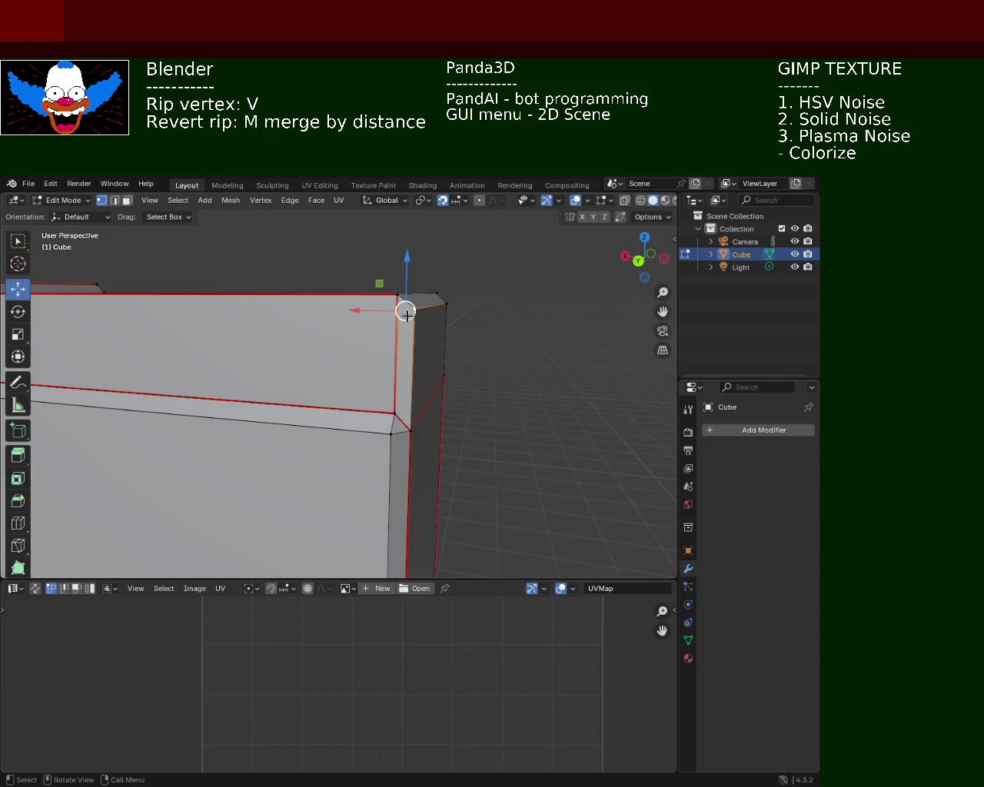
pyautogui.moveTo(407, 315); pyautogui.dragTo(400, 302)
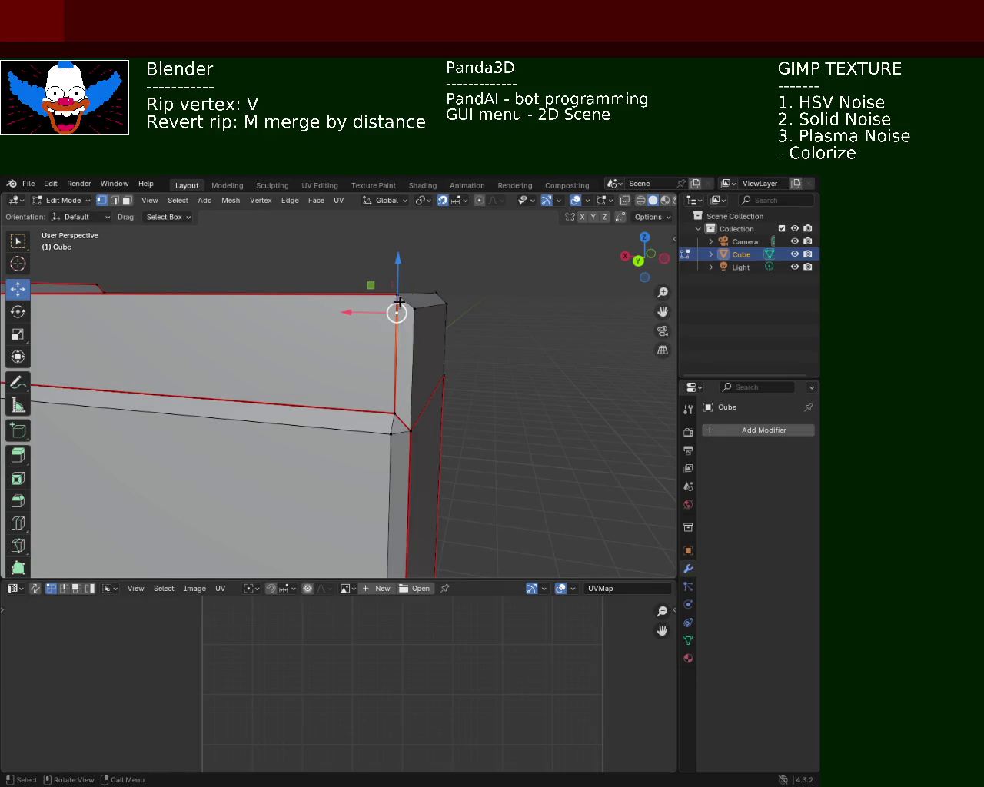
pyautogui.hotkey('shift', 'v')
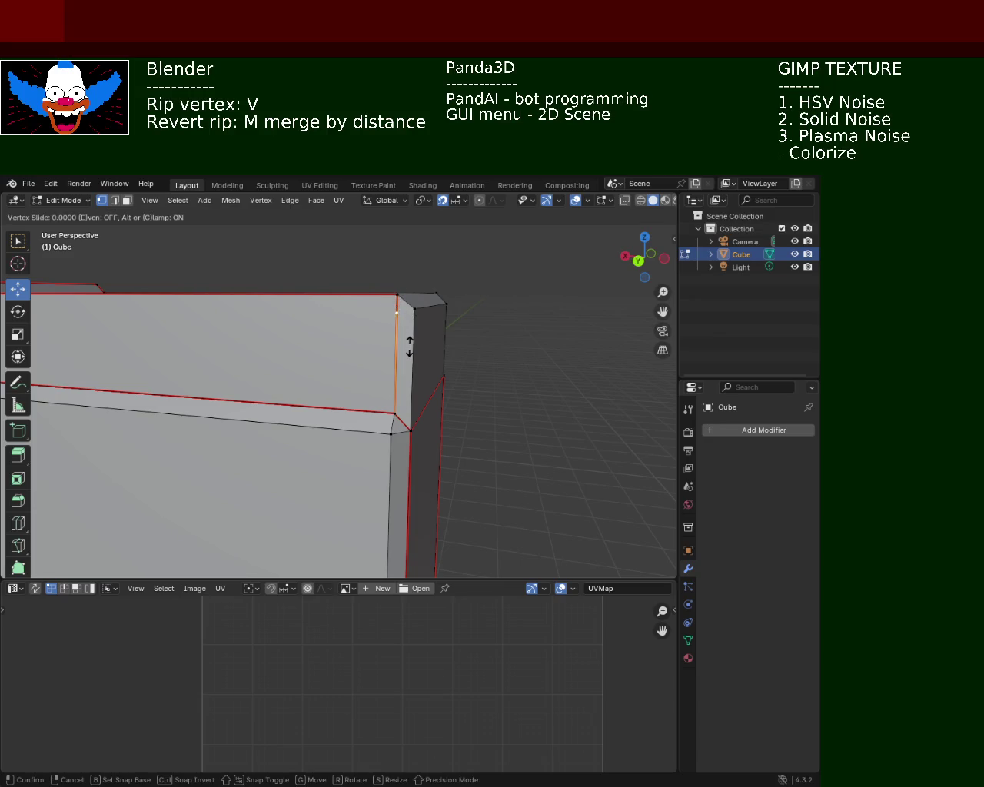
pyautogui.click(410, 346)
pyautogui.click(406, 309)
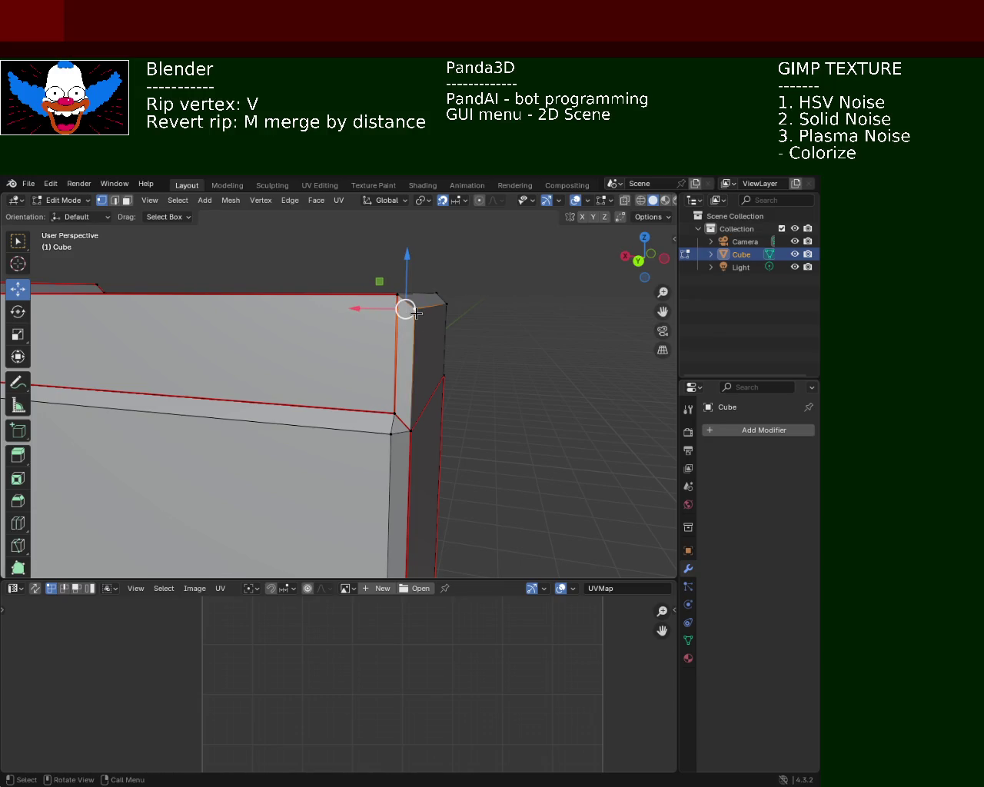
pyautogui.moveTo(536, 355)
pyautogui.mouseDown(button='middle')
pyautogui.moveTo(306, 374)
pyautogui.moveTo(421, 404)
pyautogui.moveTo(176, 392)
pyautogui.mouseUp(button='middle')
pyautogui.moveTo(336, 385)
pyautogui.mouseDown(button='middle')
pyautogui.moveTo(308, 374)
pyautogui.moveTo(319, 360)
pyautogui.moveTo(358, 377)
pyautogui.moveTo(417, 377)
pyautogui.moveTo(308, 387)
pyautogui.moveTo(312, 376)
pyautogui.moveTo(337, 375)
pyautogui.mouseUp(button='middle')
pyautogui.click(278, 340)
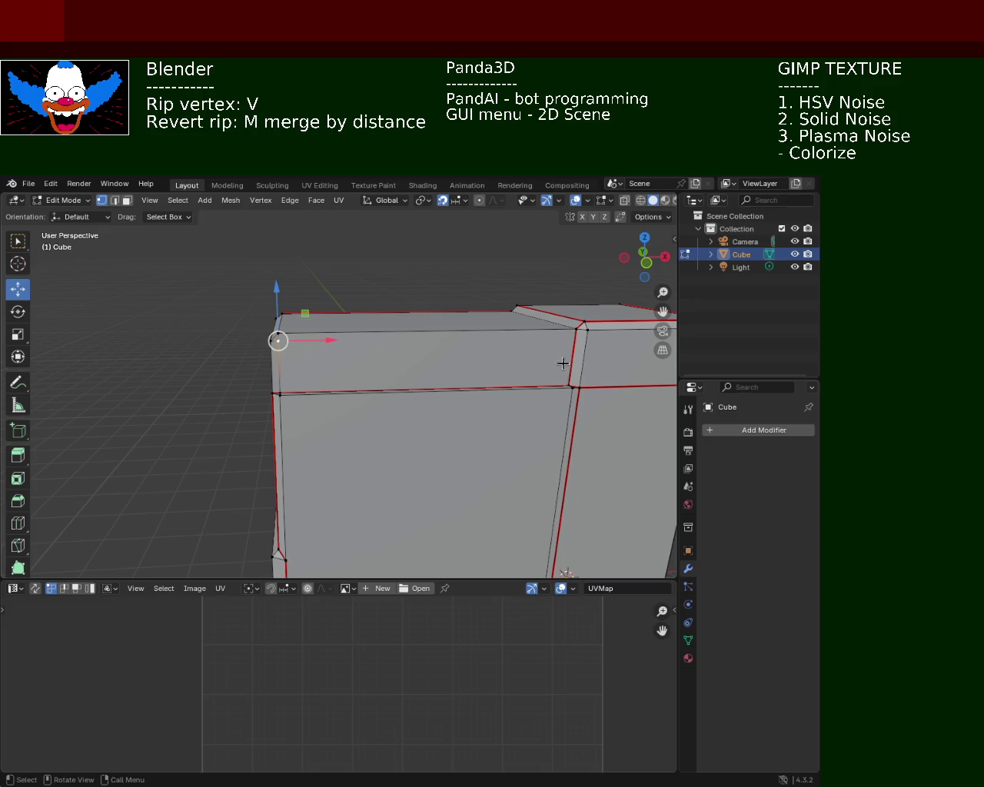
# Select a shortest path along the front rim edges and subdivide it.
pyautogui.keyDown('ctrl'); pyautogui.click(575, 331); pyautogui.keyUp('ctrl')
pyautogui.keyDown('ctrl'); pyautogui.click(569, 378); pyautogui.keyUp('ctrl')
pyautogui.rightClick(568, 378)
pyautogui.click(570, 376)
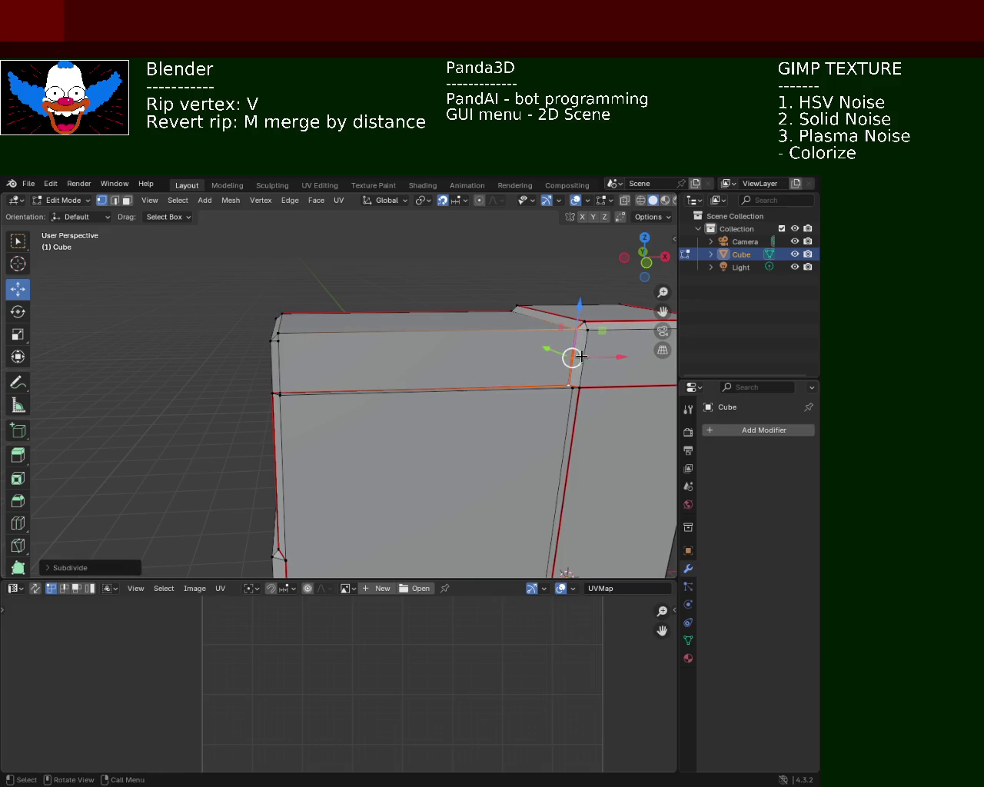
pyautogui.hotkey('ctrl', 'z')
pyautogui.hotkey('ctrl', 'shift', 'z')
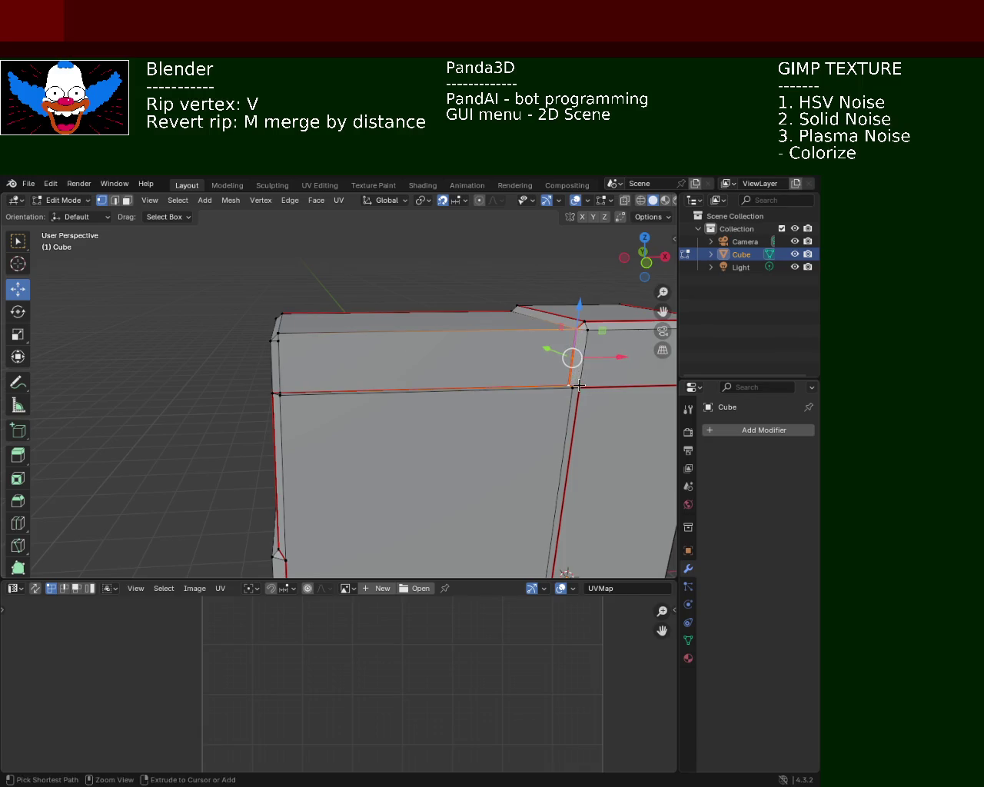
pyautogui.hotkey('ctrl', 'e')
pyautogui.click(508, 404)
pyautogui.hotkey('ctrl', 'e')
# Select the ripped vertical step edge and subdivide it.
pyautogui.click(523, 421)
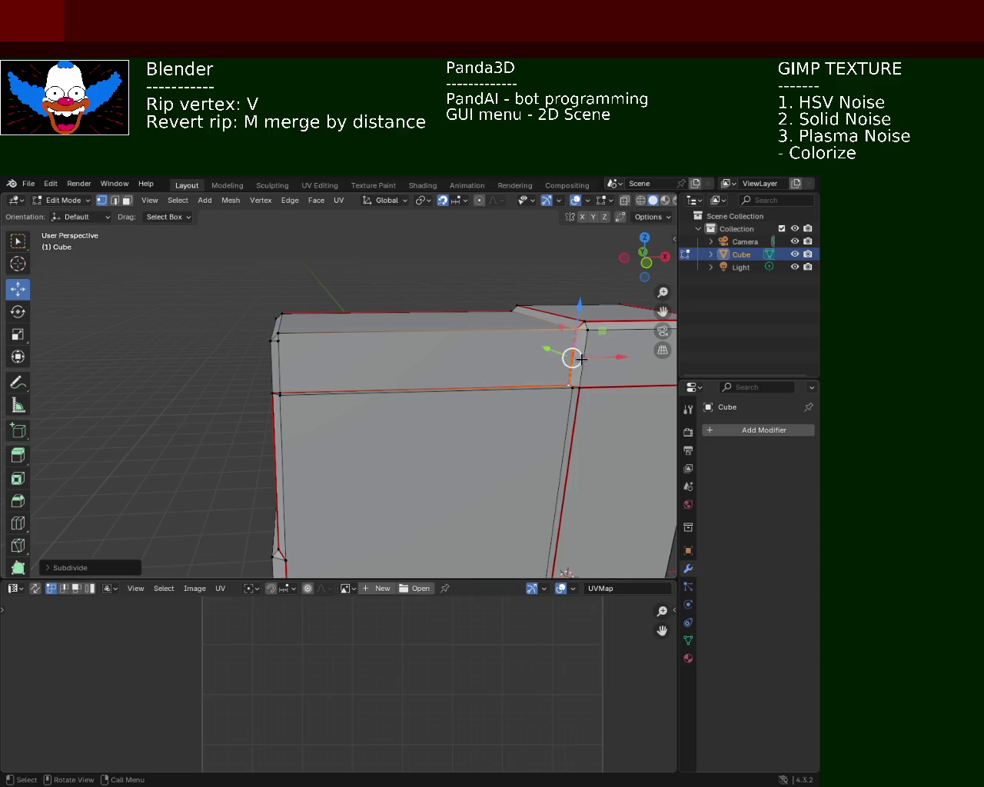
pyautogui.click(573, 339)
pyautogui.keyDown('shift'); pyautogui.click(285, 345); pyautogui.keyUp('shift')
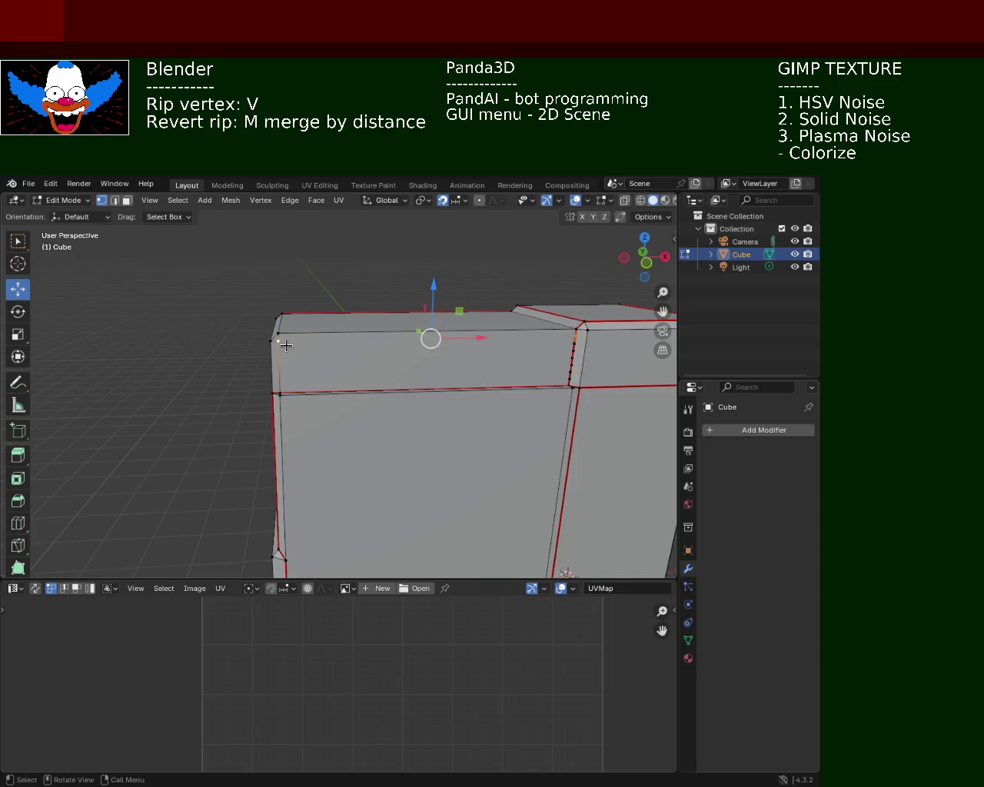
pyautogui.moveTo(285, 345)
pyautogui.mouseDown(button='middle')
pyautogui.moveTo(420, 391)
pyautogui.moveTo(271, 357)
pyautogui.mouseUp(button='middle')
pyautogui.click(309, 342)
pyautogui.keyDown('shift'); pyautogui.click(302, 398); pyautogui.keyUp('shift')
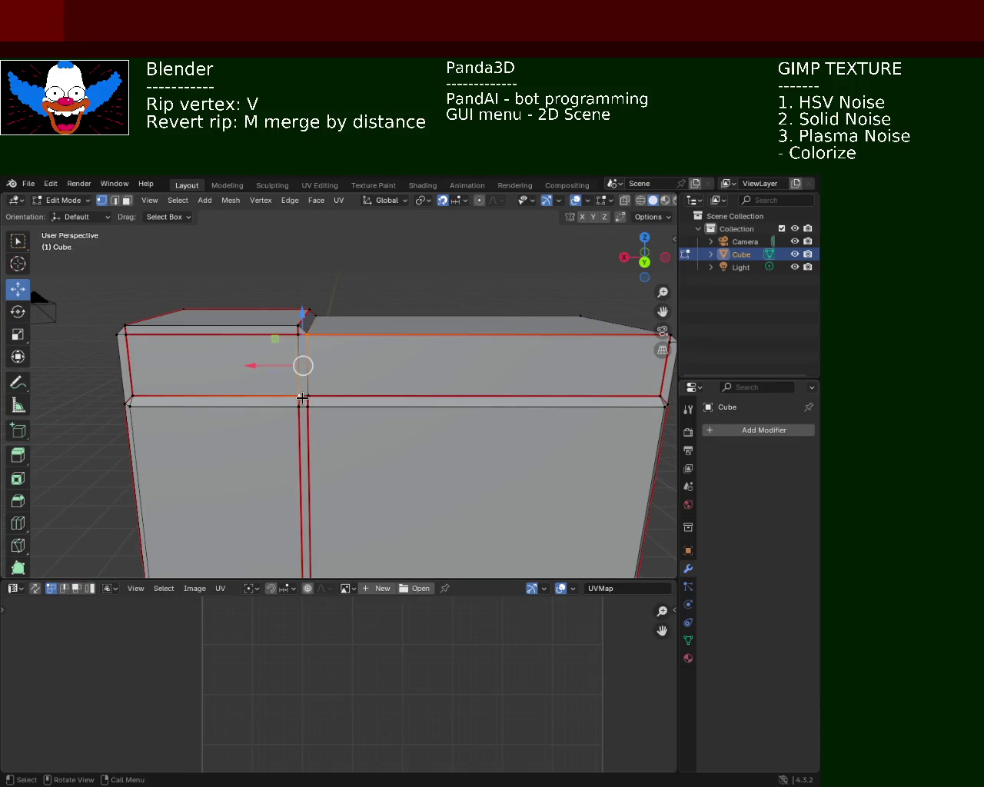
pyautogui.rightClick(307, 366)
pyautogui.click(311, 369)
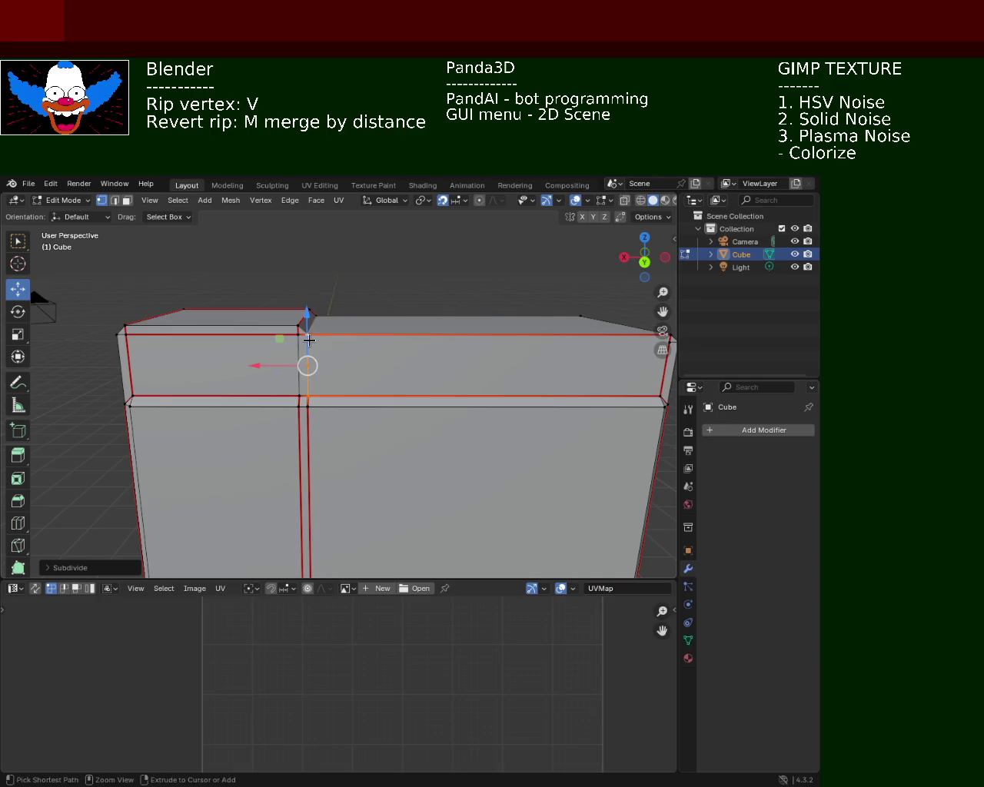
# Pick vertices along the step edge, ending with only the right front corner vertex selected.
pyautogui.moveTo(392, 379)
pyautogui.keyDown('shift'); pyautogui.mouseDown(button='middle')
pyautogui.moveTo(380, 389)
pyautogui.moveTo(316, 384)
pyautogui.moveTo(332, 386)
pyautogui.mouseUp(button='middle'); pyautogui.keyUp('shift')
pyautogui.click(234, 367)
pyautogui.rightClick(274, 368)
pyautogui.click(241, 366)
pyautogui.click(231, 360)
pyautogui.keyDown('shift'); pyautogui.click(598, 355); pyautogui.keyUp('shift')
pyautogui.click(597, 355)
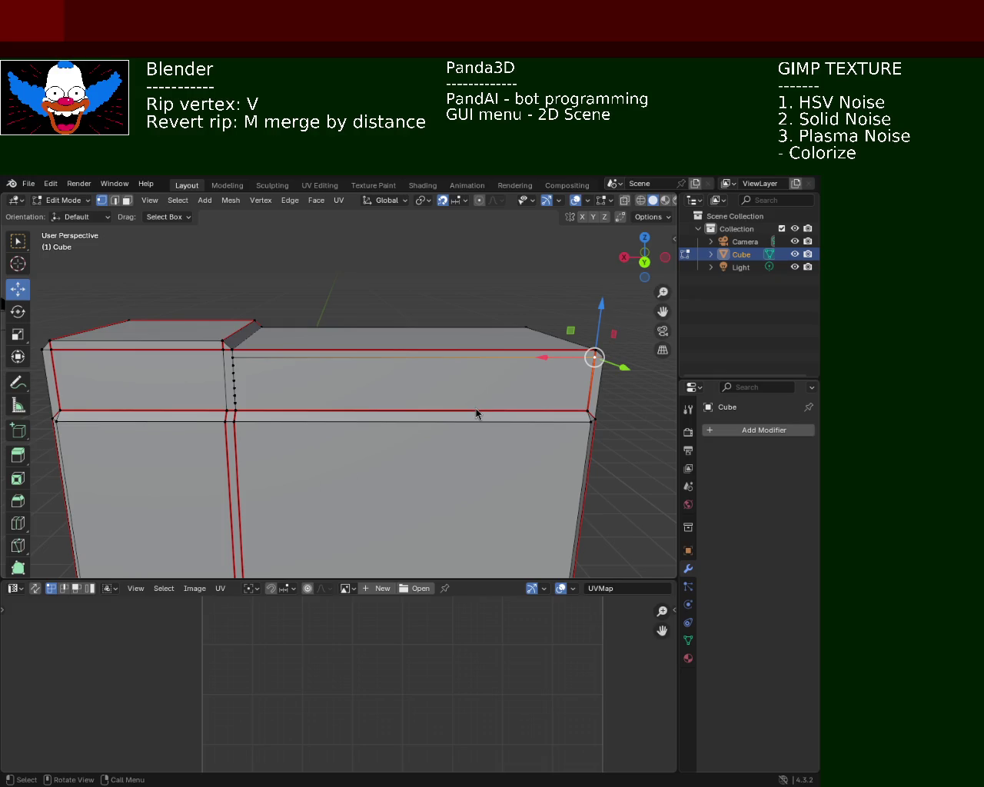
# Select the upper cut vertices on the step edge and dissolve them.
pyautogui.click(233, 366)
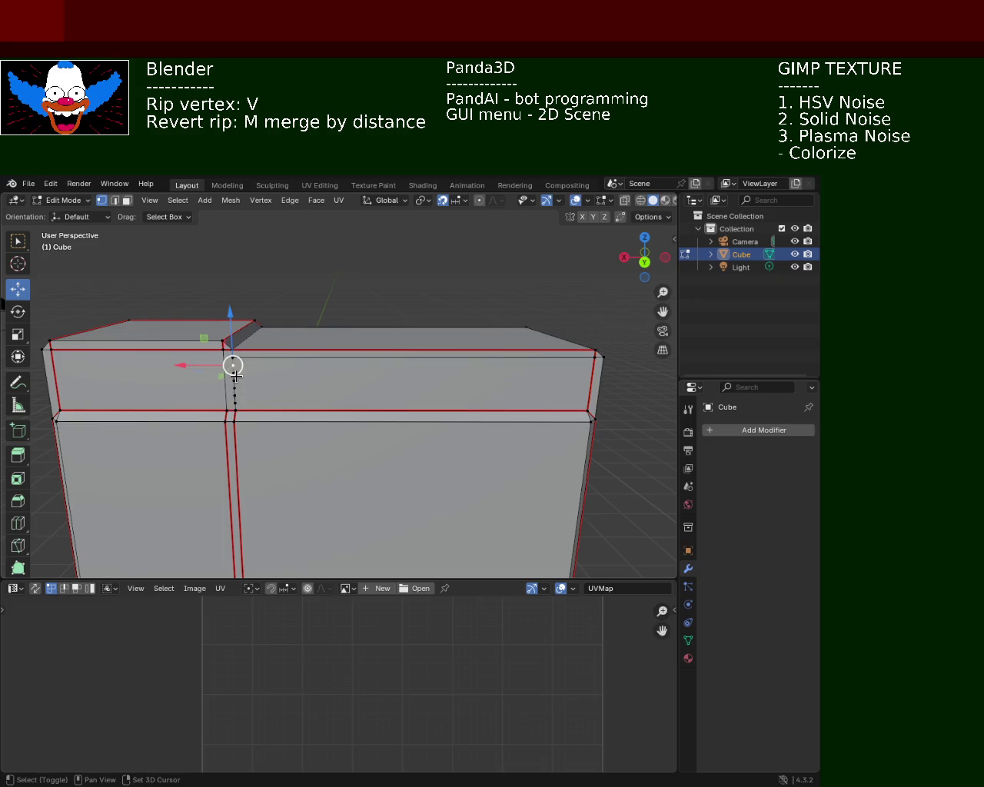
pyautogui.click(234, 382)
pyautogui.click(232, 389)
pyautogui.click(234, 378)
pyautogui.click(234, 376)
pyautogui.click(235, 372)
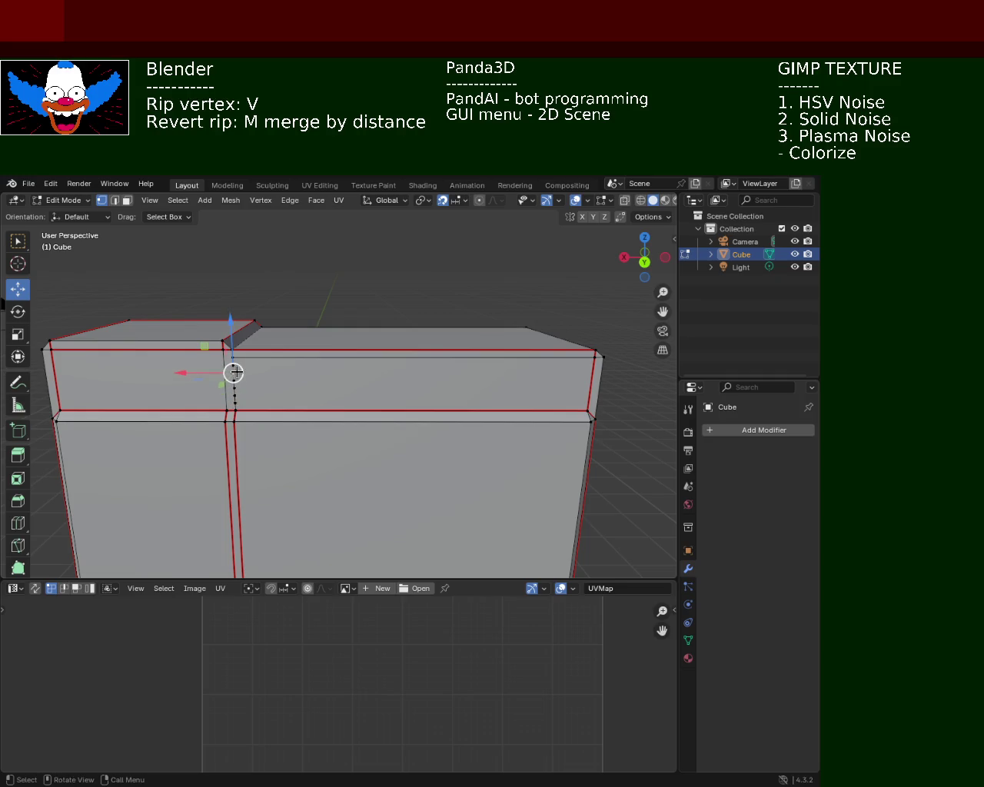
pyautogui.press('x')
pyautogui.click(234, 372)
# Select the remaining cut vertices down the step edge and dissolve them.
pyautogui.moveTo(234, 372)
pyautogui.mouseDown(button='middle')
pyautogui.moveTo(361, 391)
pyautogui.moveTo(158, 390)
pyautogui.moveTo(288, 408)
pyautogui.moveTo(301, 354)
pyautogui.moveTo(246, 373)
pyautogui.mouseUp(button='middle')
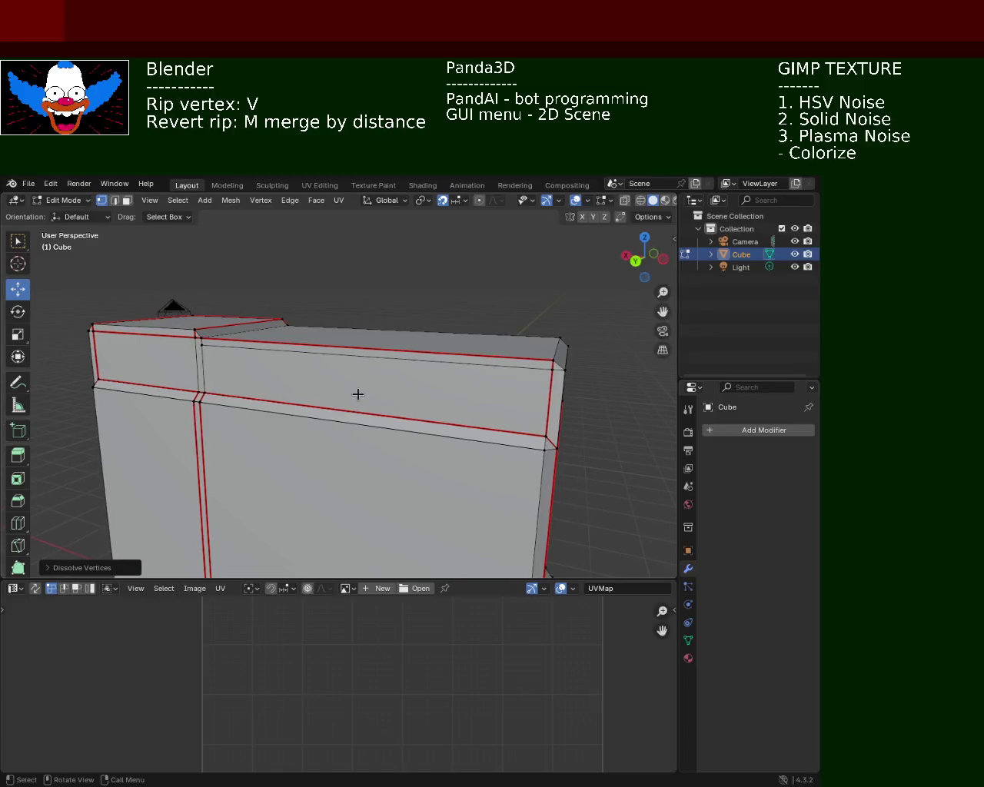
pyautogui.click(244, 368)
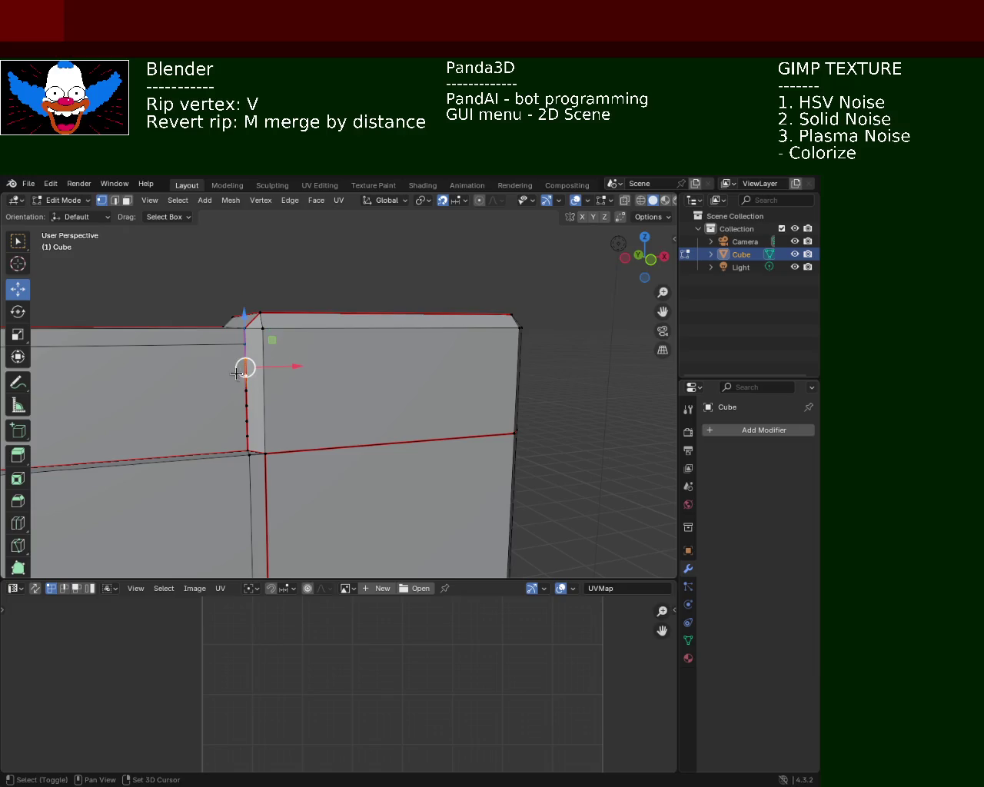
pyautogui.keyDown('shift'); pyautogui.click(246, 381); pyautogui.keyUp('shift')
pyautogui.keyDown('shift'); pyautogui.click(246, 406); pyautogui.keyUp('shift')
pyautogui.keyDown('shift'); pyautogui.click(246, 421); pyautogui.keyUp('shift')
pyautogui.press('x')
pyautogui.click(248, 435)
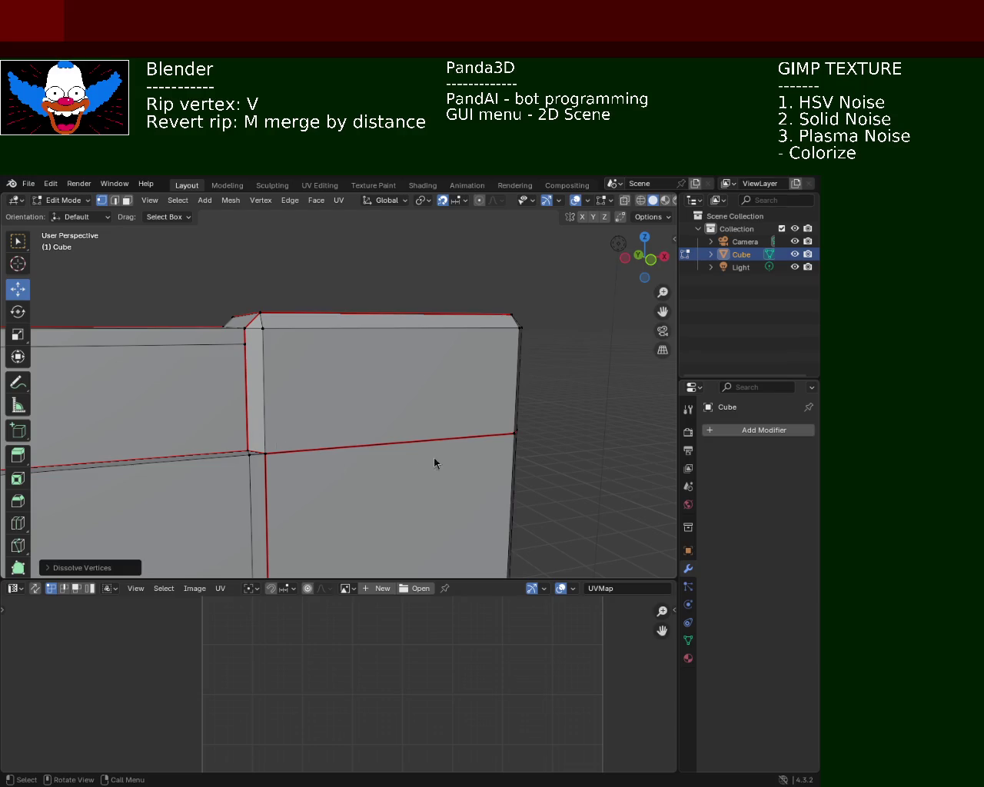
pyautogui.moveTo(311, 466); pyautogui.dragTo(277, 481, button='middle')
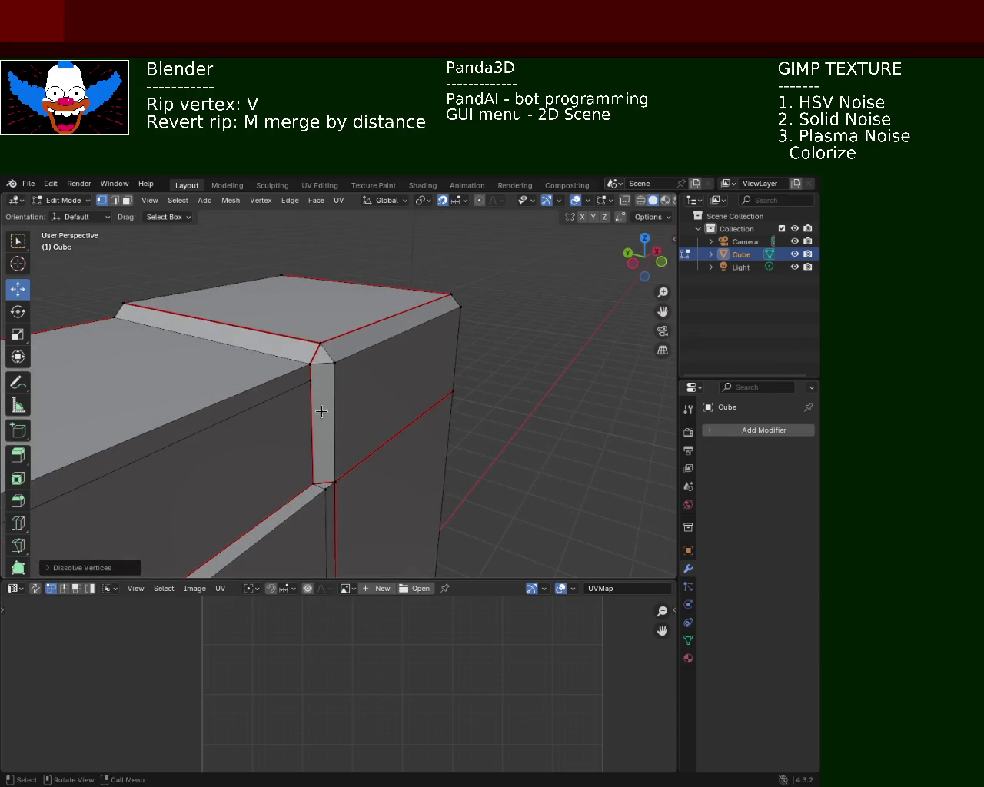
pyautogui.moveTo(338, 384); pyautogui.dragTo(319, 402, button='middle')
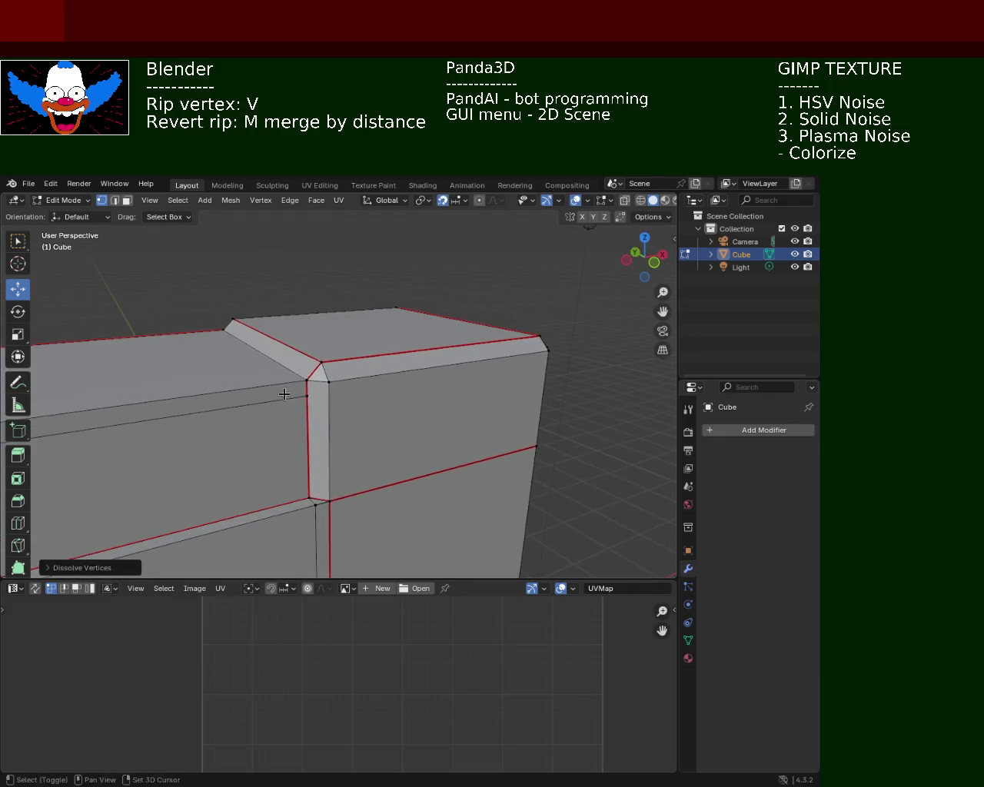
pyautogui.scroll(2, 319, 402)
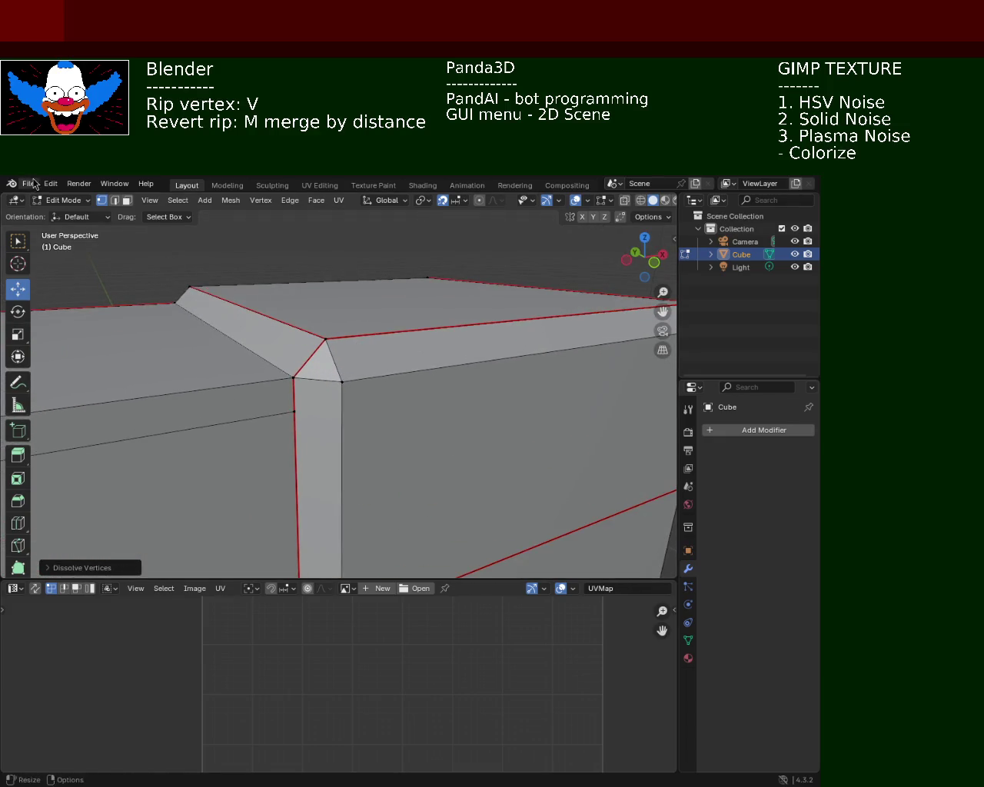
pyautogui.keyDown('shift'); pyautogui.click(293, 412); pyautogui.keyUp('shift')
pyautogui.moveTo(47, 394)
pyautogui.mouseDown(button='middle')
pyautogui.moveTo(256, 394)
pyautogui.moveTo(330, 355)
pyautogui.moveTo(292, 363)
pyautogui.moveTo(251, 399)
pyautogui.mouseUp(button='middle')
pyautogui.keyDown('shift'); pyautogui.click(293, 361); pyautogui.keyUp('shift')
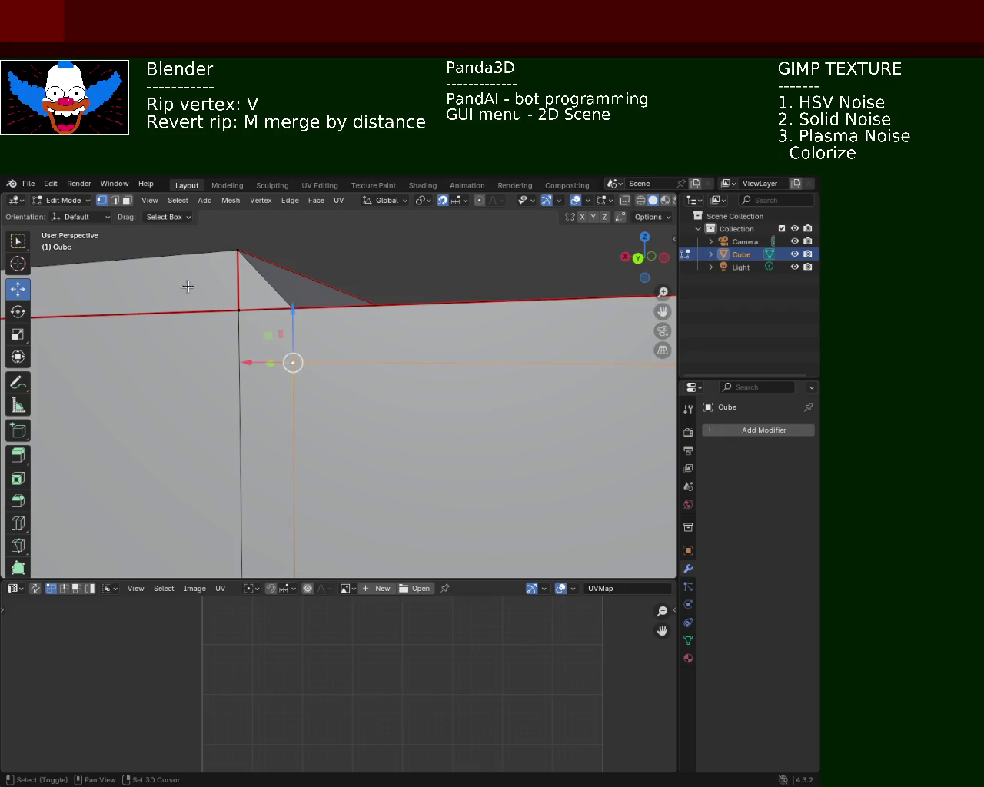
pyautogui.keyDown('shift'); pyautogui.click(235, 305); pyautogui.keyUp('shift')
pyautogui.keyDown('shift'); pyautogui.click(235, 305); pyautogui.keyUp('shift')
pyautogui.click(237, 307)
pyautogui.keyDown('shift'); pyautogui.click(283, 369); pyautogui.keyUp('shift')
pyautogui.scroll(-5, 354, 222)
pyautogui.moveTo(399, 392)
pyautogui.mouseDown(button='middle')
pyautogui.moveTo(418, 466)
pyautogui.moveTo(507, 425)
pyautogui.moveTo(597, 428)
pyautogui.mouseUp(button='middle')
pyautogui.scroll(3, 459, 387)
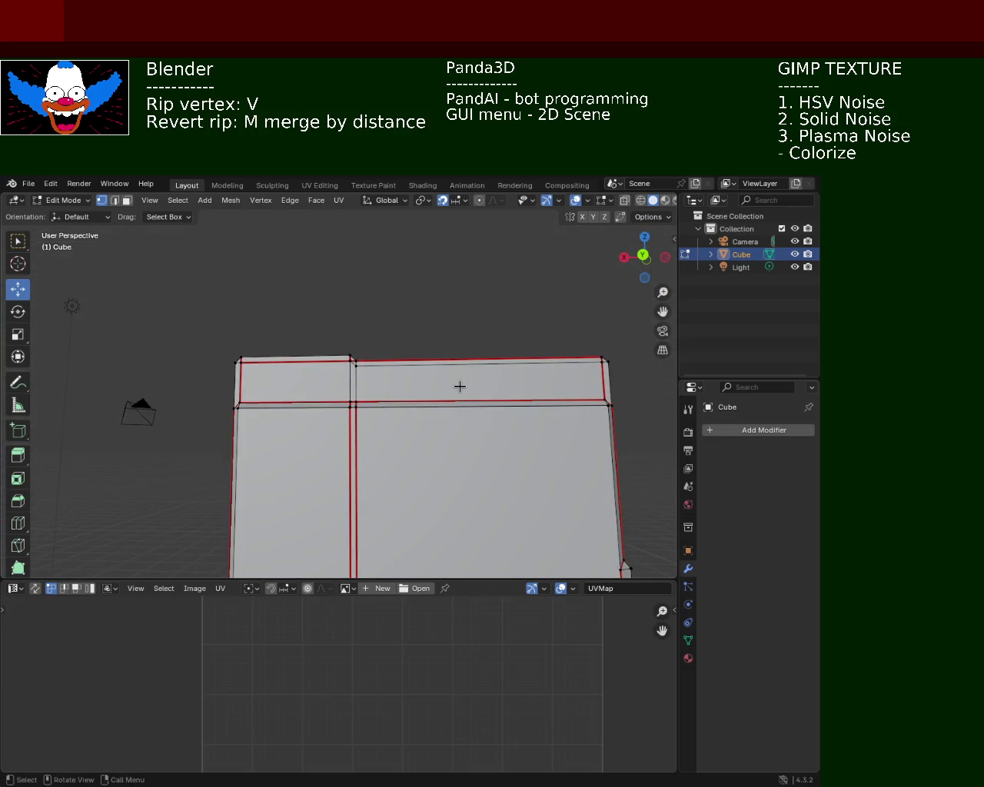
pyautogui.scroll(2, 285, 287)
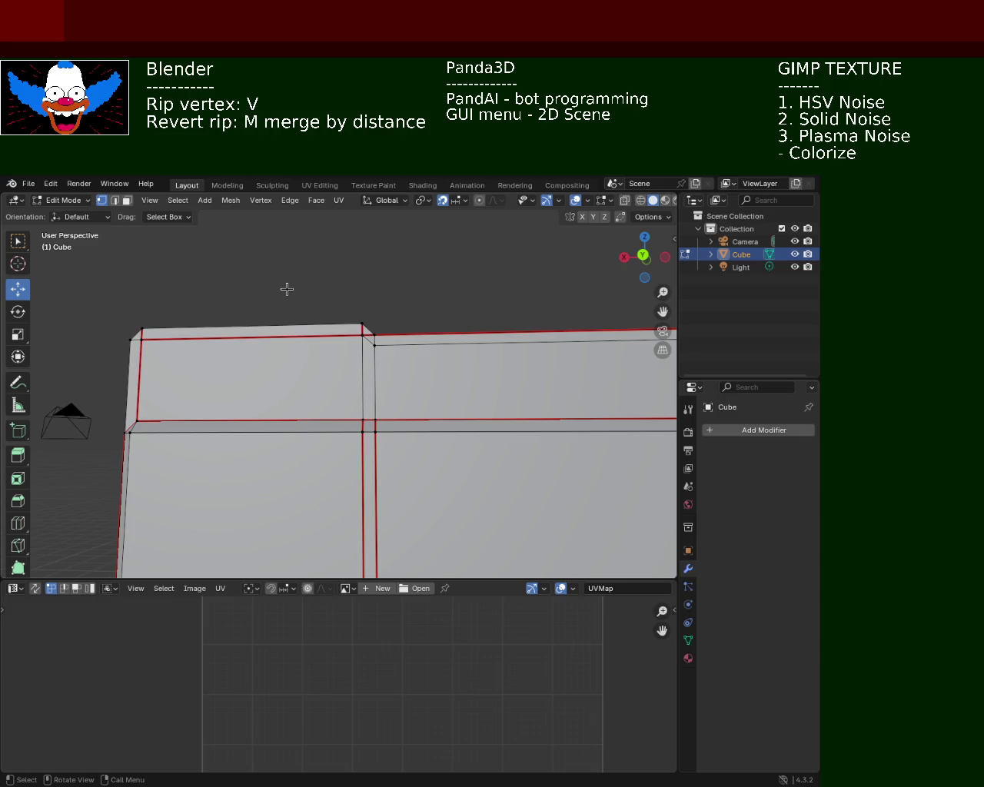
pyautogui.moveTo(515, 392)
pyautogui.mouseDown(button='middle')
pyautogui.moveTo(336, 395)
pyautogui.moveTo(412, 424)
pyautogui.moveTo(224, 374)
pyautogui.moveTo(149, 386)
pyautogui.moveTo(162, 412)
pyautogui.mouseUp(button='middle')
pyautogui.scroll(-3, 224, 374)
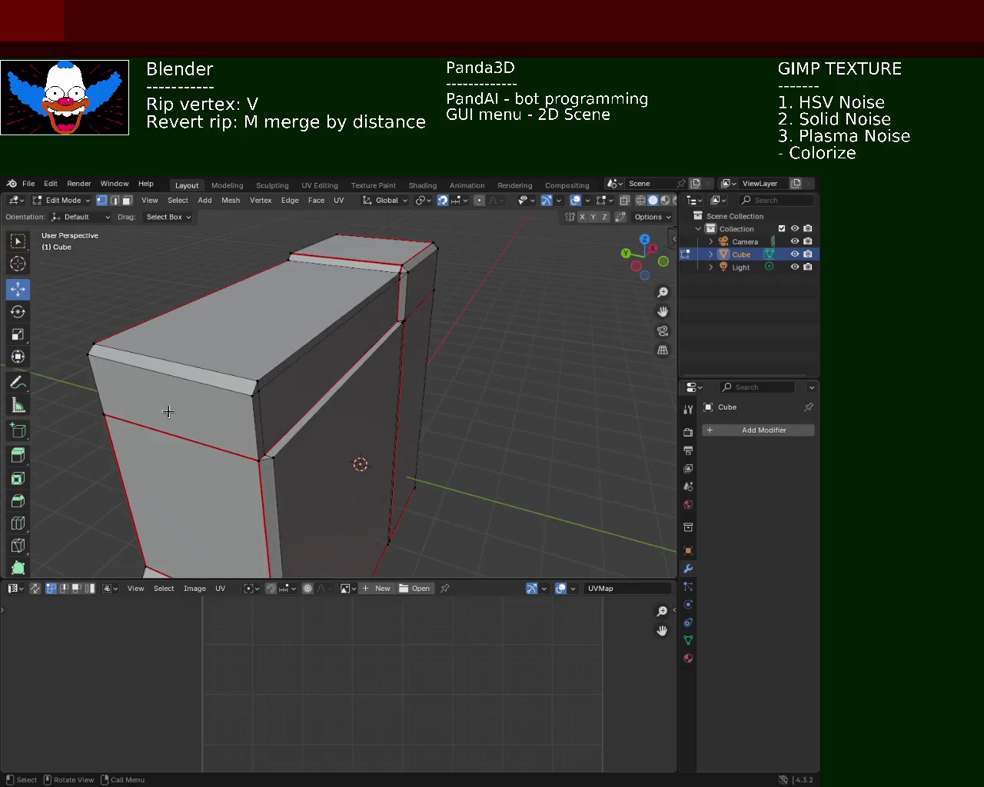
pyautogui.moveTo(194, 355)
pyautogui.mouseDown(button='middle')
pyautogui.moveTo(222, 336)
pyautogui.moveTo(362, 325)
pyautogui.moveTo(374, 378)
pyautogui.mouseUp(button='middle')
pyautogui.scroll(2, 395, 345)
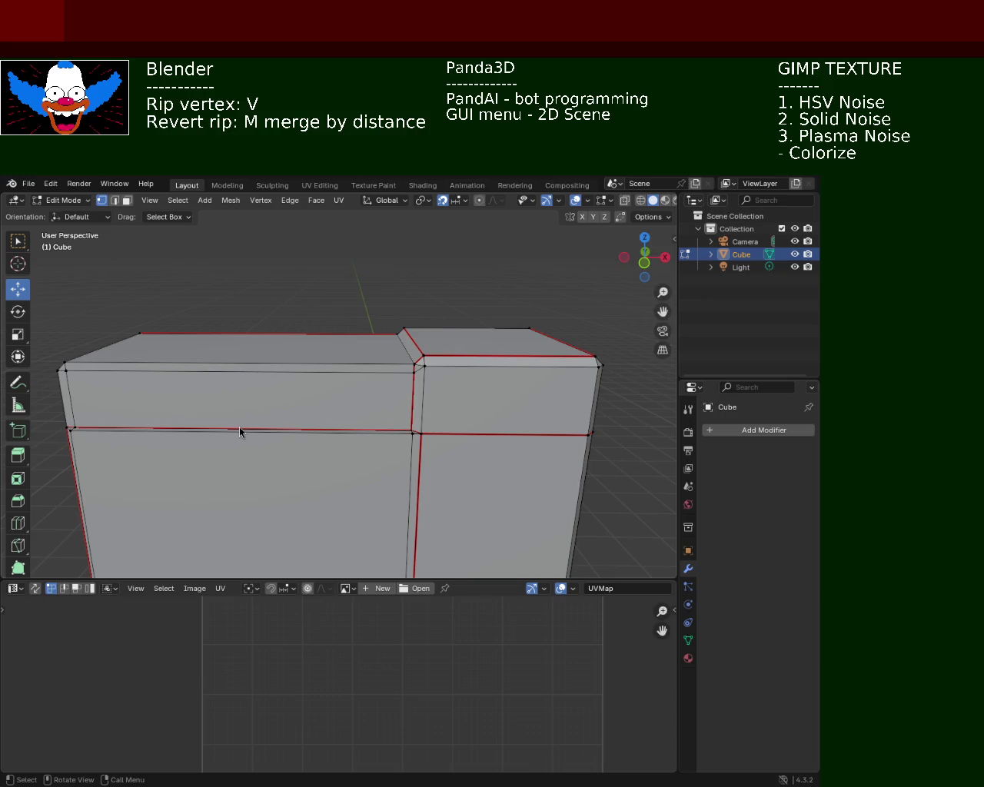
# Dissolve the two stray edges across the cabinet top in Edge select, then inspect the result.
pyautogui.moveTo(526, 443)
pyautogui.mouseDown(button='middle')
pyautogui.moveTo(295, 390)
pyautogui.moveTo(334, 389)
pyautogui.moveTo(384, 361)
pyautogui.moveTo(312, 451)
pyautogui.moveTo(342, 370)
pyautogui.moveTo(352, 387)
pyautogui.moveTo(408, 377)
pyautogui.moveTo(404, 475)
pyautogui.moveTo(296, 362)
pyautogui.moveTo(285, 366)
pyautogui.moveTo(303, 399)
pyautogui.moveTo(399, 431)
pyautogui.moveTo(331, 415)
pyautogui.moveTo(340, 417)
pyautogui.moveTo(318, 391)
pyautogui.moveTo(355, 381)
pyautogui.mouseUp(button='middle')
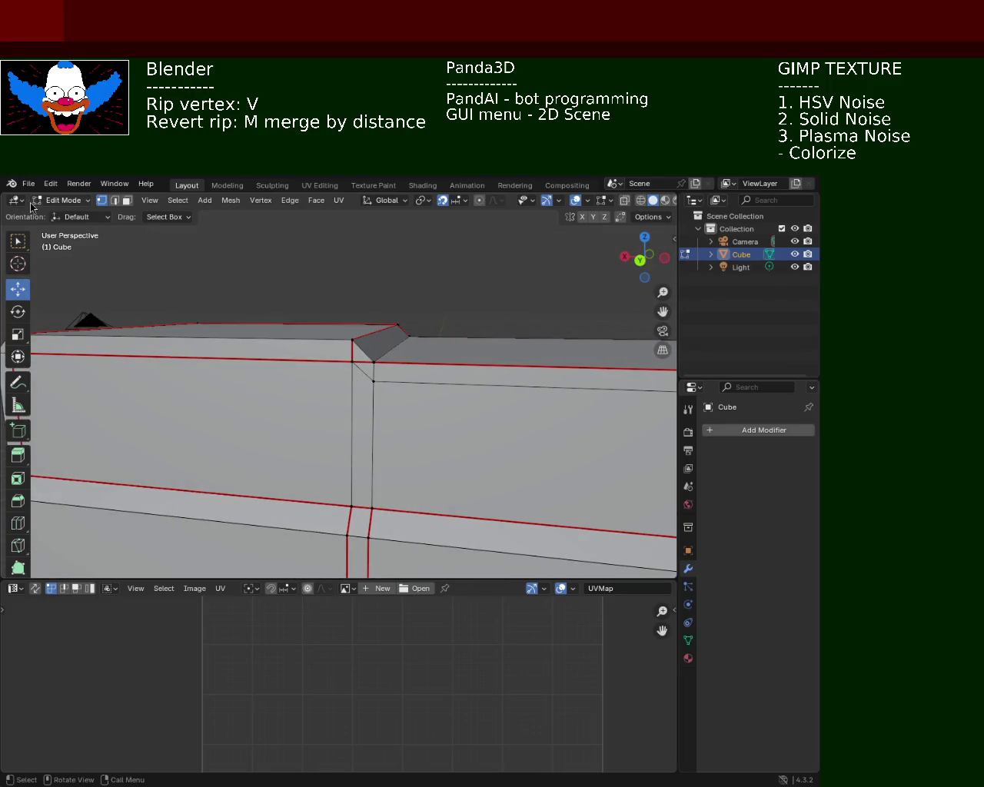
pyautogui.click(115, 200)
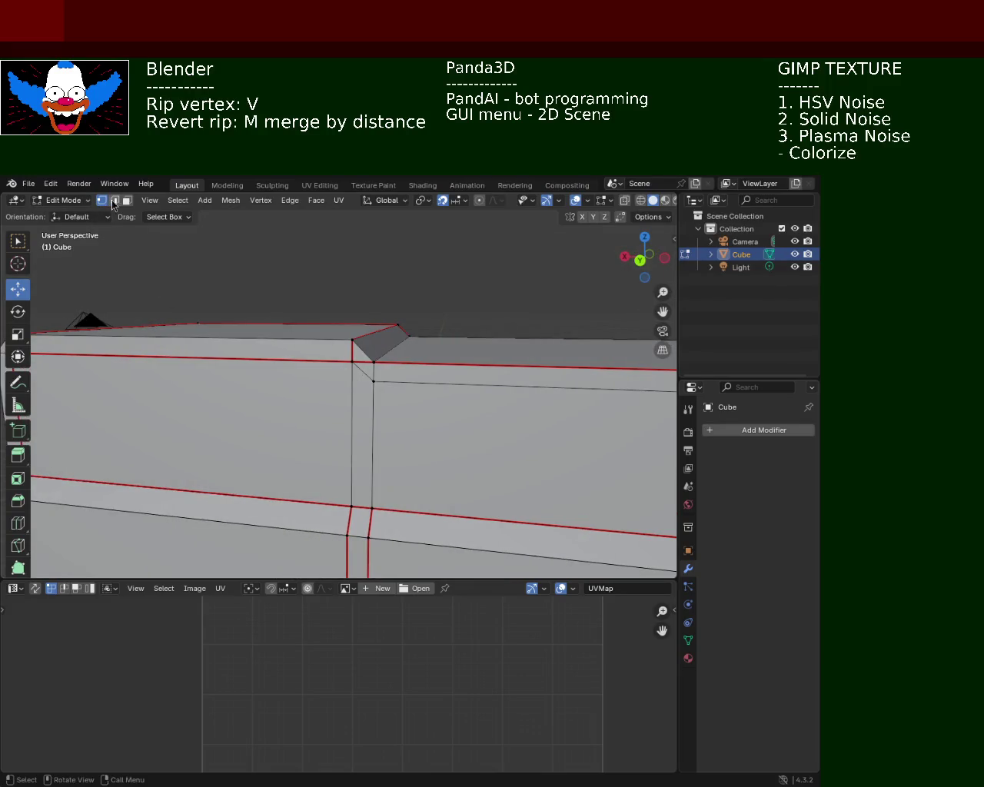
pyautogui.press('x')
pyautogui.click(358, 372)
pyautogui.moveTo(382, 369)
pyautogui.mouseDown(button='middle')
pyautogui.moveTo(269, 387)
pyautogui.moveTo(318, 341)
pyautogui.mouseUp(button='middle')
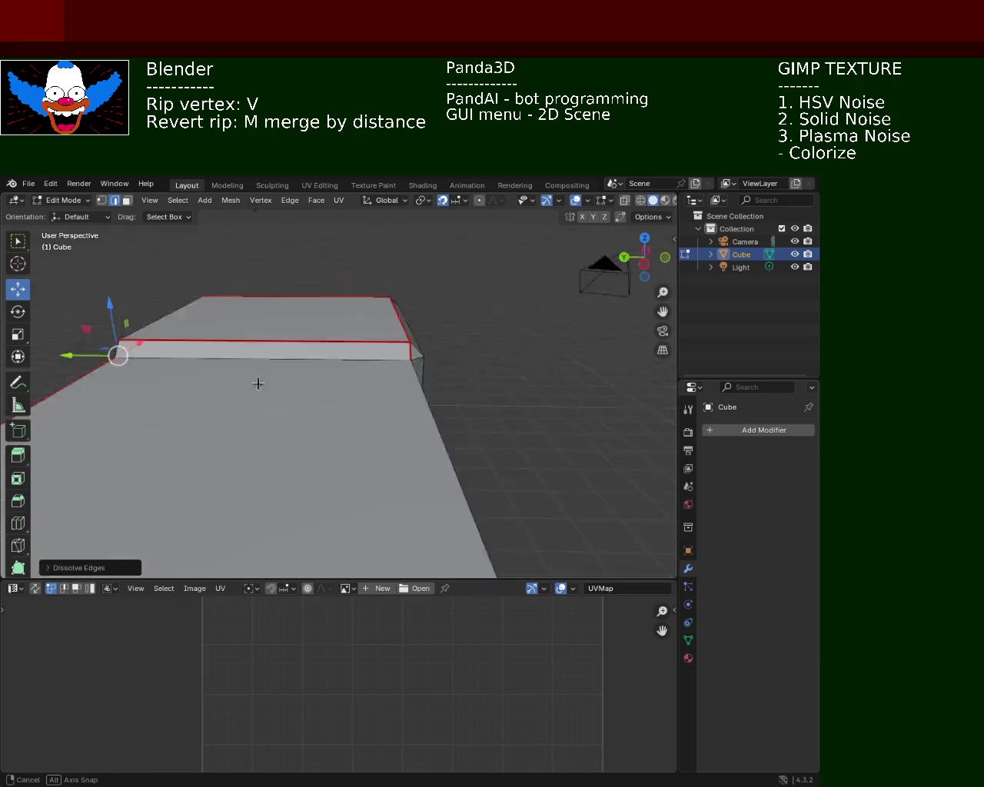
pyautogui.click(326, 353)
pyautogui.press('x')
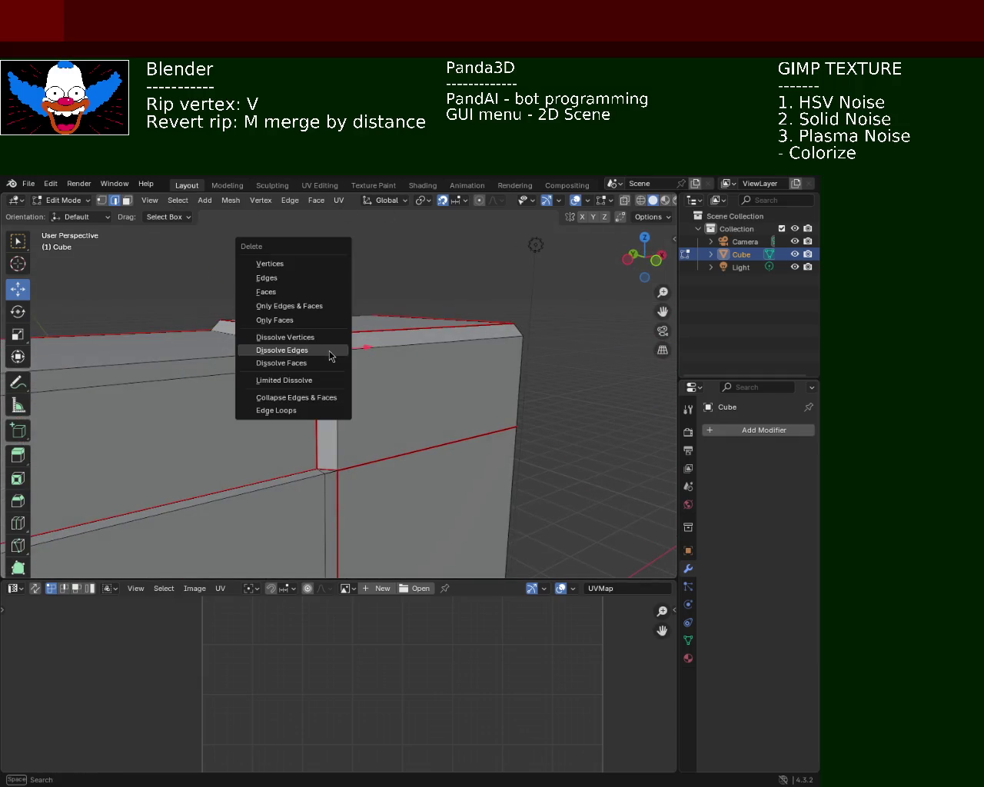
pyautogui.click(326, 349)
pyautogui.moveTo(251, 377)
pyautogui.mouseDown(button='middle')
pyautogui.moveTo(366, 430)
pyautogui.moveTo(253, 401)
pyautogui.moveTo(211, 413)
pyautogui.moveTo(341, 376)
pyautogui.moveTo(241, 406)
pyautogui.moveTo(305, 396)
pyautogui.moveTo(276, 390)
pyautogui.mouseUp(button='middle')
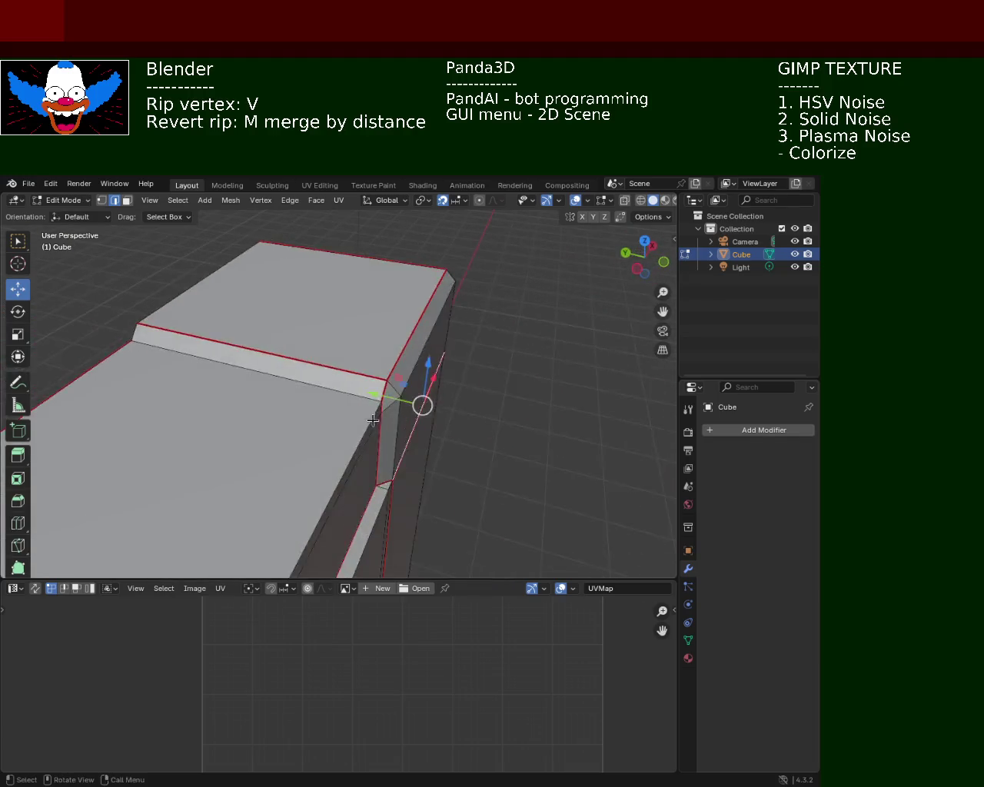
pyautogui.moveTo(214, 359)
pyautogui.mouseDown(button='middle')
pyautogui.moveTo(230, 395)
pyautogui.moveTo(358, 359)
pyautogui.moveTo(450, 385)
pyautogui.moveTo(390, 377)
pyautogui.moveTo(330, 386)
pyautogui.moveTo(377, 392)
pyautogui.moveTo(454, 546)
pyautogui.moveTo(474, 392)
pyautogui.moveTo(500, 377)
pyautogui.moveTo(531, 379)
pyautogui.moveTo(405, 390)
pyautogui.moveTo(306, 423)
pyautogui.moveTo(285, 387)
pyautogui.moveTo(315, 376)
pyautogui.moveTo(331, 408)
pyautogui.moveTo(371, 406)
pyautogui.moveTo(428, 482)
pyautogui.moveTo(485, 347)
pyautogui.moveTo(438, 305)
pyautogui.moveTo(386, 393)
pyautogui.moveTo(186, 287)
pyautogui.mouseUp(button='middle')
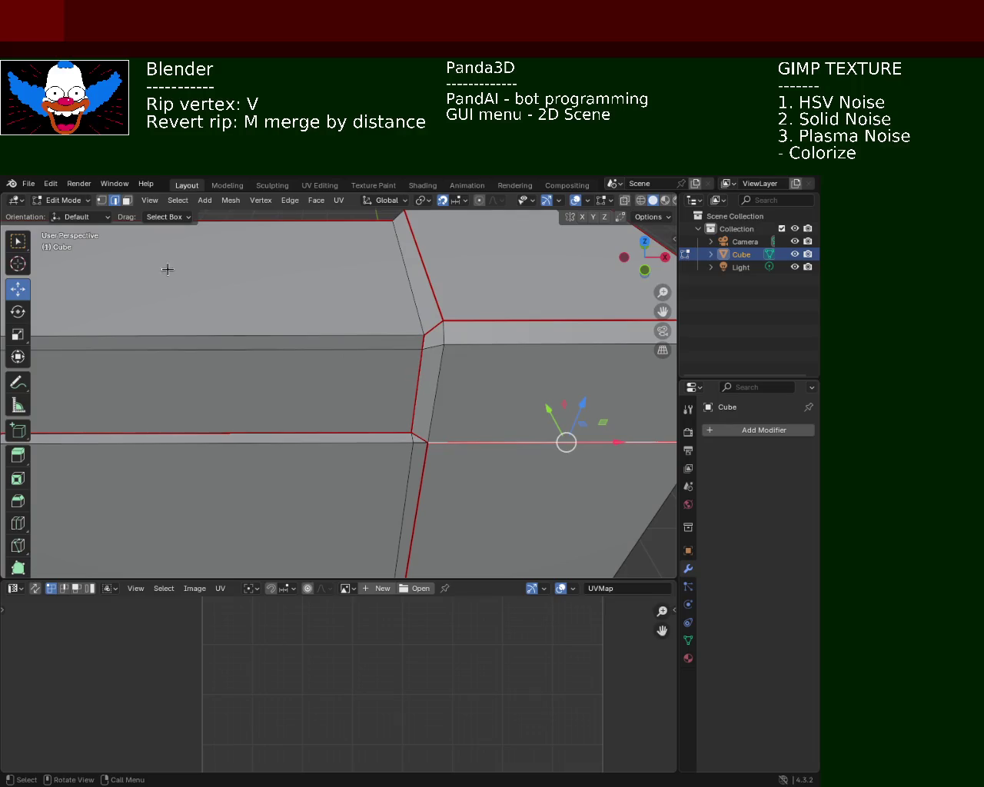
pyautogui.moveTo(281, 369)
pyautogui.mouseDown(button='middle')
pyautogui.moveTo(301, 356)
pyautogui.moveTo(279, 397)
pyautogui.moveTo(345, 377)
pyautogui.moveTo(304, 379)
pyautogui.moveTo(303, 395)
pyautogui.moveTo(281, 404)
pyautogui.moveTo(235, 401)
pyautogui.moveTo(239, 365)
pyautogui.moveTo(397, 358)
pyautogui.moveTo(300, 362)
pyautogui.moveTo(338, 368)
pyautogui.moveTo(334, 354)
pyautogui.mouseUp(button='middle')
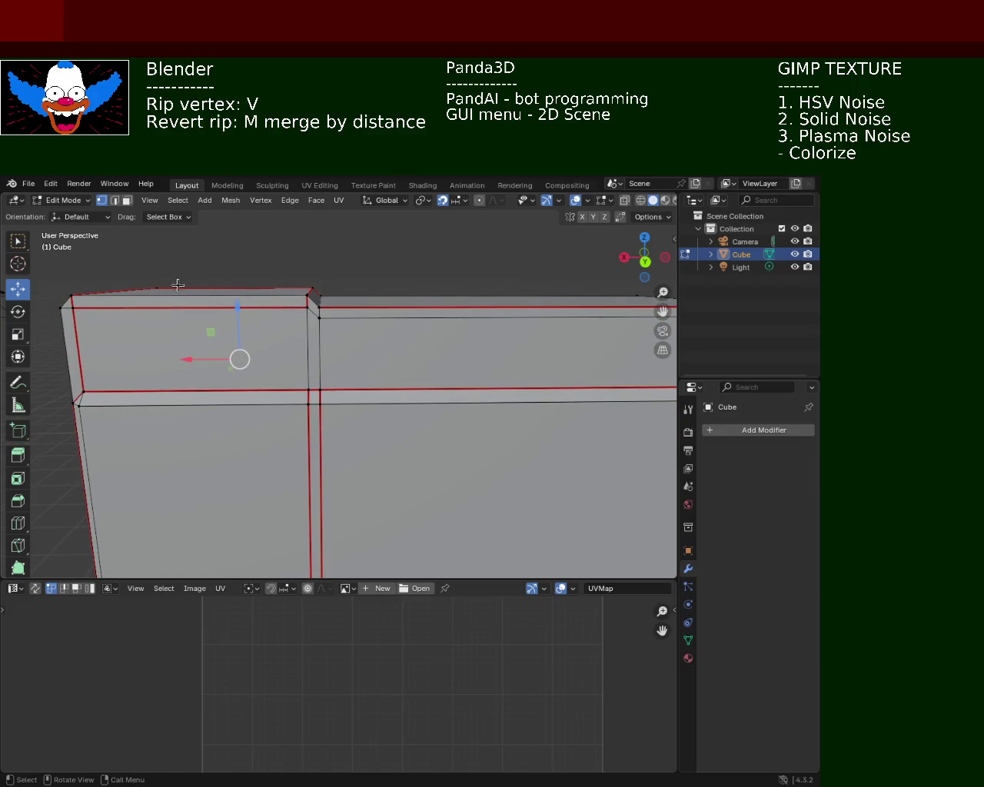
pyautogui.moveTo(340, 413)
pyautogui.mouseDown(button='middle')
pyautogui.moveTo(340, 369)
pyautogui.moveTo(314, 439)
pyautogui.moveTo(384, 361)
pyautogui.moveTo(362, 374)
pyautogui.moveTo(341, 316)
pyautogui.moveTo(373, 292)
pyautogui.moveTo(361, 307)
pyautogui.moveTo(379, 346)
pyautogui.moveTo(282, 384)
pyautogui.mouseUp(button='middle')
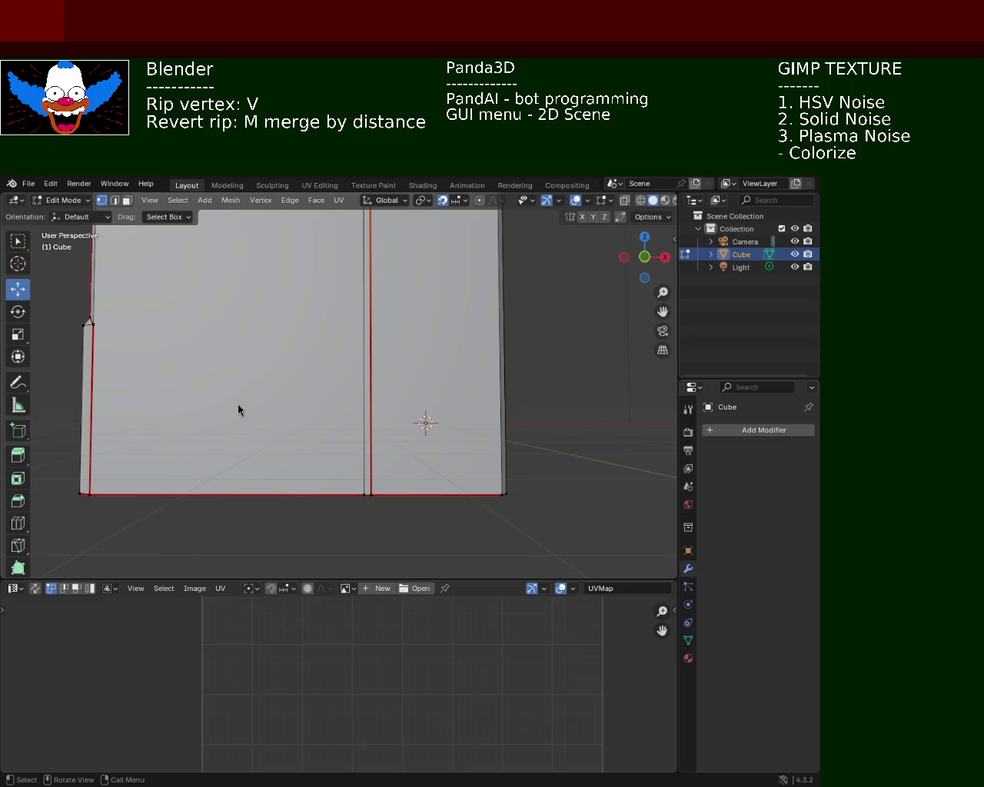
pyautogui.moveTo(476, 393)
pyautogui.mouseDown(button='middle')
pyautogui.moveTo(231, 397)
pyautogui.moveTo(249, 450)
pyautogui.moveTo(321, 424)
pyautogui.moveTo(287, 345)
pyautogui.moveTo(287, 392)
pyautogui.moveTo(395, 399)
pyautogui.moveTo(408, 435)
pyautogui.moveTo(304, 394)
pyautogui.moveTo(307, 427)
pyautogui.moveTo(371, 386)
pyautogui.moveTo(407, 390)
pyautogui.moveTo(169, 414)
pyautogui.moveTo(279, 434)
pyautogui.moveTo(254, 398)
pyautogui.moveTo(294, 411)
pyautogui.mouseUp(button='middle')
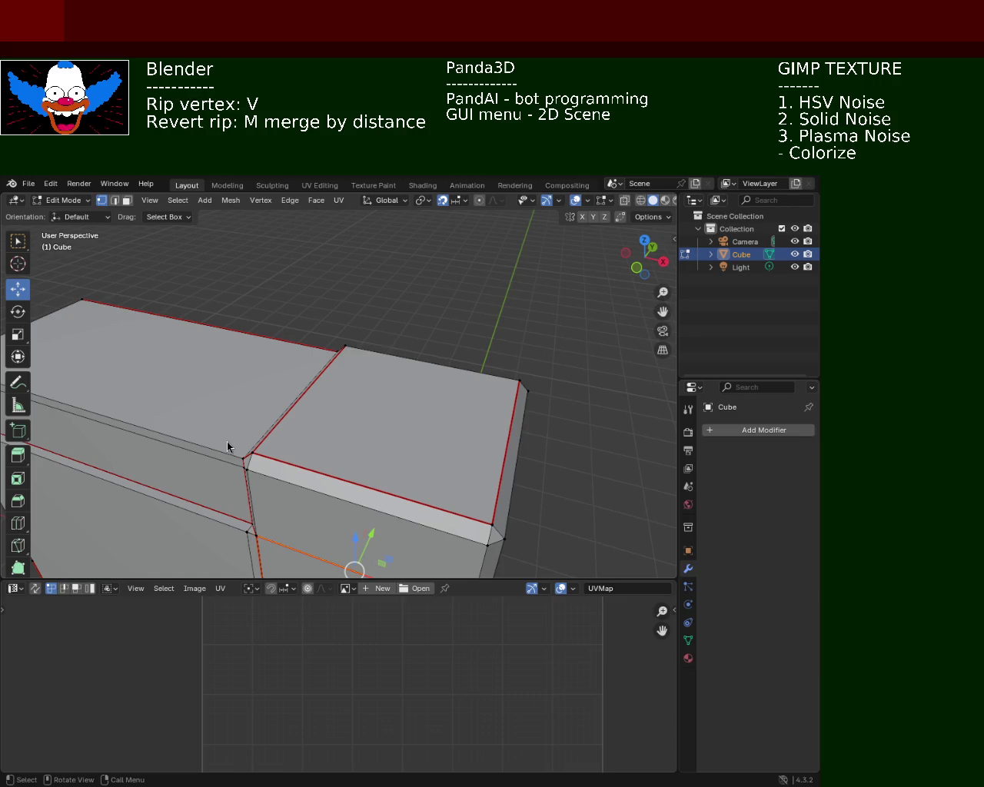
pyautogui.moveTo(494, 456)
pyautogui.mouseDown(button='middle')
pyautogui.moveTo(481, 374)
pyautogui.moveTo(490, 347)
pyautogui.moveTo(423, 510)
pyautogui.moveTo(441, 288)
pyautogui.moveTo(475, 323)
pyautogui.moveTo(505, 308)
pyautogui.moveTo(437, 333)
pyautogui.moveTo(395, 373)
pyautogui.moveTo(434, 412)
pyautogui.moveTo(315, 434)
pyautogui.mouseUp(button='middle')
pyautogui.scroll(2, 482, 374)
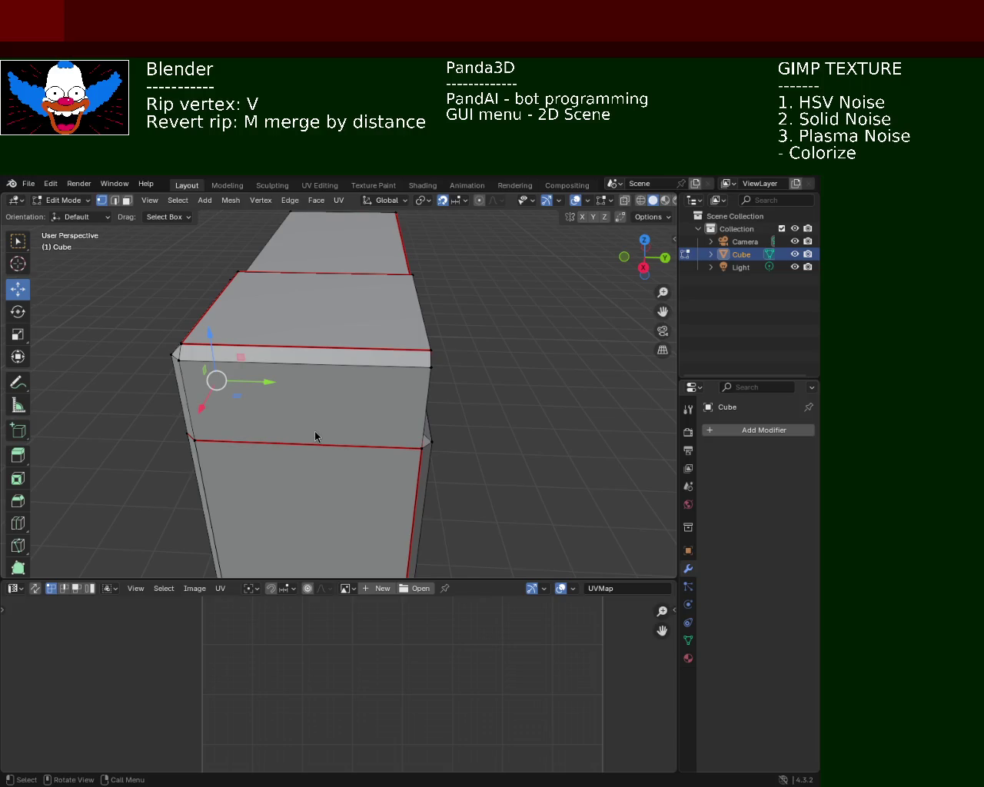
pyautogui.moveTo(535, 449)
pyautogui.mouseDown(button='middle')
pyautogui.moveTo(404, 298)
pyautogui.moveTo(307, 409)
pyautogui.moveTo(408, 406)
pyautogui.moveTo(417, 428)
pyautogui.moveTo(412, 380)
pyautogui.moveTo(382, 386)
pyautogui.moveTo(469, 417)
pyautogui.moveTo(384, 336)
pyautogui.moveTo(369, 364)
pyautogui.moveTo(400, 346)
pyautogui.moveTo(351, 363)
pyautogui.moveTo(408, 506)
pyautogui.moveTo(361, 359)
pyautogui.moveTo(453, 425)
pyautogui.moveTo(458, 402)
pyautogui.moveTo(393, 404)
pyautogui.moveTo(392, 394)
pyautogui.mouseUp(button='middle')
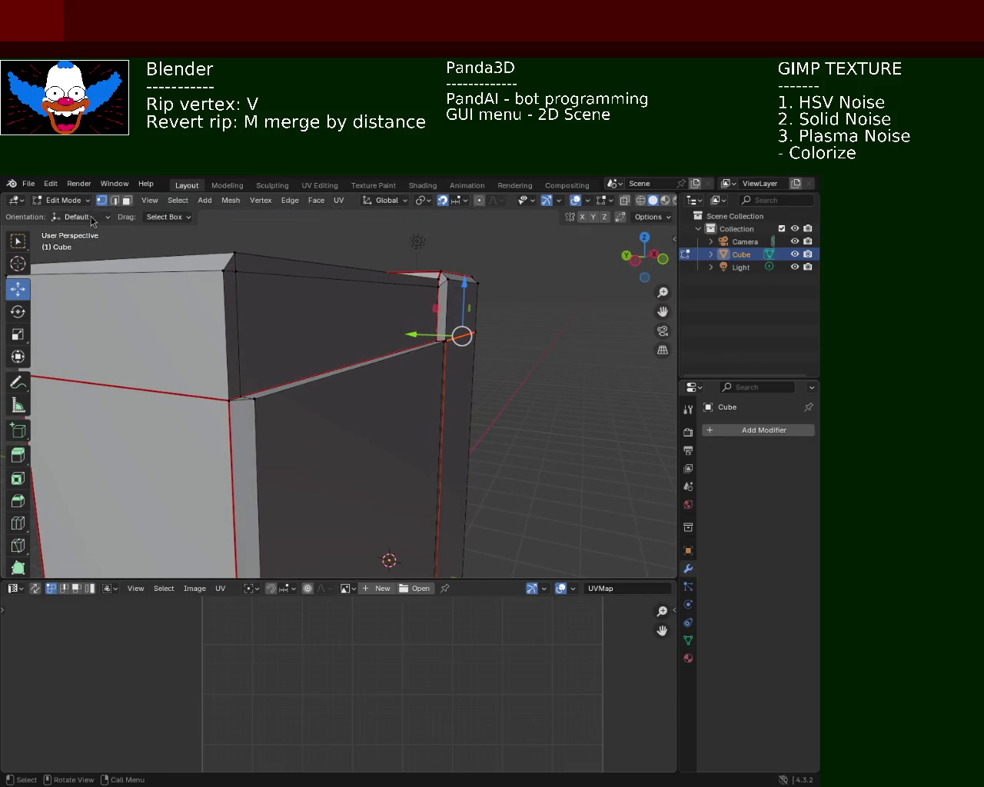
pyautogui.click(114, 200)
pyautogui.click(397, 355)
pyautogui.moveTo(395, 307); pyautogui.dragTo(392, 334)
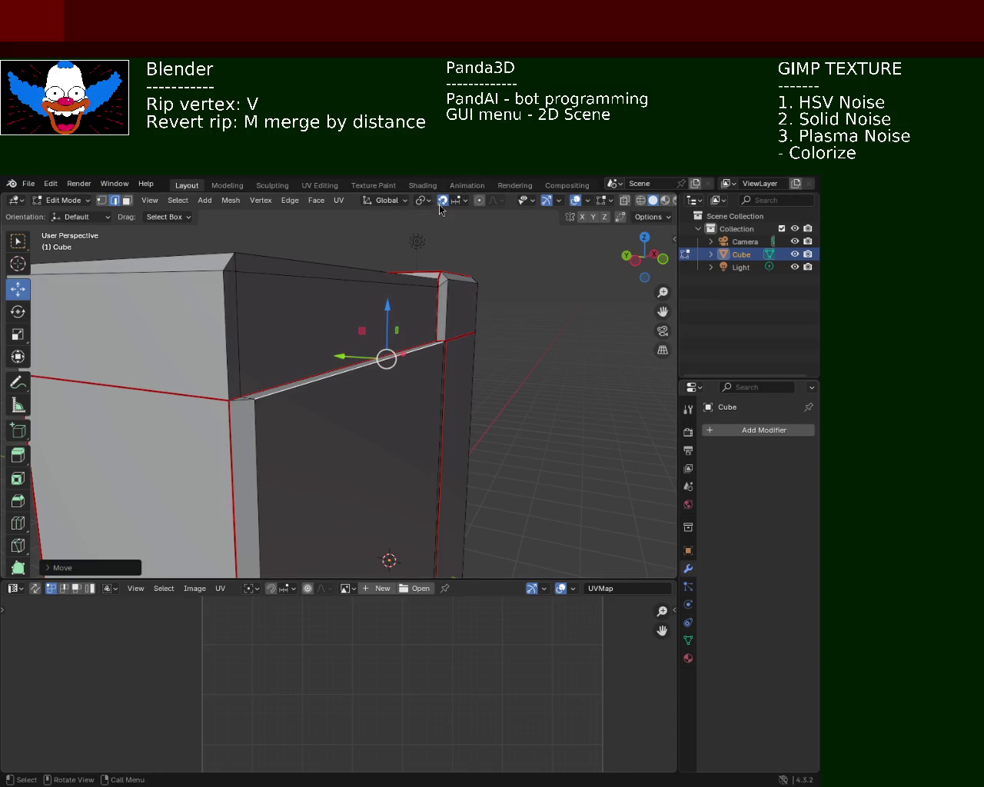
pyautogui.moveTo(389, 300); pyautogui.dragTo(387, 320)
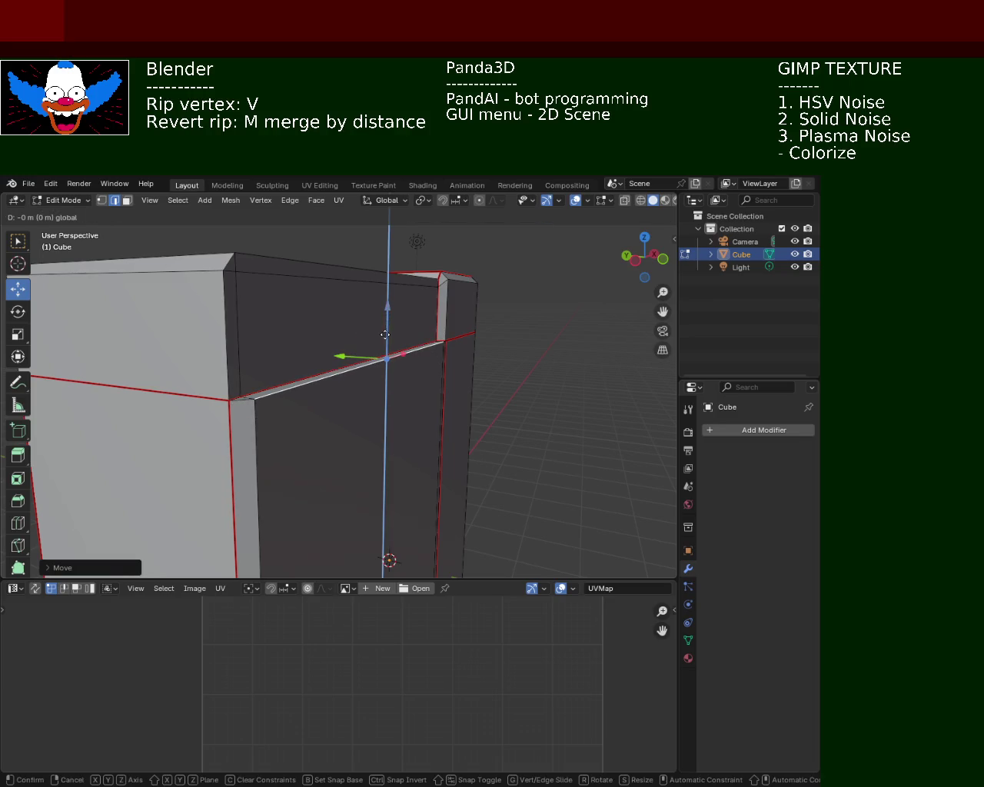
pyautogui.write('-1')
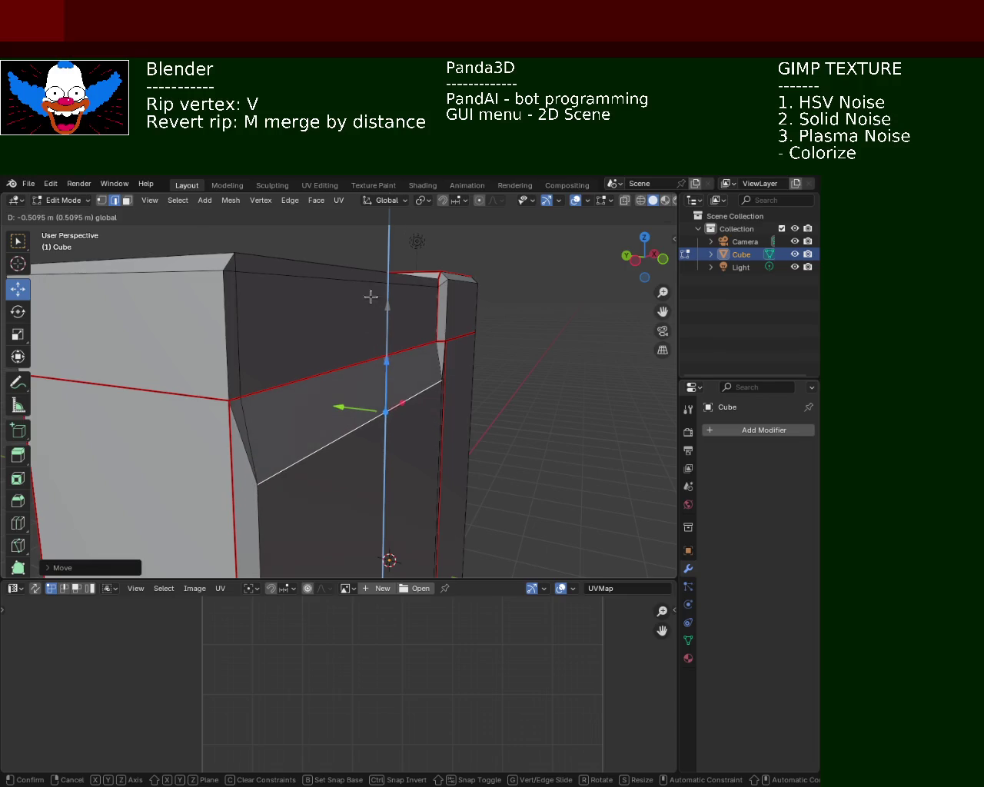
pyautogui.press('Escape')
pyautogui.press('g')
pyautogui.press('z')
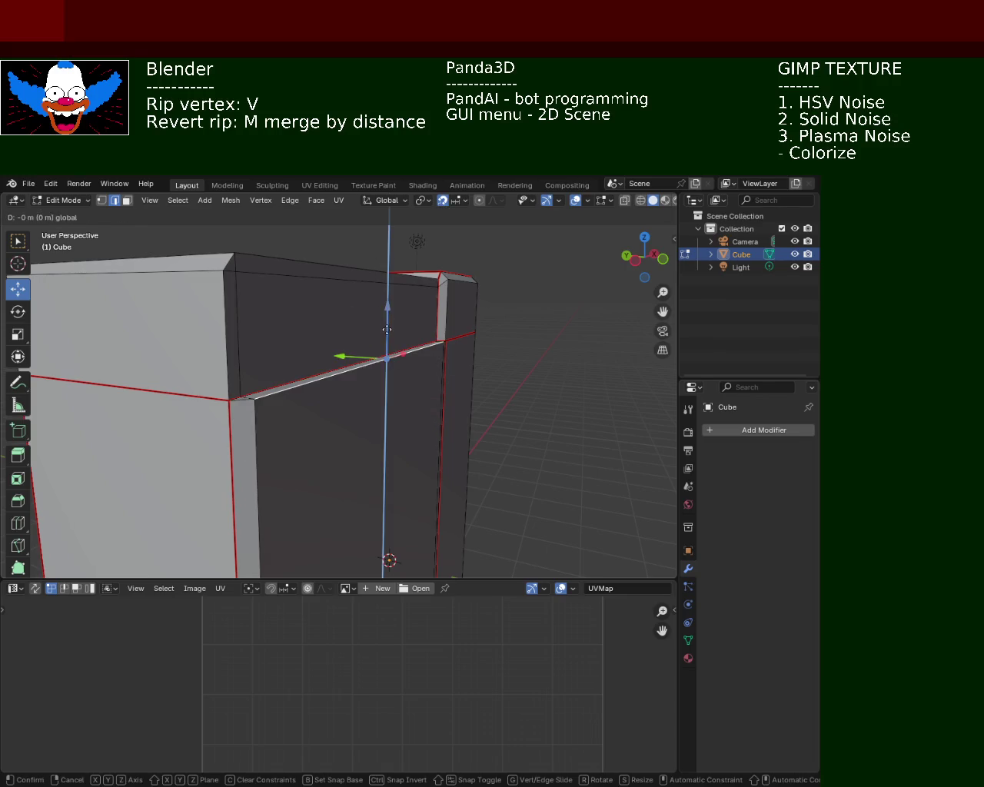
pyautogui.click(466, 418)
pyautogui.moveTo(467, 417)
pyautogui.mouseDown(button='middle')
pyautogui.moveTo(275, 434)
pyautogui.moveTo(338, 430)
pyautogui.moveTo(340, 408)
pyautogui.moveTo(408, 394)
pyautogui.moveTo(457, 397)
pyautogui.moveTo(362, 415)
pyautogui.moveTo(399, 344)
pyautogui.moveTo(251, 313)
pyautogui.moveTo(274, 339)
pyautogui.moveTo(328, 368)
pyautogui.moveTo(338, 361)
pyautogui.mouseUp(button='middle')
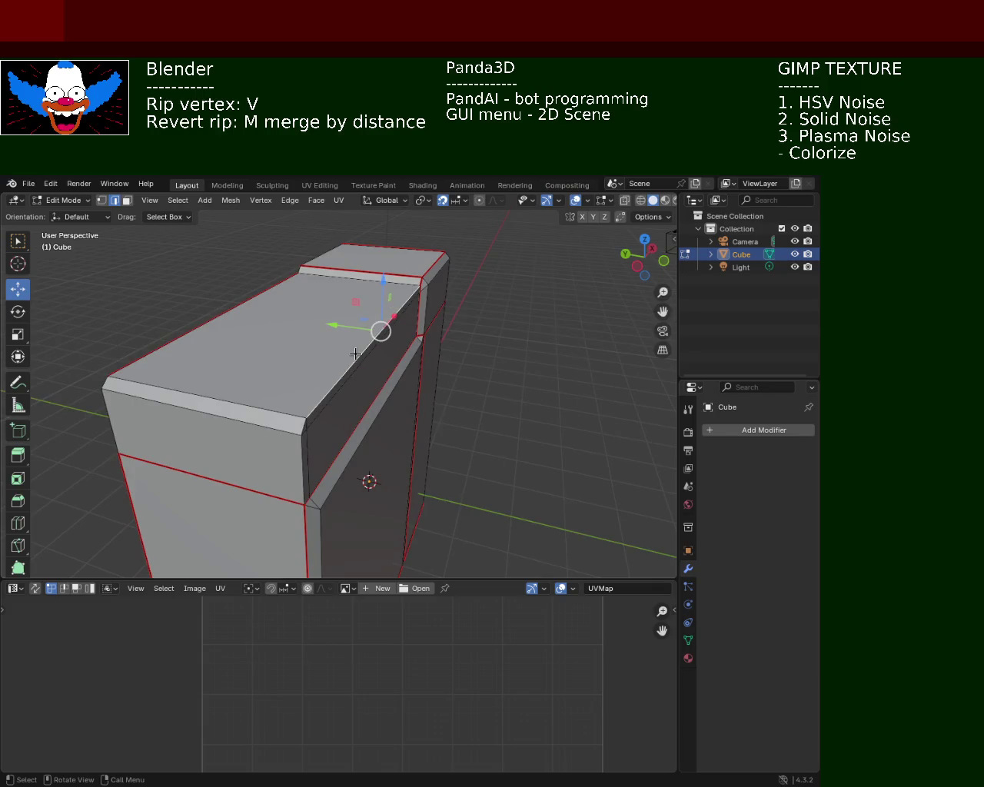
pyautogui.press('g')
pyautogui.press('y')
pyautogui.click(325, 328)
pyautogui.moveTo(325, 329)
pyautogui.mouseDown(button='middle')
pyautogui.moveTo(230, 333)
pyautogui.moveTo(274, 351)
pyautogui.moveTo(270, 369)
pyautogui.moveTo(231, 350)
pyautogui.moveTo(312, 347)
pyautogui.mouseUp(button='middle')
pyautogui.moveTo(246, 325); pyautogui.dragTo(286, 326)
pyautogui.moveTo(286, 326)
pyautogui.mouseDown(button='middle')
pyautogui.moveTo(402, 356)
pyautogui.moveTo(315, 378)
pyautogui.moveTo(476, 402)
pyautogui.mouseUp(button='middle')
pyautogui.moveTo(359, 376)
pyautogui.mouseDown(button='middle')
pyautogui.moveTo(342, 363)
pyautogui.moveTo(263, 395)
pyautogui.moveTo(334, 428)
pyautogui.moveTo(341, 334)
pyautogui.moveTo(279, 297)
pyautogui.moveTo(179, 345)
pyautogui.moveTo(259, 345)
pyautogui.moveTo(353, 315)
pyautogui.mouseUp(button='middle')
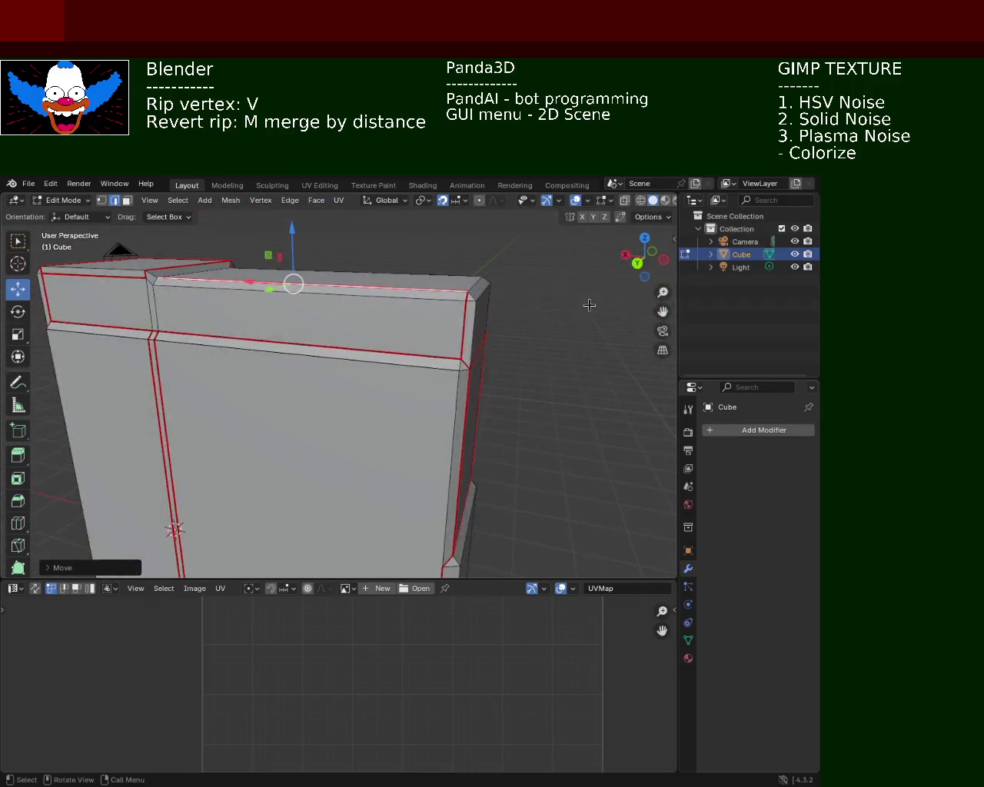
# Select the top-left corner vertex, try ripping it along X, then cancel the rip.
pyautogui.moveTo(538, 314)
pyautogui.mouseDown(button='middle')
pyautogui.moveTo(241, 317)
pyautogui.moveTo(292, 333)
pyautogui.moveTo(392, 338)
pyautogui.moveTo(407, 391)
pyautogui.mouseUp(button='middle')
pyautogui.scroll(-2, 338, 327)
pyautogui.scroll(-3, 337, 323)
pyautogui.scroll(3, 322, 353)
pyautogui.moveTo(242, 325)
pyautogui.mouseDown(button='middle')
pyautogui.moveTo(203, 324)
pyautogui.moveTo(246, 356)
pyautogui.moveTo(219, 332)
pyautogui.mouseUp(button='middle')
pyautogui.click(219, 334)
pyautogui.press('v')
pyautogui.press('x')
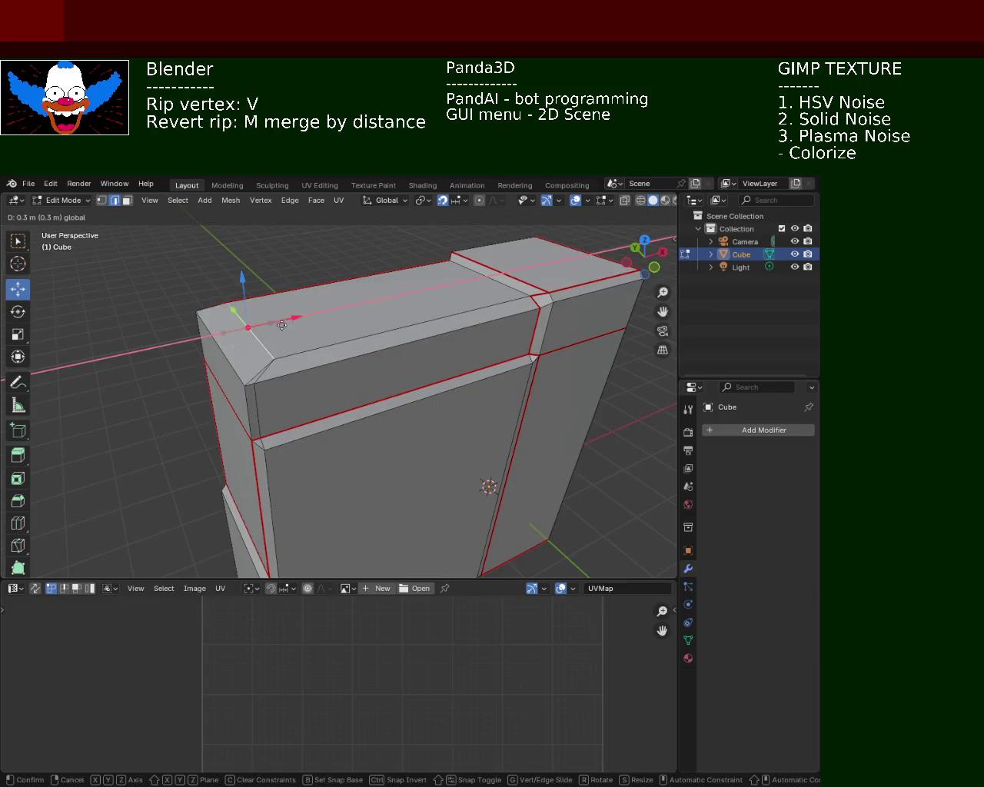
pyautogui.rightClick(112, 358)
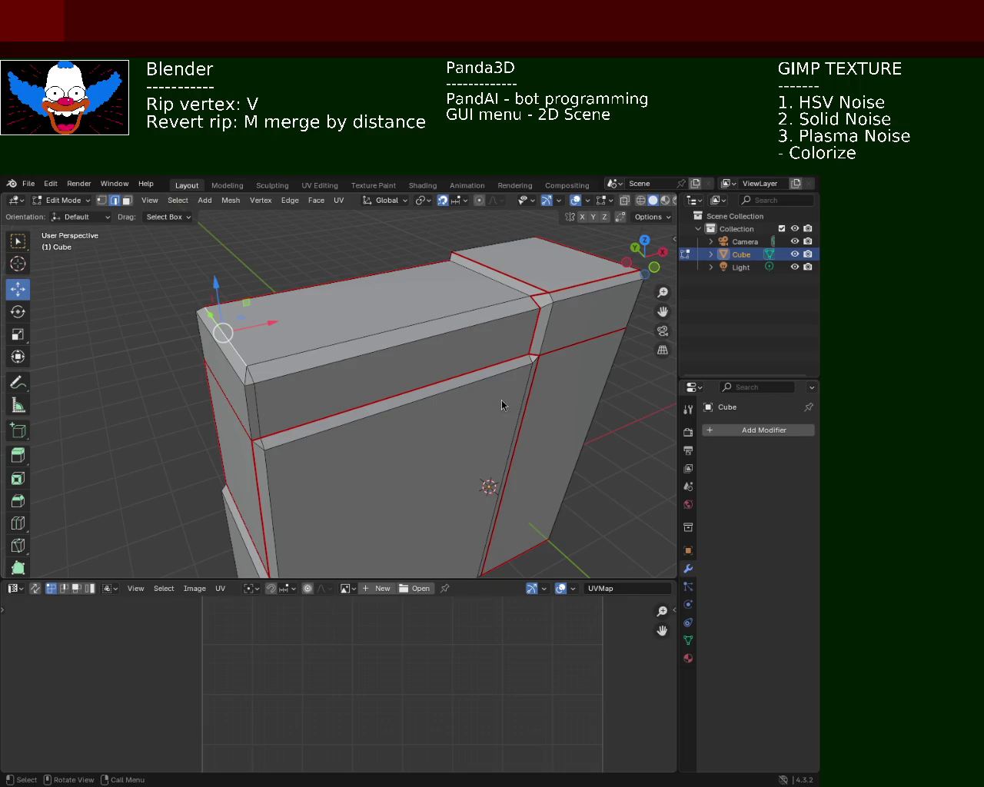
pyautogui.moveTo(281, 373)
pyautogui.mouseDown(button='middle')
pyautogui.moveTo(417, 314)
pyautogui.moveTo(509, 345)
pyautogui.moveTo(443, 455)
pyautogui.mouseUp(button='middle')
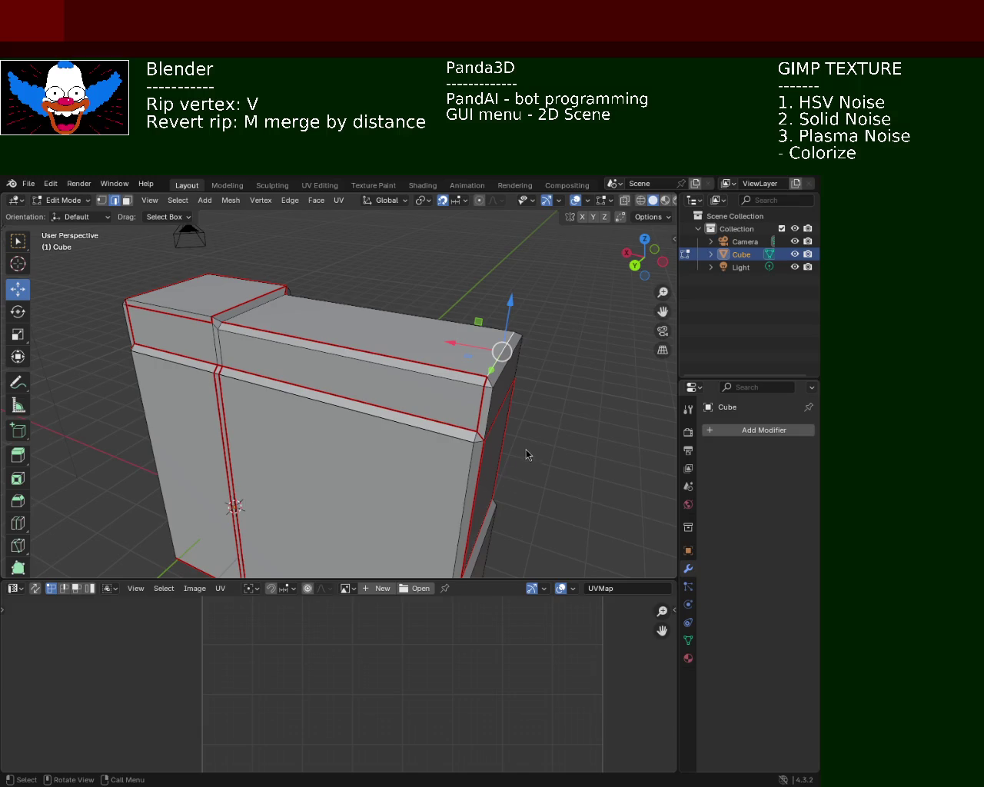
pyautogui.moveTo(510, 441)
pyautogui.mouseDown(button='middle')
pyautogui.moveTo(271, 421)
pyautogui.moveTo(389, 428)
pyautogui.moveTo(378, 417)
pyautogui.moveTo(387, 453)
pyautogui.moveTo(431, 417)
pyautogui.moveTo(404, 398)
pyautogui.mouseUp(button='middle')
pyautogui.click(406, 364)
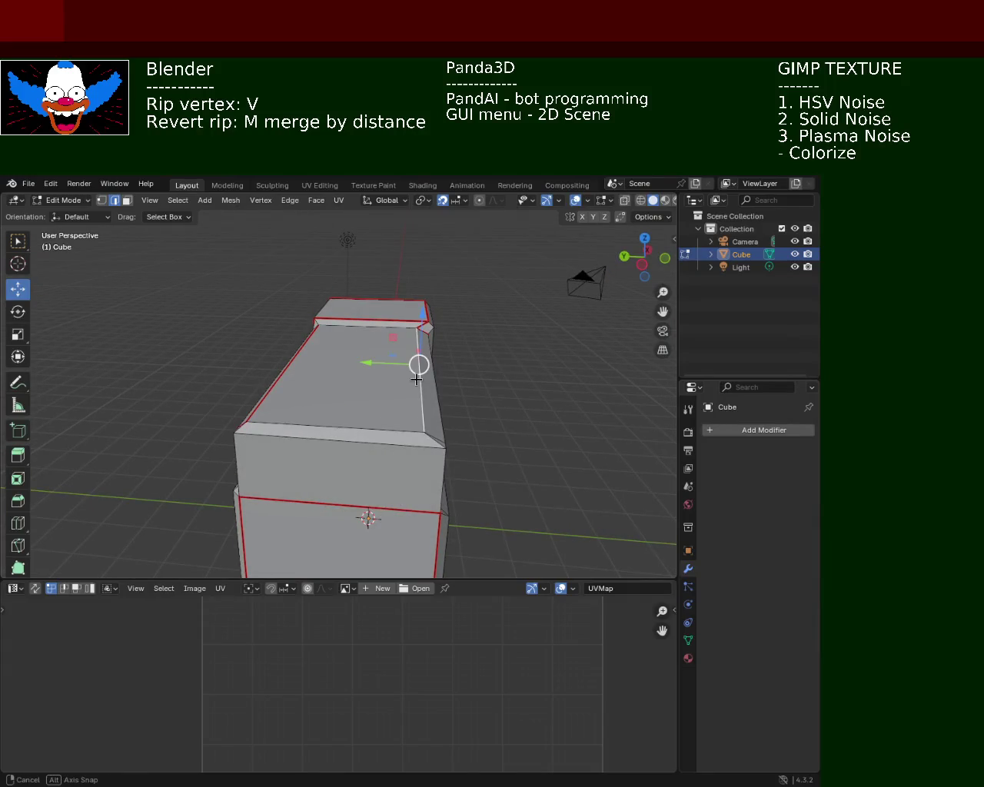
pyautogui.moveTo(380, 364)
pyautogui.mouseDown()
pyautogui.moveTo(416, 376)
pyautogui.moveTo(105, 382)
pyautogui.moveTo(227, 387)
pyautogui.mouseUp()
pyautogui.moveTo(228, 387)
pyautogui.mouseDown(button='middle')
pyautogui.moveTo(559, 418)
pyautogui.moveTo(310, 406)
pyautogui.moveTo(391, 392)
pyautogui.moveTo(340, 527)
pyautogui.moveTo(287, 343)
pyautogui.mouseUp(button='middle')
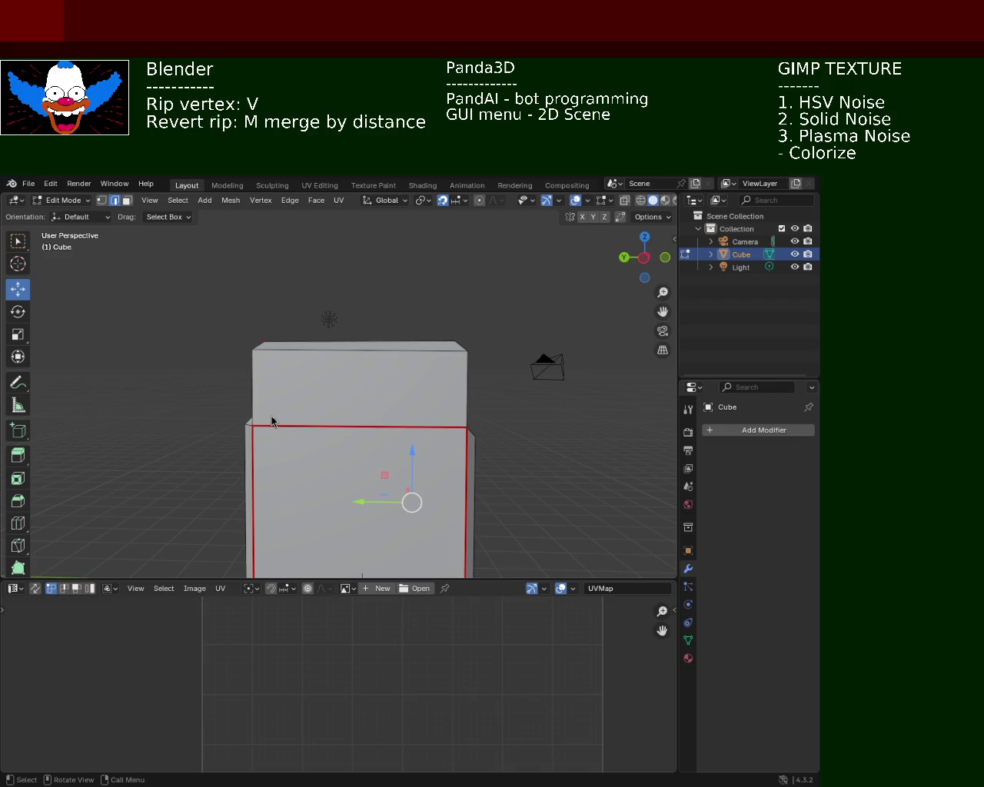
pyautogui.moveTo(469, 447)
pyautogui.mouseDown(button='middle')
pyautogui.moveTo(467, 464)
pyautogui.moveTo(450, 402)
pyautogui.moveTo(459, 422)
pyautogui.mouseUp(button='middle')
pyautogui.scroll(3, 450, 402)
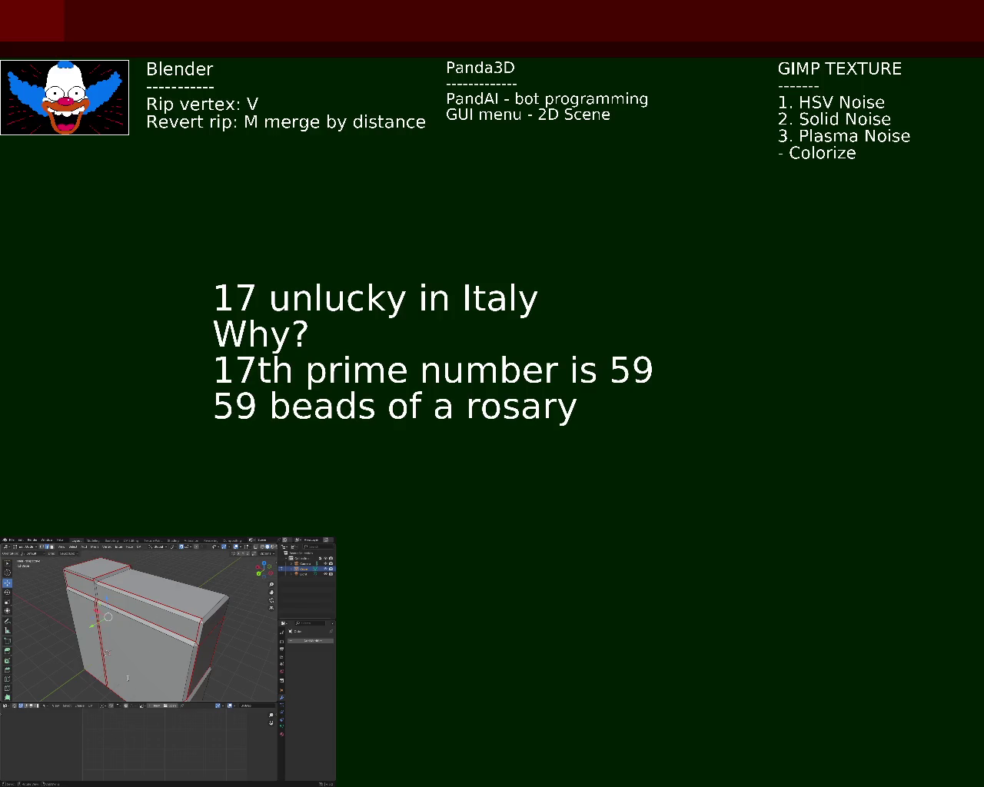
# Insert the word 'number' between 'unlucky' and 'in Italy' in the overlay's first line.
pyautogui.write('numb')
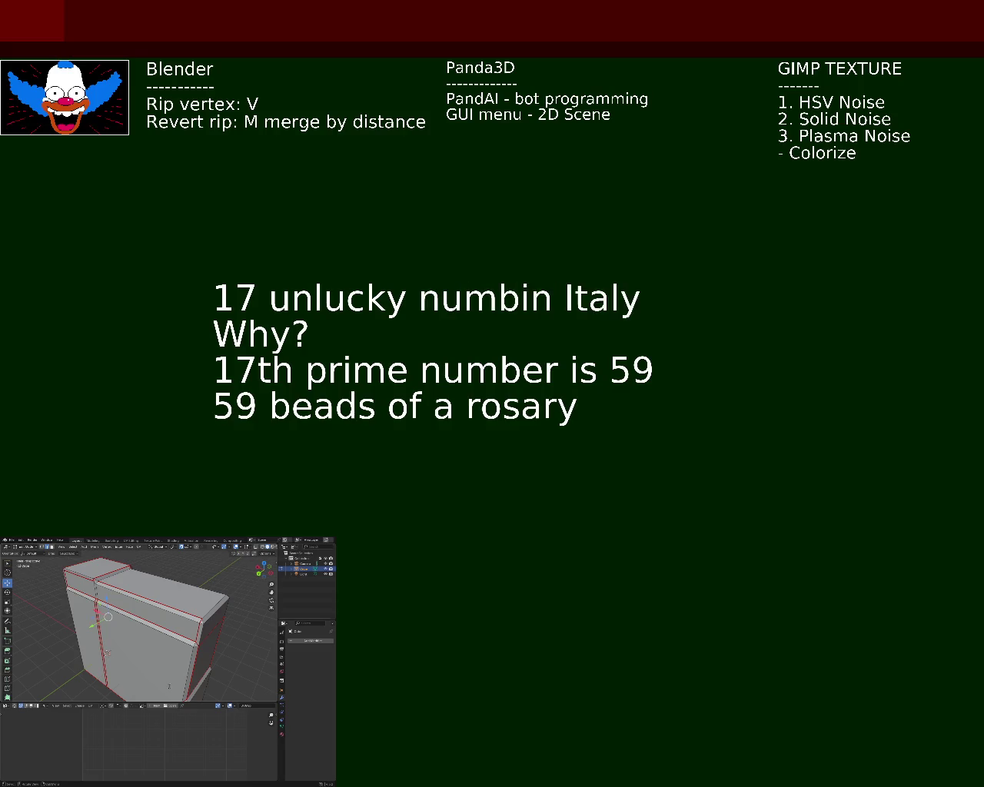
pyautogui.write('er')
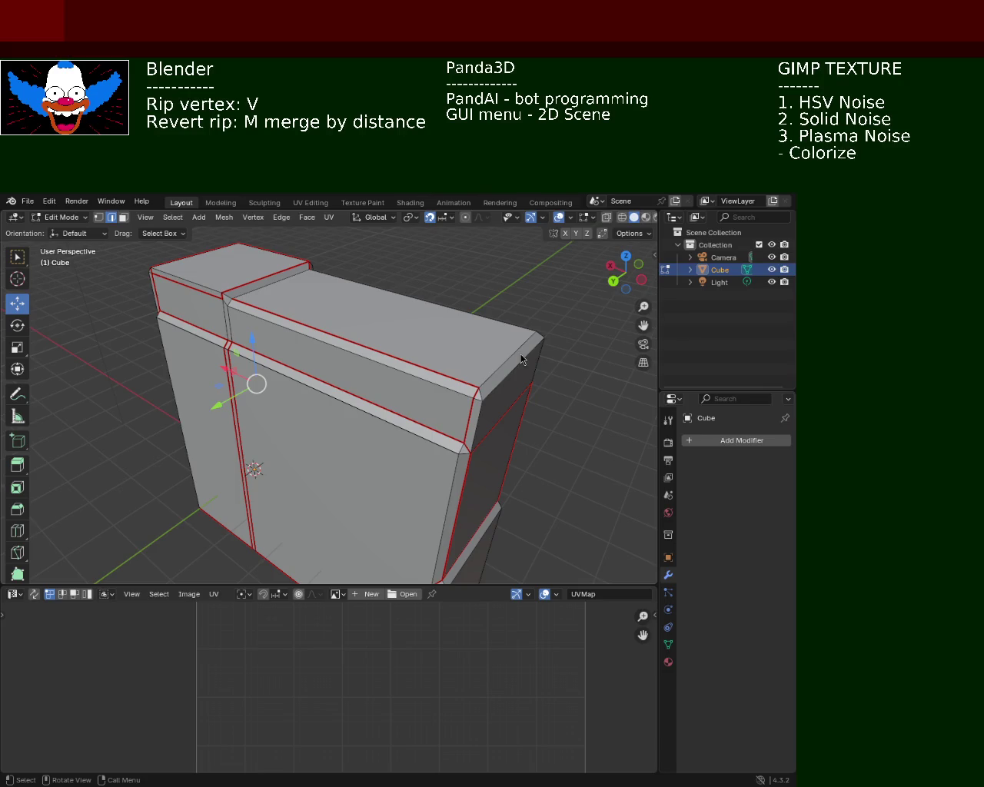
pyautogui.moveTo(288, 408); pyautogui.dragTo(319, 462, button='middle')
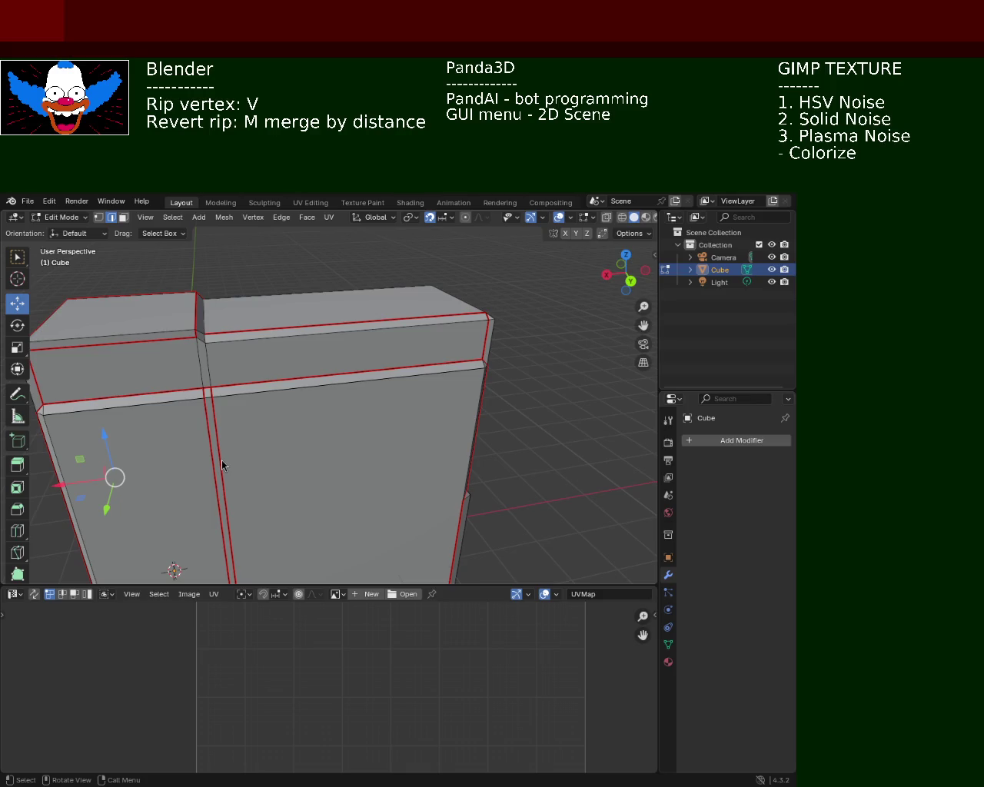
pyautogui.moveTo(274, 474)
pyautogui.mouseDown(button='middle')
pyautogui.moveTo(402, 428)
pyautogui.moveTo(442, 431)
pyautogui.moveTo(336, 432)
pyautogui.moveTo(325, 454)
pyautogui.moveTo(364, 430)
pyautogui.moveTo(382, 438)
pyautogui.moveTo(448, 430)
pyautogui.moveTo(400, 422)
pyautogui.moveTo(410, 426)
pyautogui.moveTo(364, 351)
pyautogui.moveTo(216, 486)
pyautogui.mouseUp(button='middle')
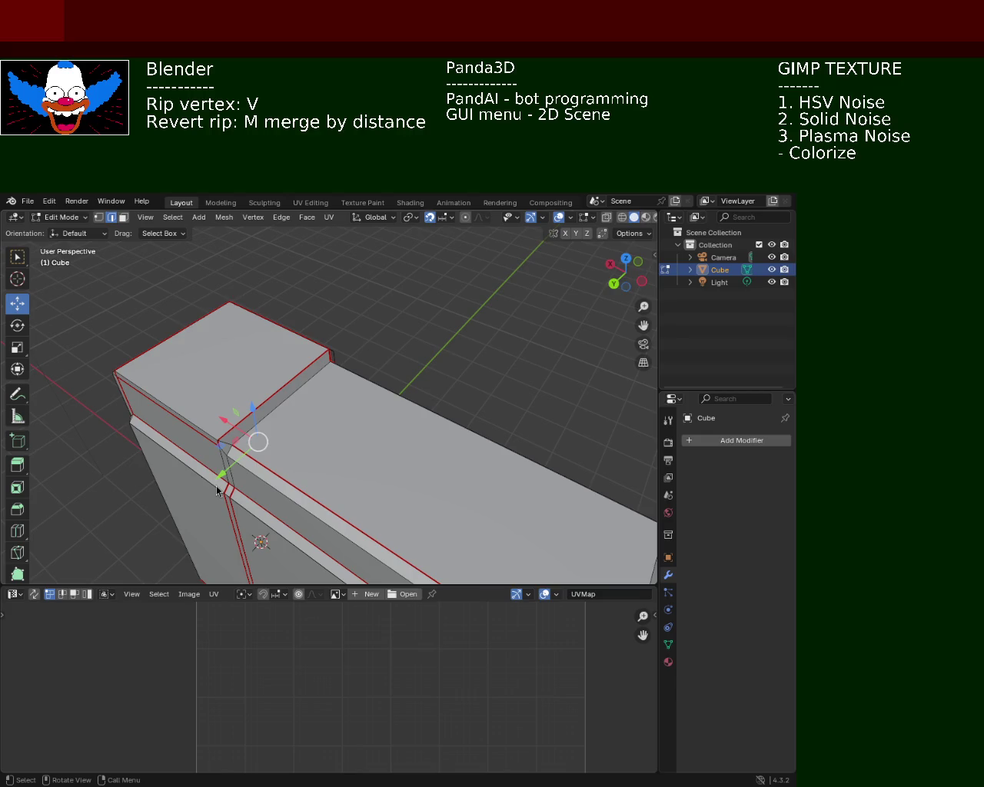
pyautogui.moveTo(497, 398)
pyautogui.mouseDown(button='middle')
pyautogui.moveTo(338, 343)
pyautogui.moveTo(256, 394)
pyautogui.moveTo(218, 388)
pyautogui.moveTo(310, 406)
pyautogui.mouseUp(button='middle')
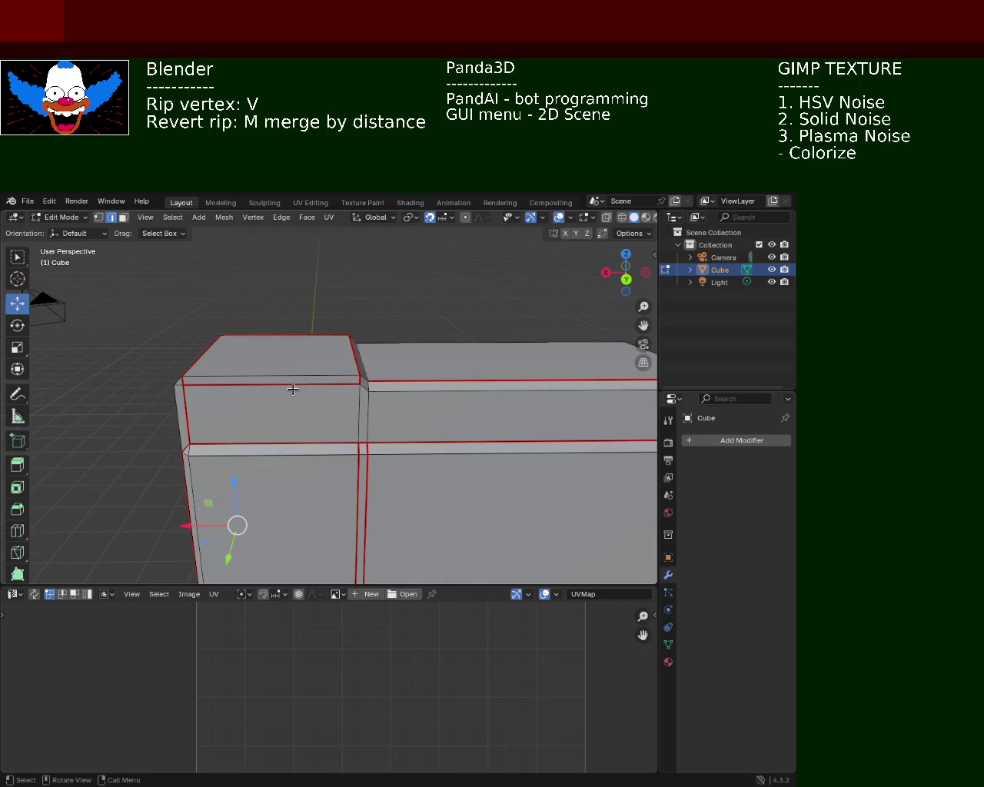
pyautogui.moveTo(310, 406)
pyautogui.mouseDown(button='middle')
pyautogui.moveTo(520, 424)
pyautogui.moveTo(311, 358)
pyautogui.mouseUp(button='middle')
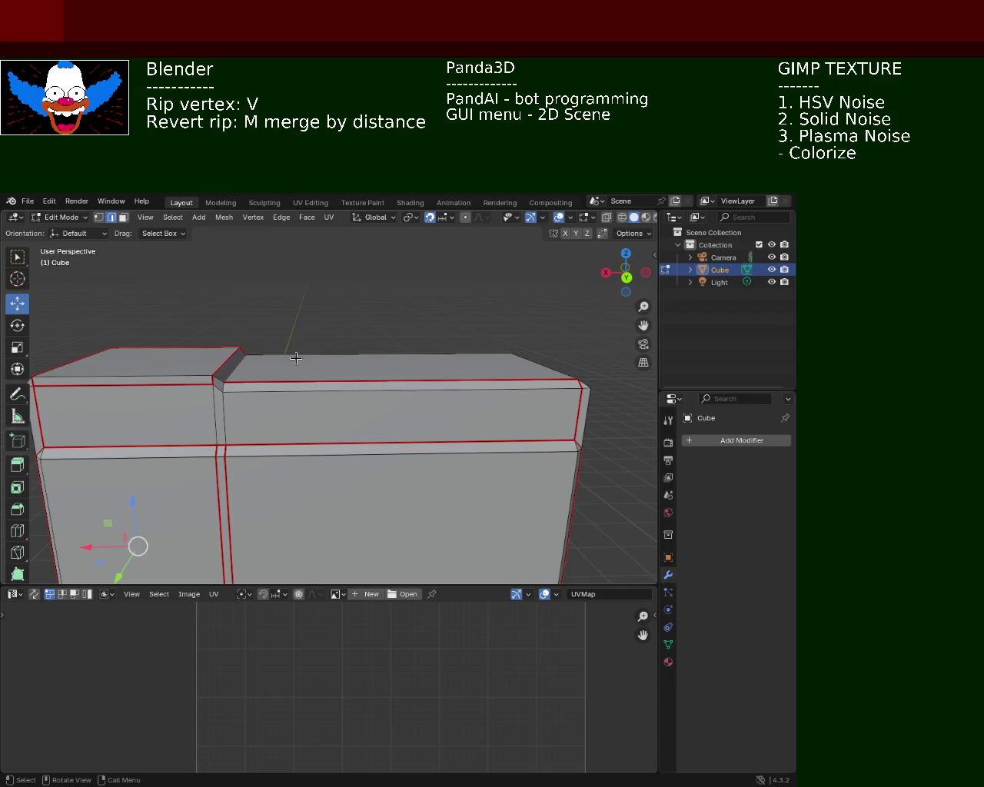
pyautogui.click(218, 386)
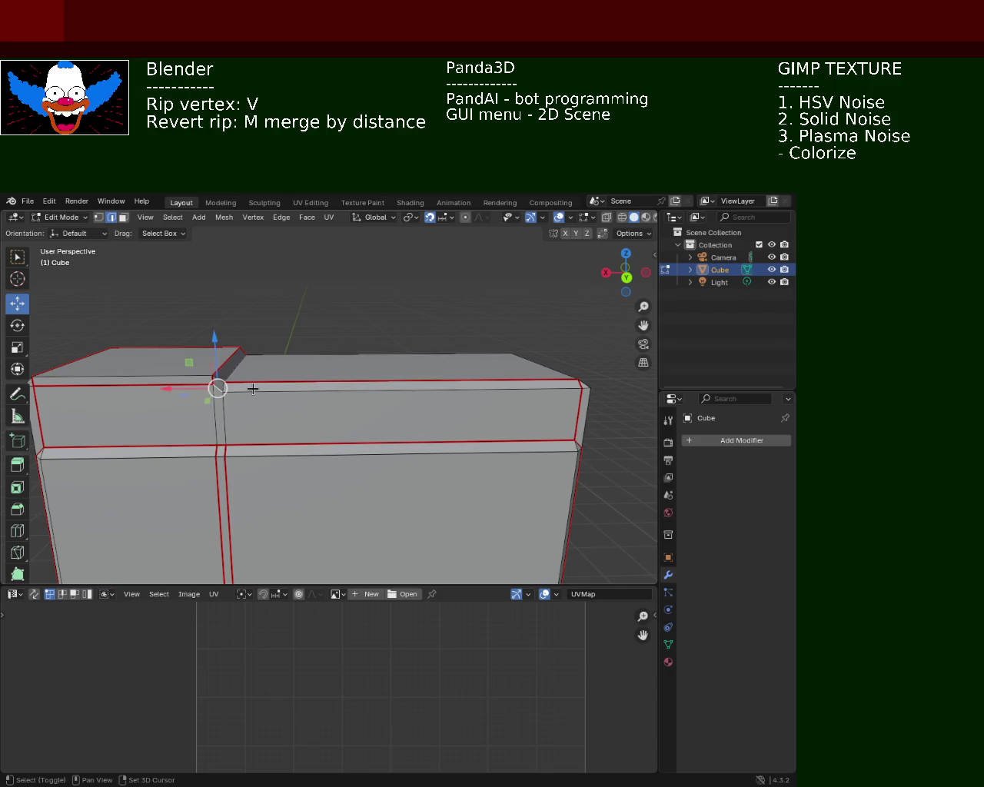
# Mark the long top-front rim edge as a seam.
pyautogui.keyDown('shift'); pyautogui.click(301, 379); pyautogui.keyUp('shift')
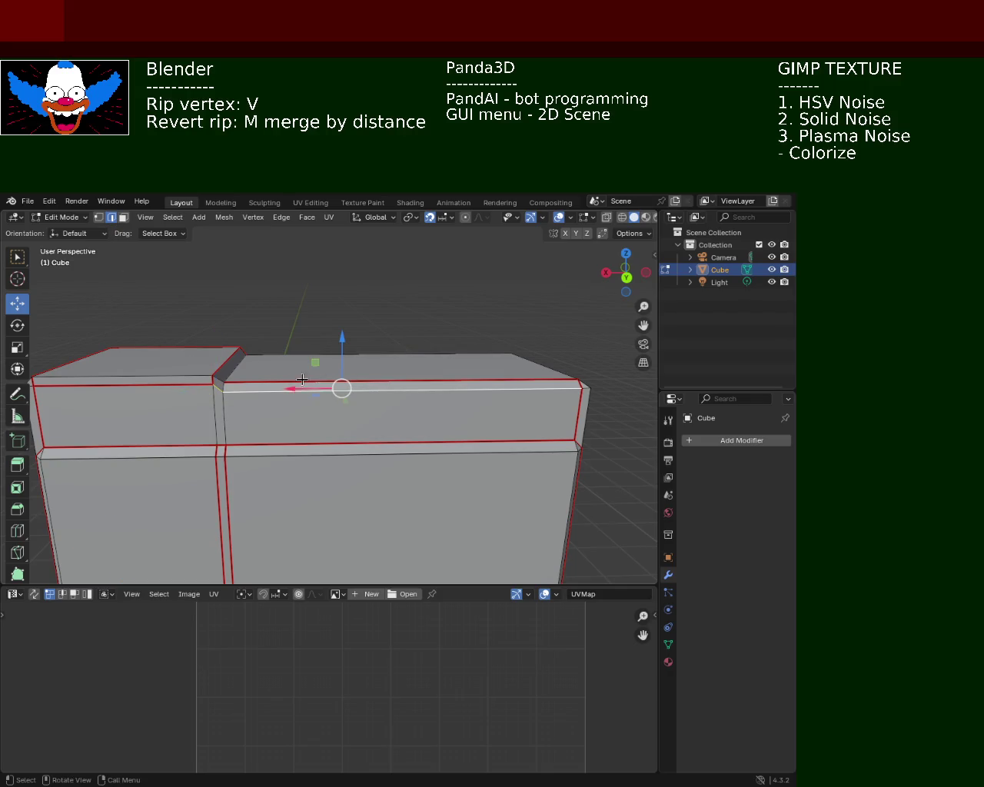
pyautogui.click(281, 217)
pyautogui.click(338, 427)
# Clear the seams at the front-right top corner and the top rim corner.
pyautogui.moveTo(492, 407)
pyautogui.mouseDown(button='middle')
pyautogui.moveTo(454, 392)
pyautogui.moveTo(434, 408)
pyautogui.moveTo(466, 459)
pyautogui.mouseUp(button='middle')
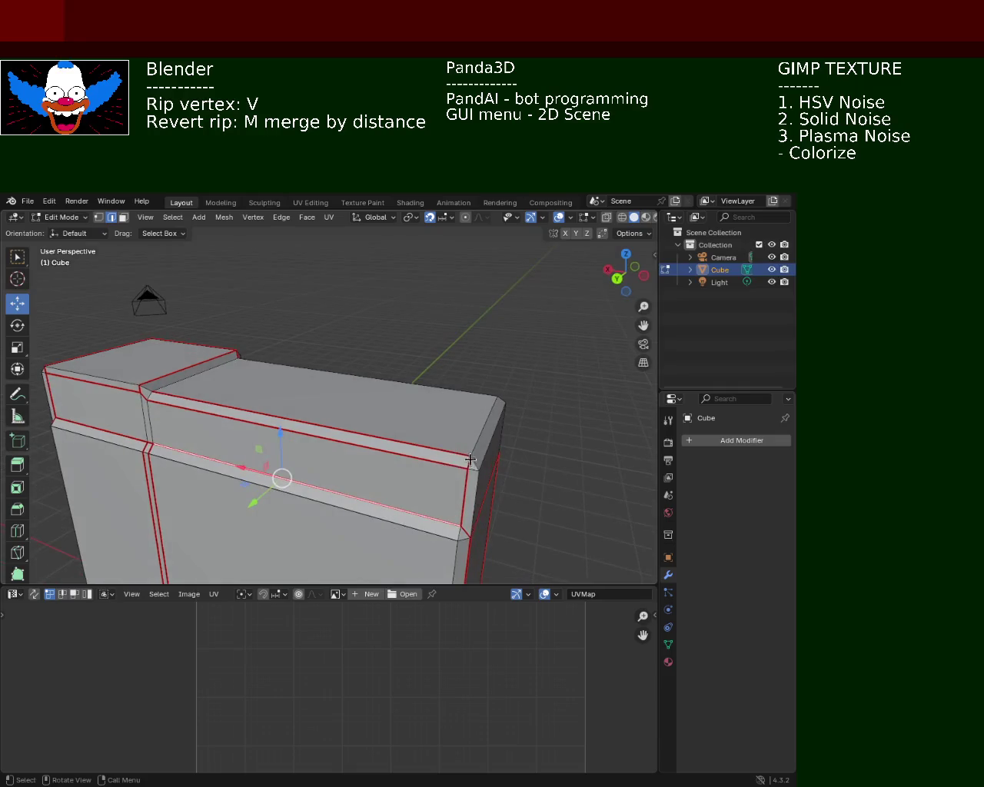
pyautogui.click(468, 462)
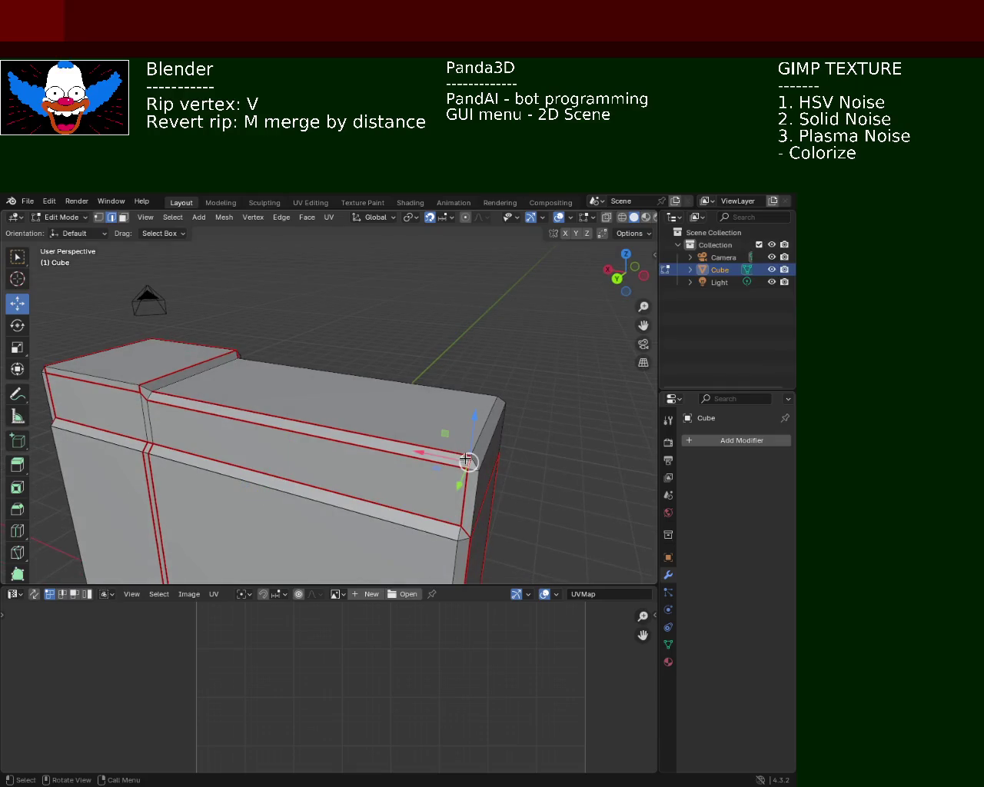
pyautogui.click(281, 218)
pyautogui.click(508, 399)
pyautogui.moveTo(532, 403)
pyautogui.mouseDown(button='middle')
pyautogui.moveTo(387, 386)
pyautogui.moveTo(373, 374)
pyautogui.moveTo(395, 388)
pyautogui.mouseUp(button='middle')
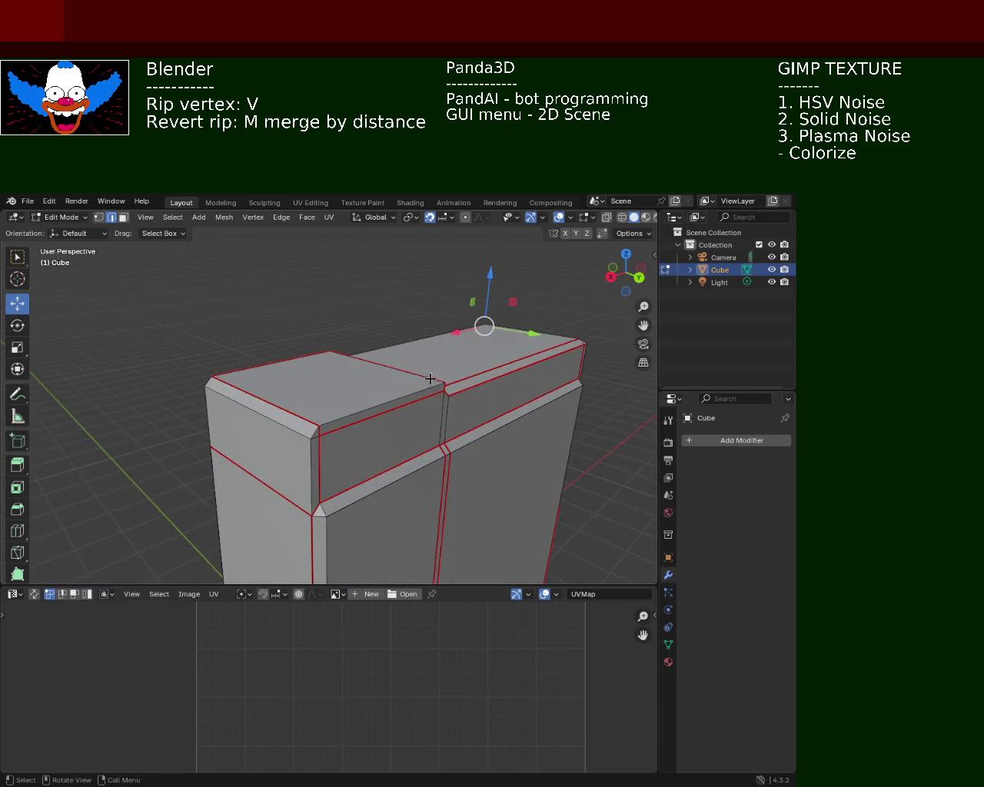
pyautogui.click(318, 432)
pyautogui.click(281, 217)
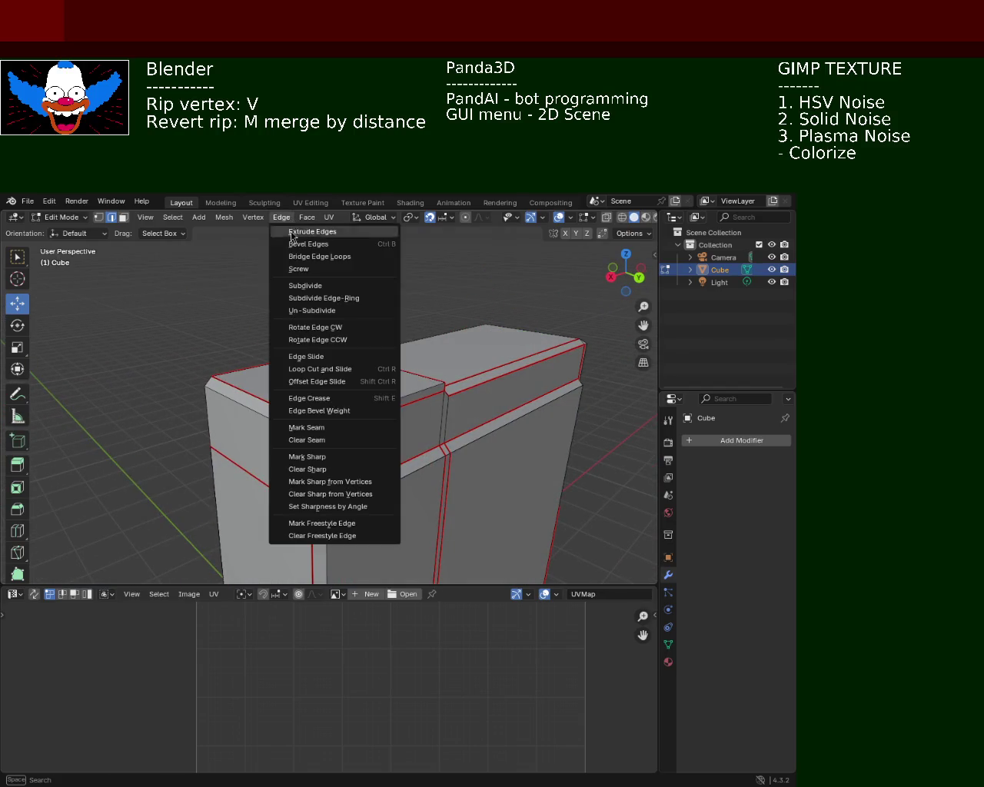
pyautogui.click(322, 442)
# Clear the seam from the short vertical edge at the stepped rim corner.
pyautogui.moveTo(323, 442)
pyautogui.mouseDown(button='middle')
pyautogui.moveTo(278, 338)
pyautogui.moveTo(275, 356)
pyautogui.moveTo(220, 347)
pyautogui.moveTo(222, 365)
pyautogui.moveTo(206, 368)
pyautogui.mouseUp(button='middle')
pyautogui.moveTo(241, 418)
pyautogui.mouseDown(button='middle')
pyautogui.moveTo(331, 417)
pyautogui.moveTo(363, 442)
pyautogui.moveTo(395, 446)
pyautogui.moveTo(424, 422)
pyautogui.moveTo(364, 398)
pyautogui.moveTo(420, 394)
pyautogui.mouseUp(button='middle')
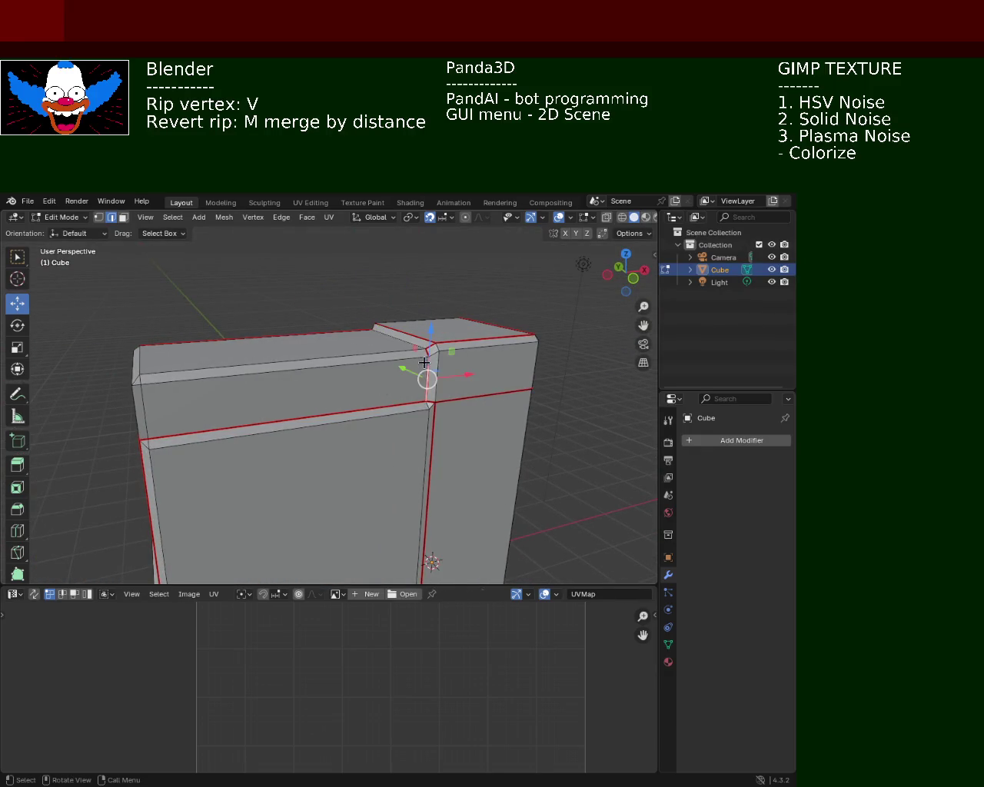
pyautogui.click(282, 219)
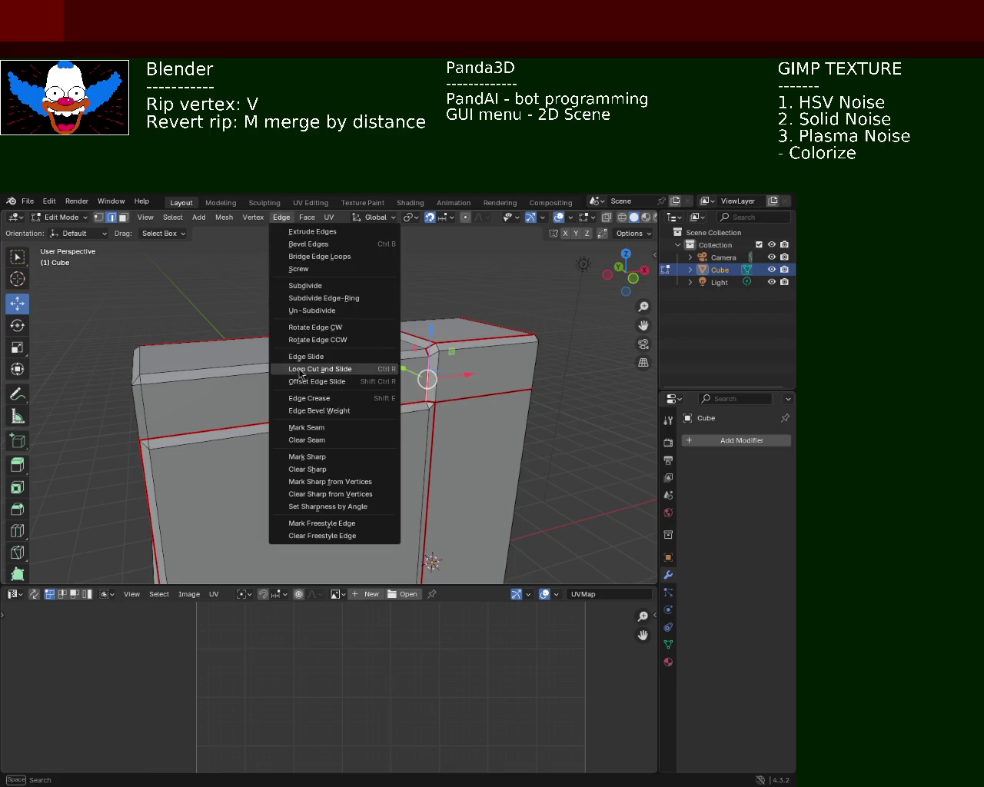
pyautogui.click(345, 439)
pyautogui.click(319, 396)
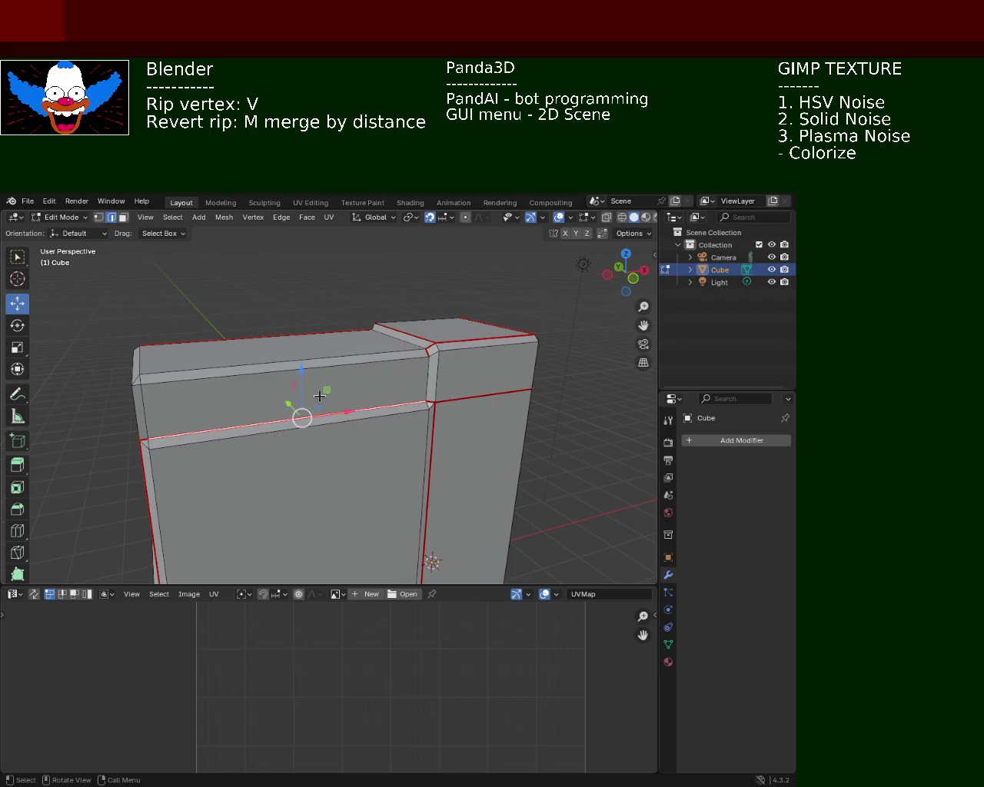
pyautogui.moveTo(143, 415)
pyautogui.mouseDown(button='middle')
pyautogui.moveTo(239, 385)
pyautogui.moveTo(169, 402)
pyautogui.mouseUp(button='middle')
# Mark the left vertical edge, upper rim edge and the right block's top edges as seams.
pyautogui.click(146, 419)
pyautogui.keyDown('shift'); pyautogui.click(173, 386); pyautogui.keyUp('shift')
pyautogui.moveTo(388, 378); pyautogui.dragTo(369, 371, button='middle')
pyautogui.keyDown('shift'); pyautogui.click(428, 354); pyautogui.keyUp('shift')
pyautogui.moveTo(428, 354); pyautogui.dragTo(431, 385, button='middle')
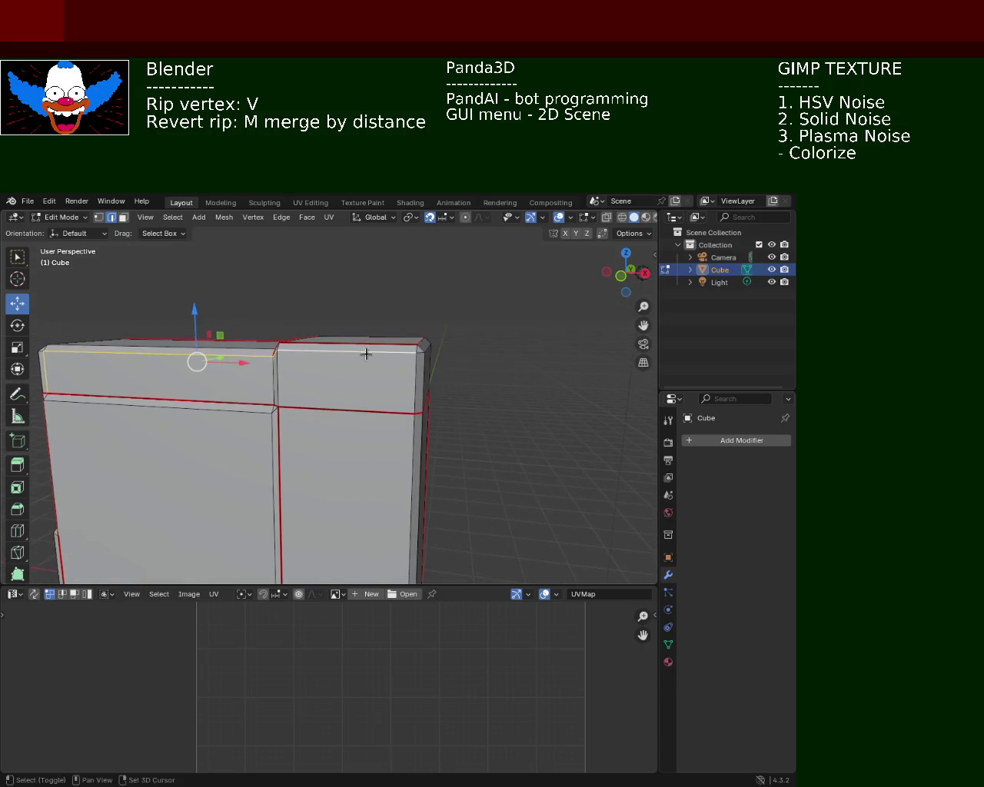
pyautogui.keyDown('shift'); pyautogui.click(420, 381); pyautogui.keyUp('shift')
pyautogui.keyDown('shift'); pyautogui.moveTo(281, 402); pyautogui.dragTo(492, 401, button='middle'); pyautogui.keyUp('shift')
pyautogui.click(281, 217)
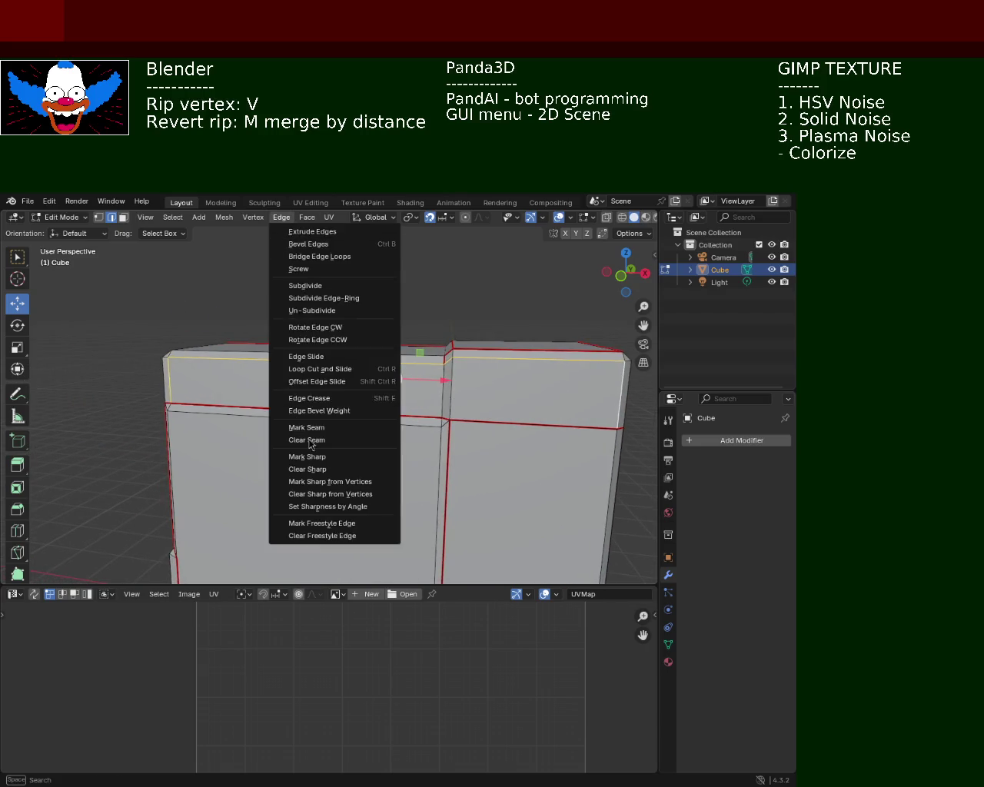
pyautogui.click(305, 427)
# Clear the seam from the small top edge at the step.
pyautogui.moveTo(391, 376); pyautogui.dragTo(378, 455, button='middle')
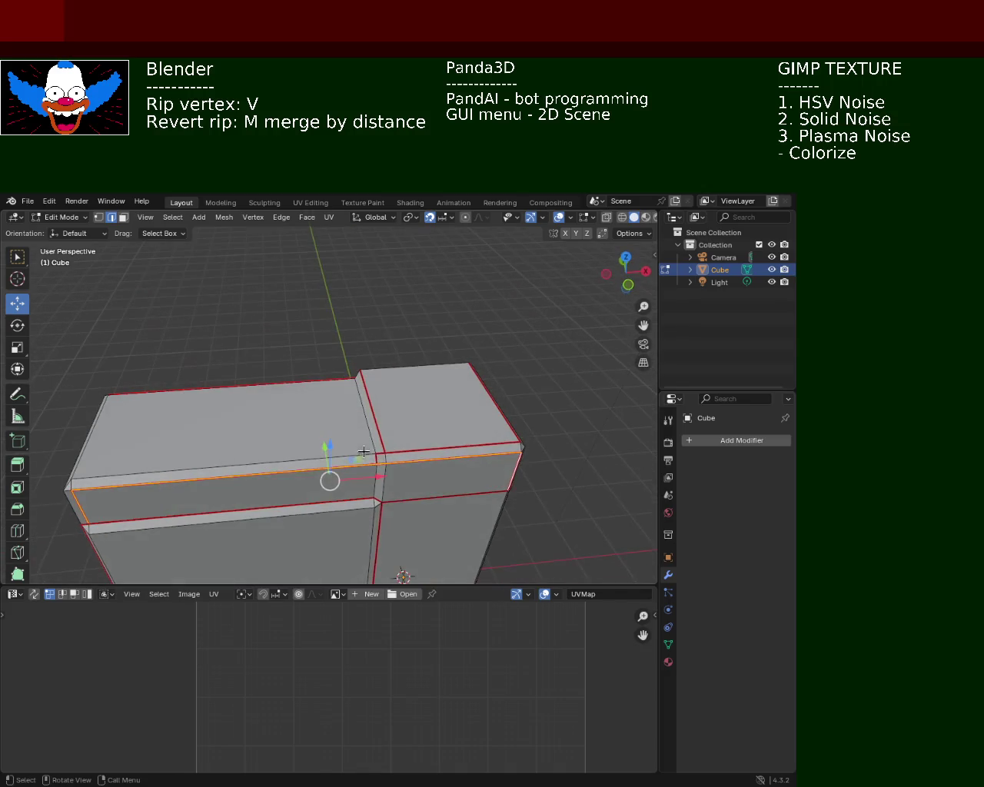
pyautogui.click(378, 454)
pyautogui.click(379, 457)
pyautogui.moveTo(392, 399); pyautogui.dragTo(400, 391, button='middle')
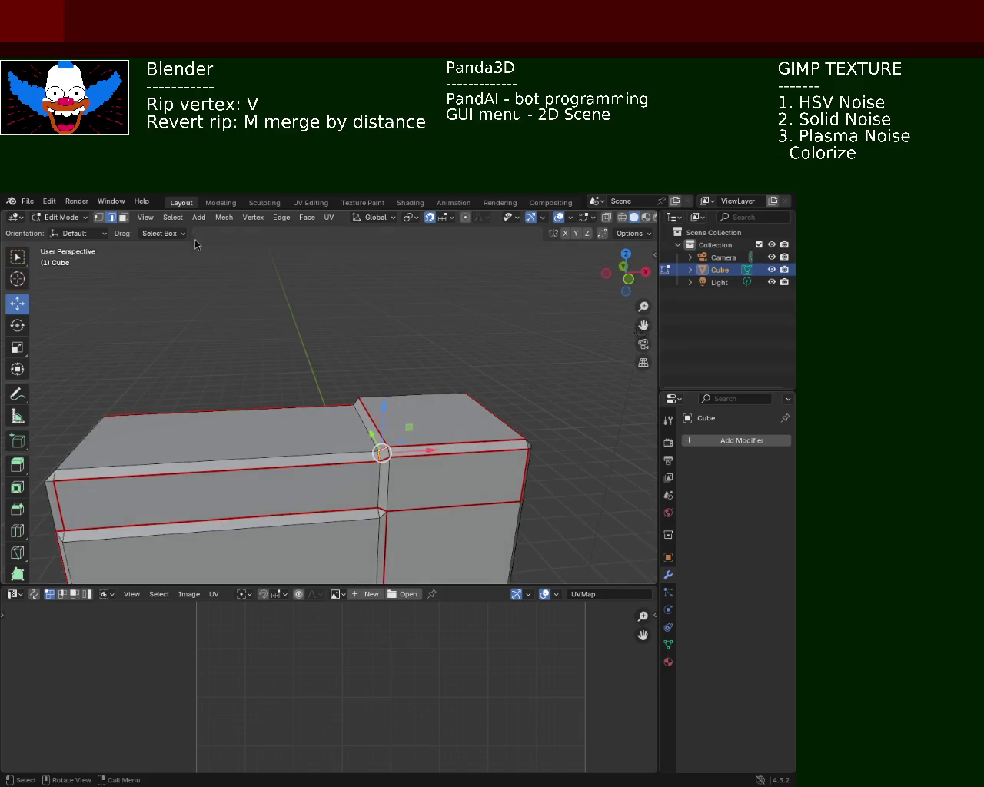
pyautogui.click(281, 217)
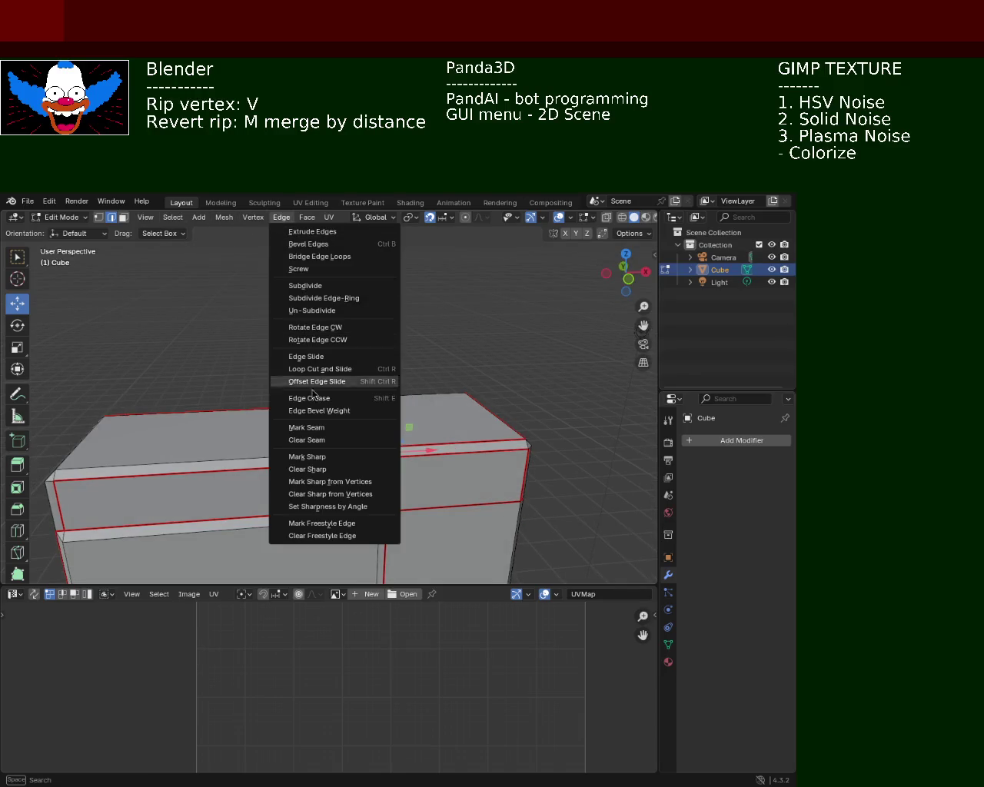
pyautogui.click(325, 438)
# Clear seams from the right top edge and the slanted top edge.
pyautogui.keyDown('shift'); pyautogui.click(371, 433); pyautogui.keyUp('shift')
pyautogui.keyDown('shift'); pyautogui.click(371, 433); pyautogui.keyUp('shift')
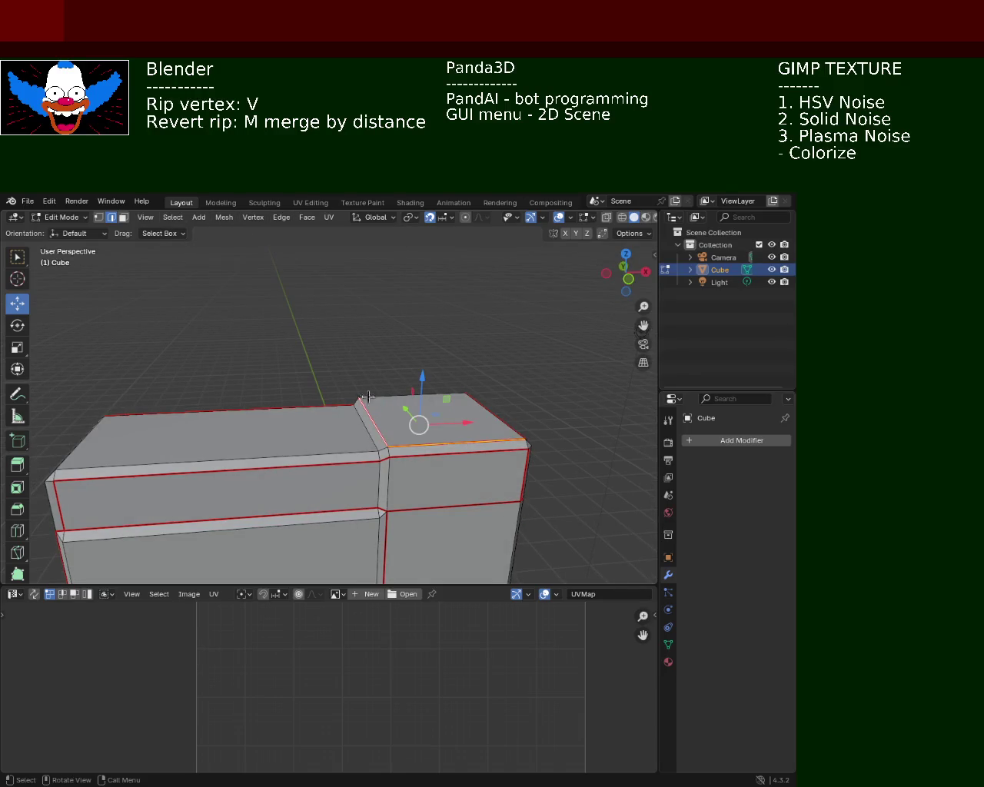
pyautogui.click(282, 217)
pyautogui.click(322, 443)
# Clear the seam from the single front top edge of the rim block.
pyautogui.moveTo(433, 412)
pyautogui.mouseDown(button='middle')
pyautogui.moveTo(372, 416)
pyautogui.moveTo(369, 443)
pyautogui.mouseUp(button='middle')
pyautogui.click(369, 443)
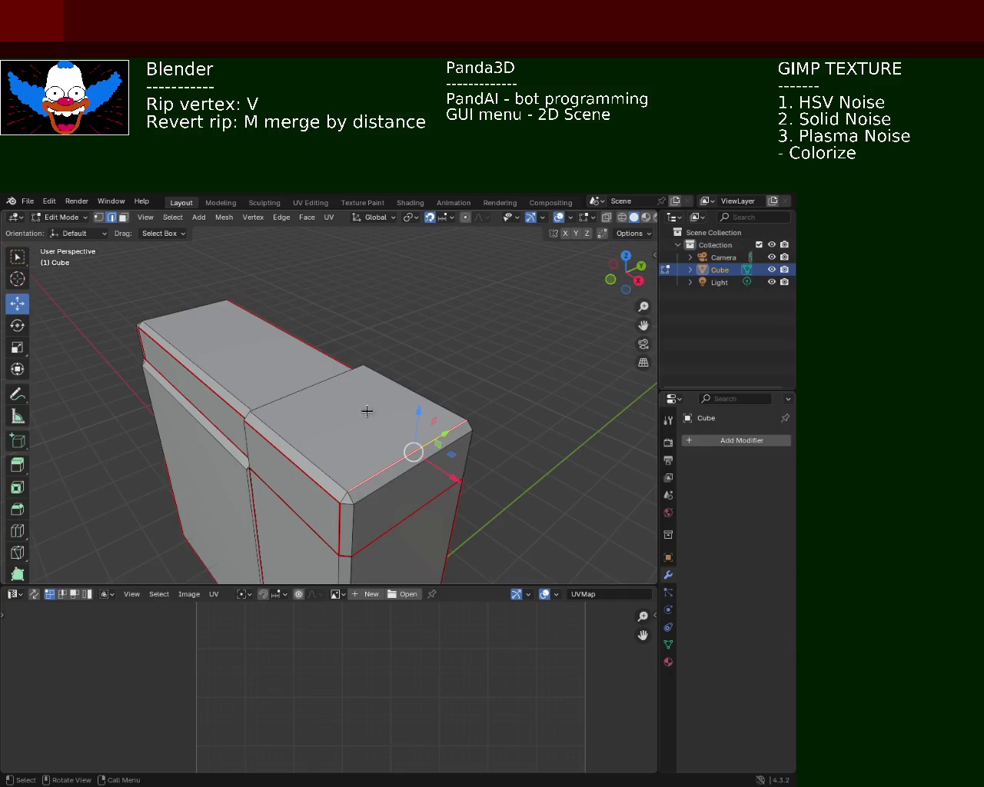
pyautogui.click(282, 217)
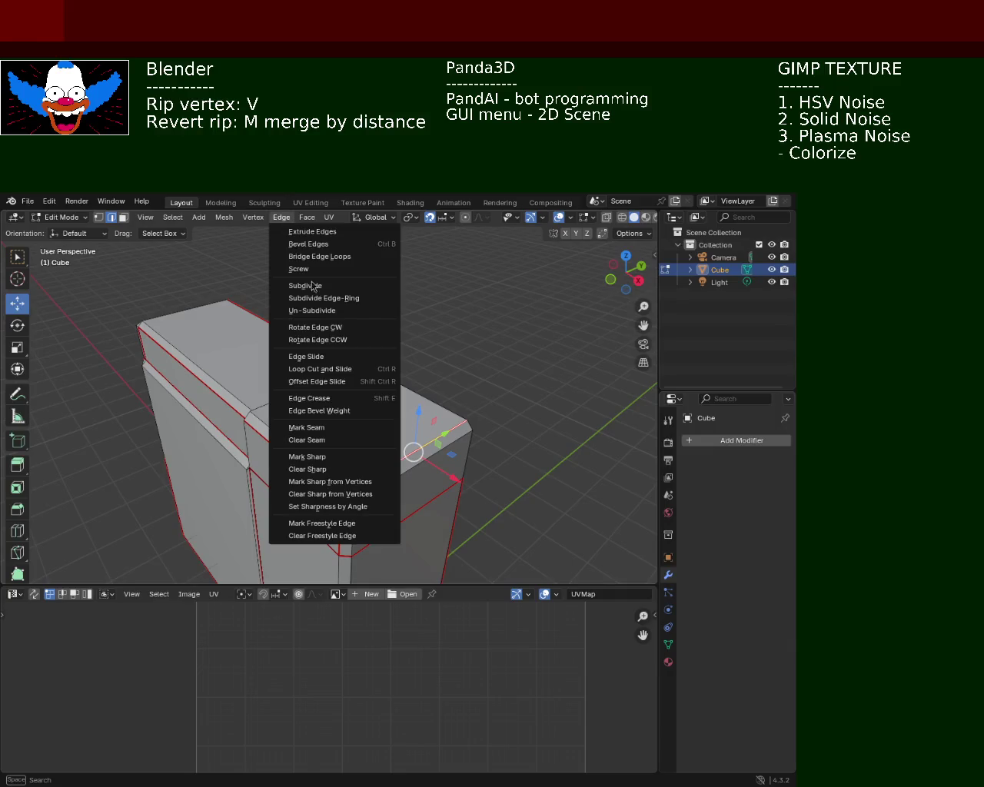
pyautogui.click(322, 441)
pyautogui.moveTo(456, 373)
pyautogui.mouseDown(button='middle')
pyautogui.moveTo(405, 385)
pyautogui.moveTo(399, 404)
pyautogui.mouseUp(button='middle')
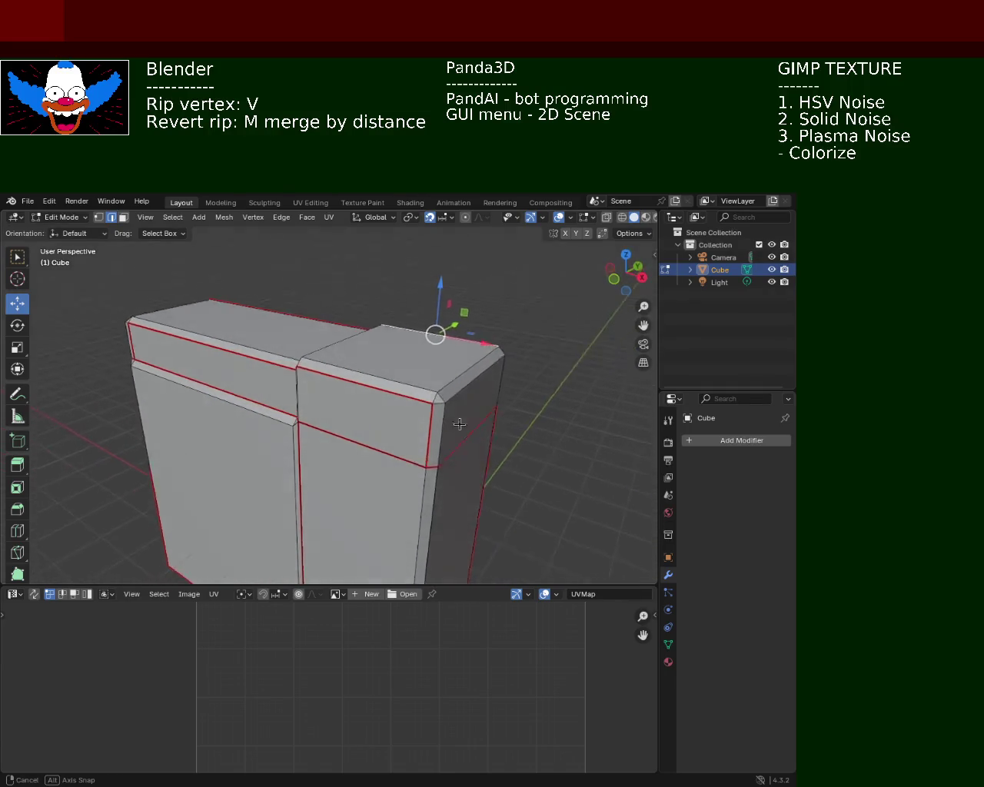
pyautogui.moveTo(398, 404)
pyautogui.mouseDown(button='middle')
pyautogui.moveTo(322, 435)
pyautogui.moveTo(345, 438)
pyautogui.moveTo(313, 453)
pyautogui.mouseUp(button='middle')
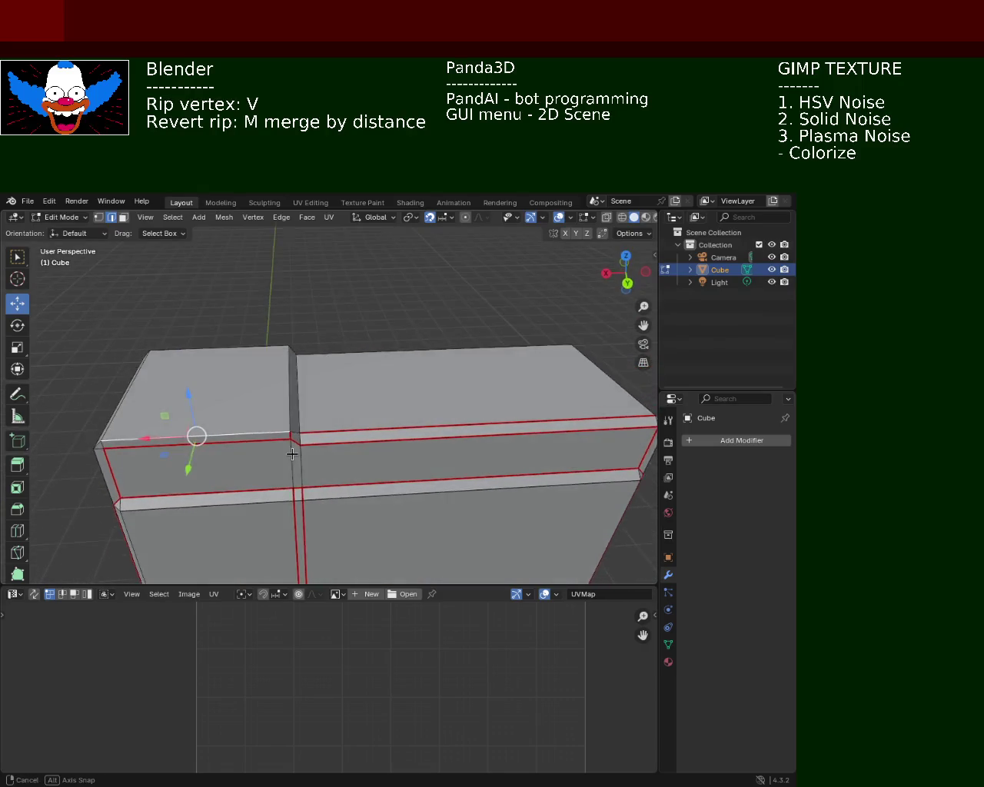
# Dissolve the two top edges at the split and mark the remaining edges as a seam.
pyautogui.keyDown('shift'); pyautogui.click(328, 435); pyautogui.keyUp('shift')
pyautogui.keyDown('shift'); pyautogui.click(384, 432); pyautogui.keyUp('shift')
pyautogui.press('x')
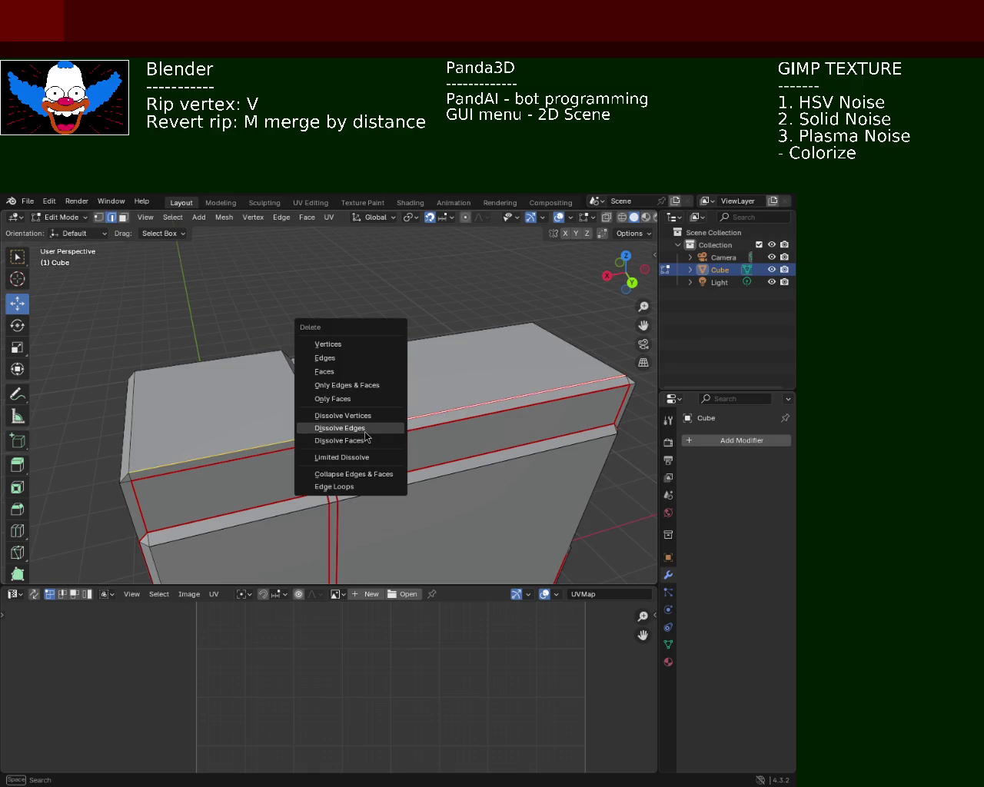
pyautogui.click(366, 434)
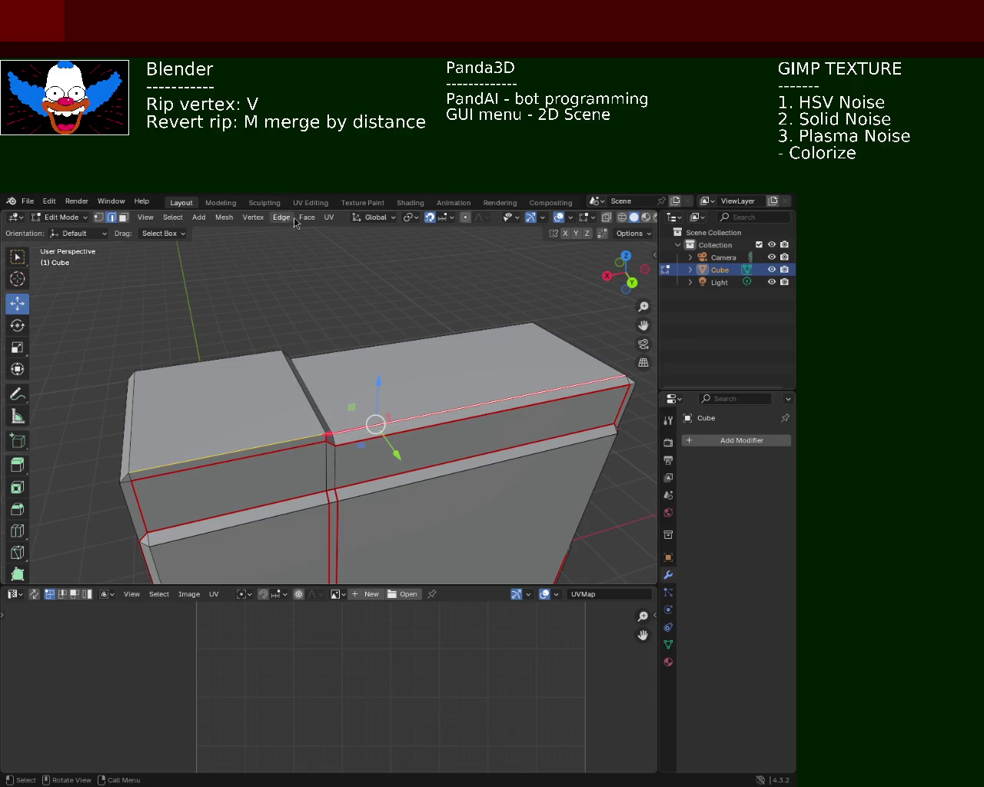
pyautogui.click(290, 221)
pyautogui.click(281, 219)
pyautogui.click(286, 221)
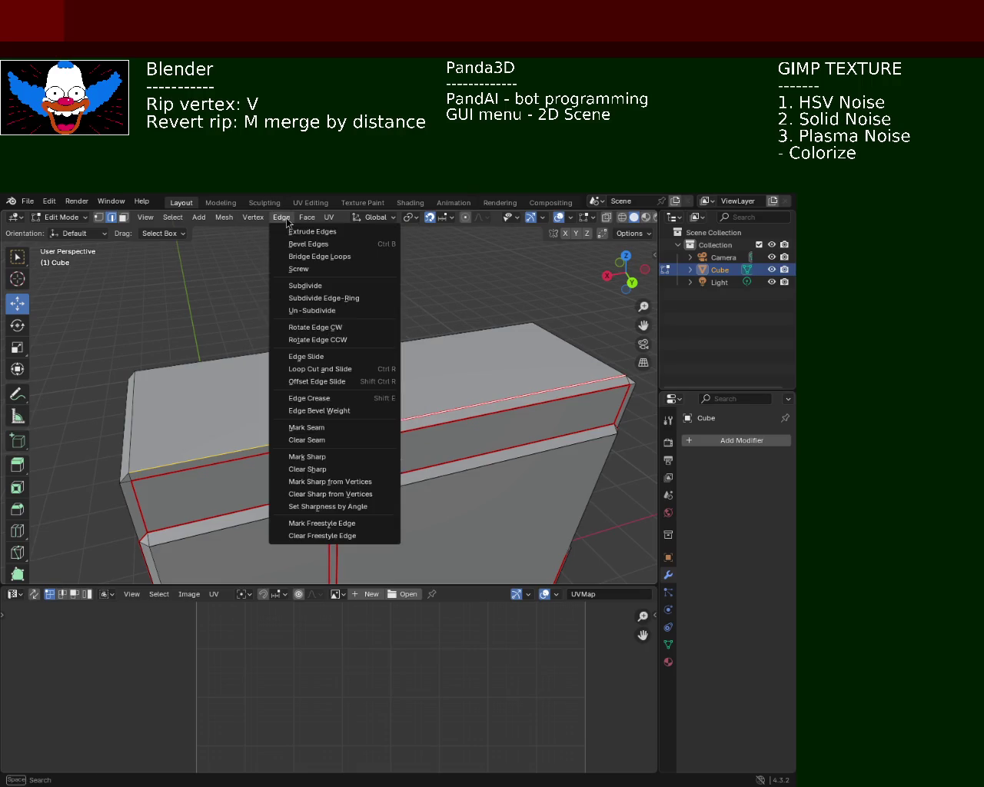
pyautogui.click(331, 428)
# Dissolve the short vertical edge at the split and clear its seam.
pyautogui.click(389, 397)
pyautogui.moveTo(389, 397); pyautogui.dragTo(361, 383, button='middle')
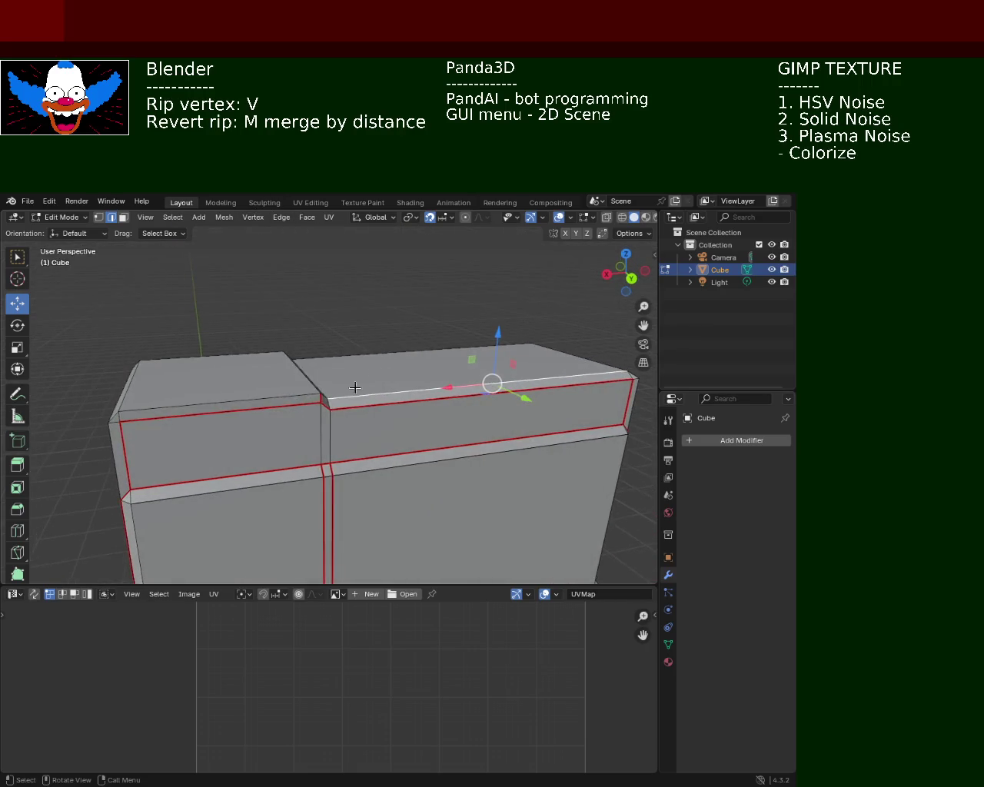
pyautogui.click(320, 400)
pyautogui.press('x')
pyautogui.click(320, 398)
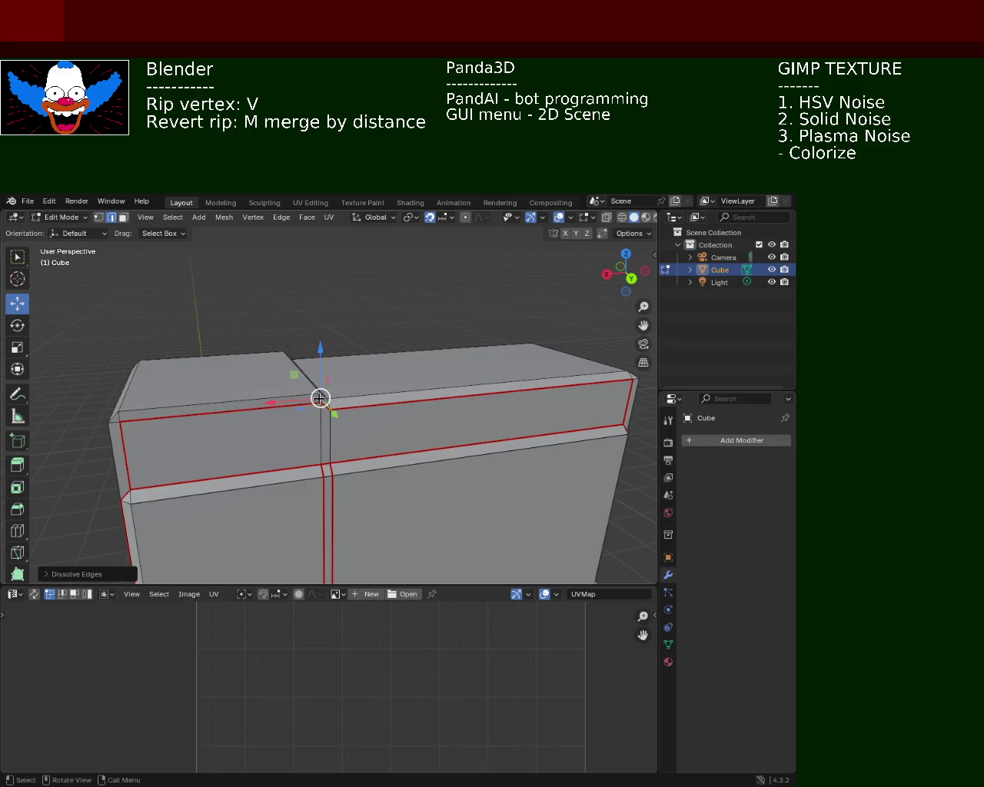
pyautogui.click(307, 217)
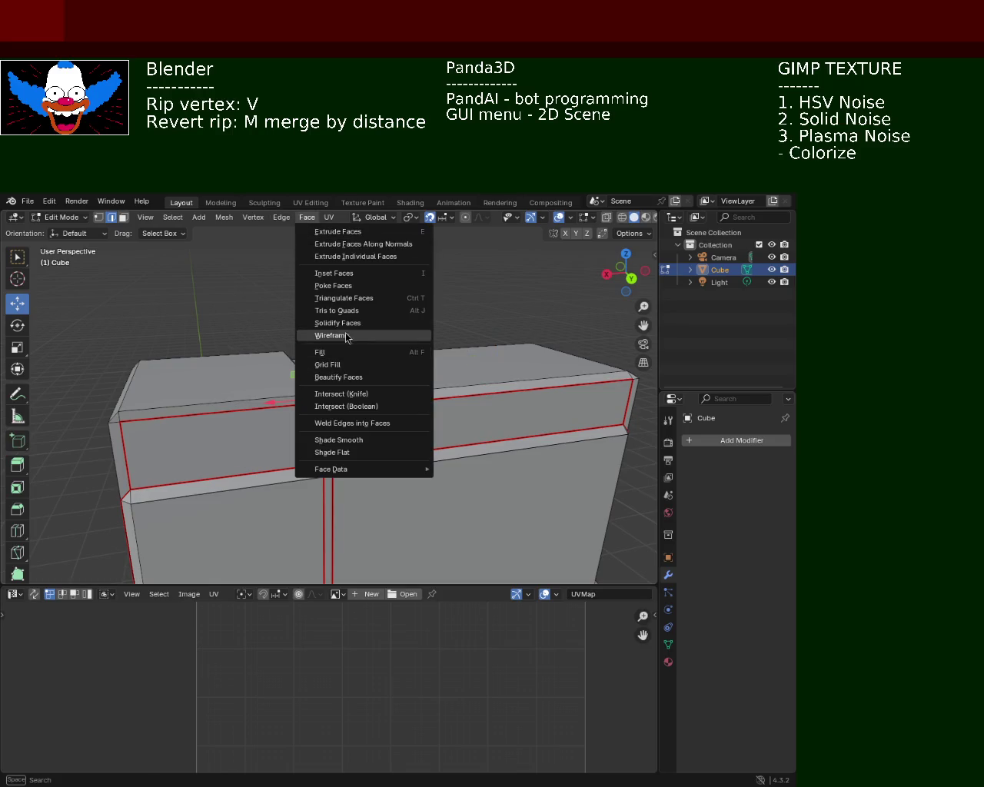
pyautogui.click(345, 335)
pyautogui.click(282, 218)
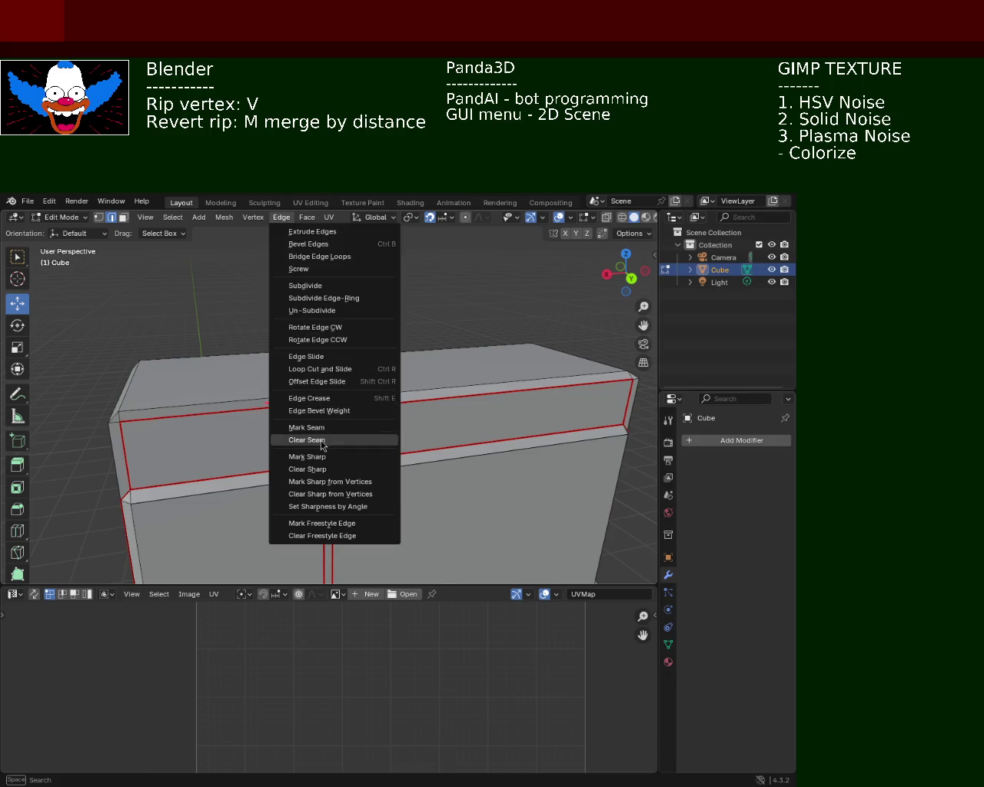
pyautogui.click(321, 440)
pyautogui.moveTo(371, 387)
pyautogui.mouseDown(button='middle')
pyautogui.moveTo(316, 372)
pyautogui.moveTo(336, 380)
pyautogui.mouseUp(button='middle')
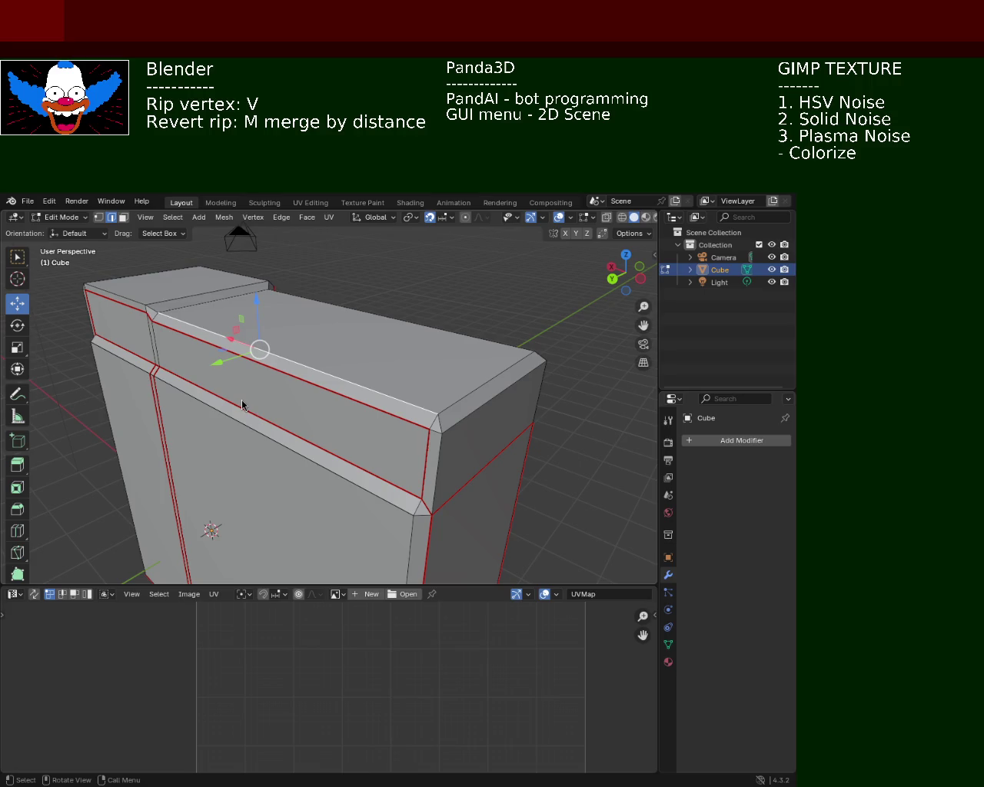
pyautogui.moveTo(474, 468)
pyautogui.mouseDown(button='middle')
pyautogui.moveTo(376, 461)
pyautogui.moveTo(379, 415)
pyautogui.moveTo(314, 438)
pyautogui.moveTo(237, 437)
pyautogui.moveTo(255, 415)
pyautogui.moveTo(324, 436)
pyautogui.moveTo(264, 407)
pyautogui.moveTo(292, 397)
pyautogui.mouseUp(button='middle')
# Dissolve the vertical edge on the cabinet's side and clear its seam via the UV menu.
pyautogui.click(307, 399)
pyautogui.press('x')
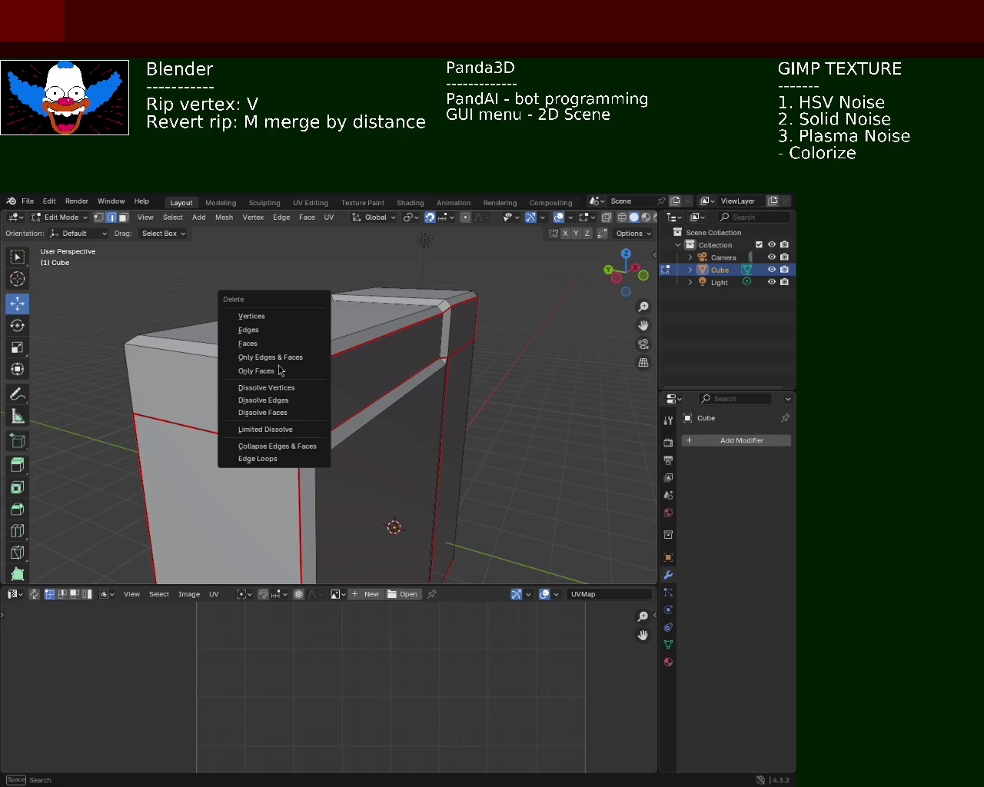
pyautogui.click(286, 388)
pyautogui.click(306, 217)
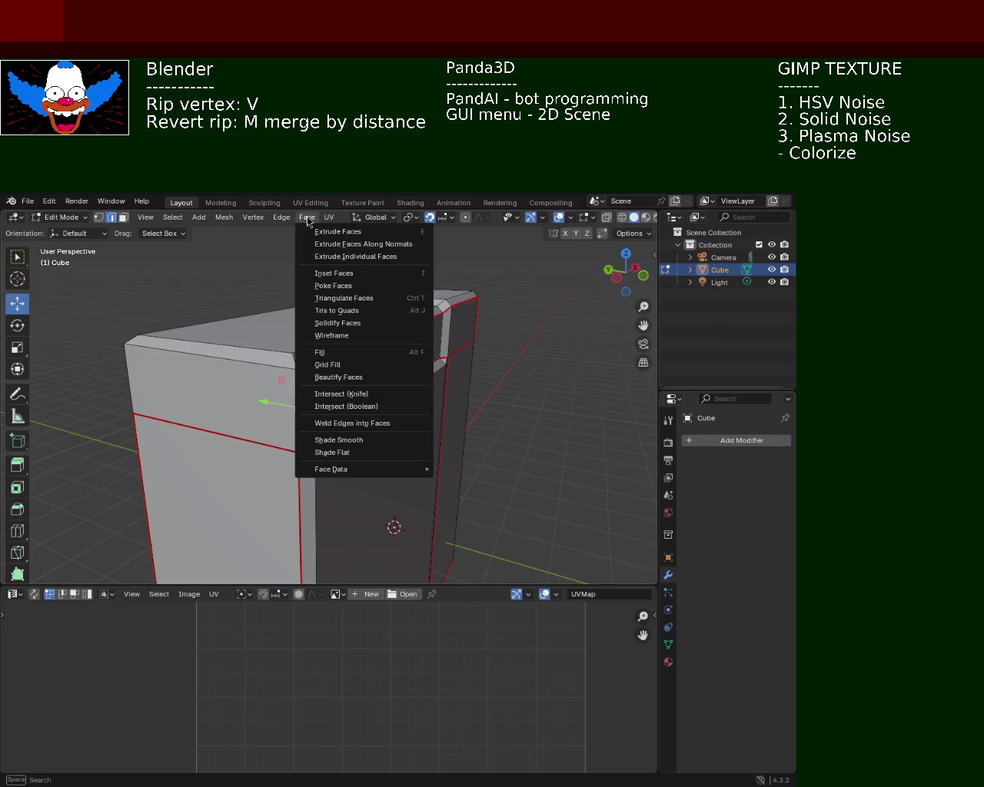
pyautogui.click(322, 233)
pyautogui.click(329, 217)
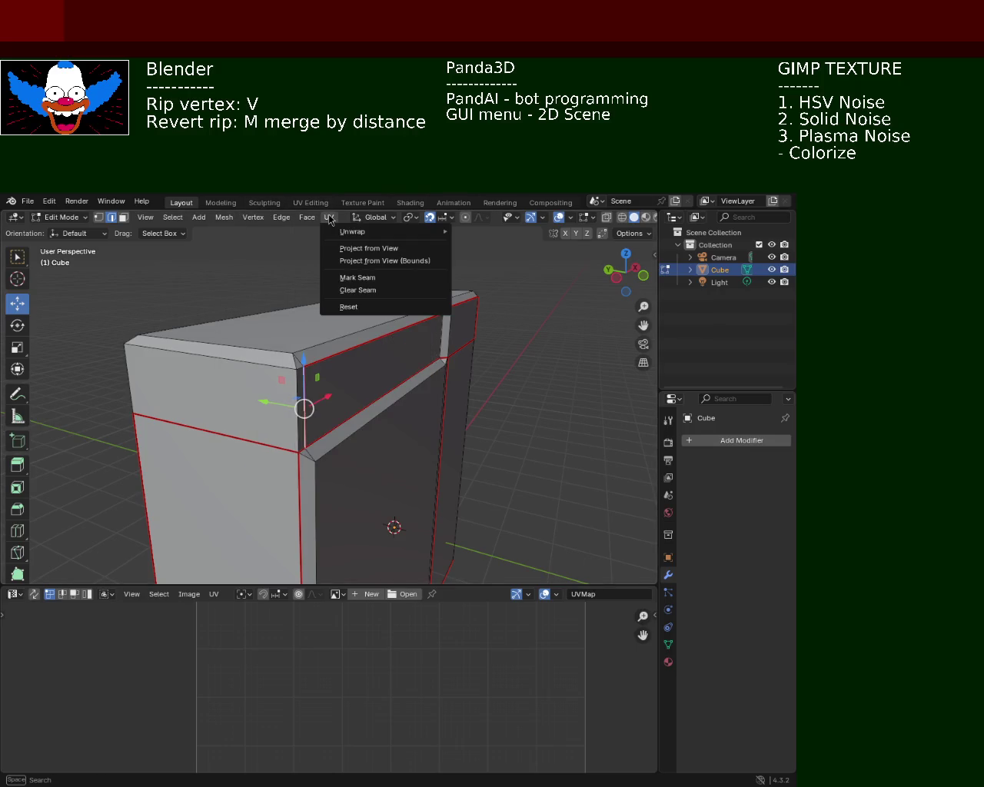
pyautogui.click(369, 296)
# Mark the side's top rim edge as a seam and clear the seam from another edge.
pyautogui.moveTo(373, 323); pyautogui.dragTo(397, 400, button='middle')
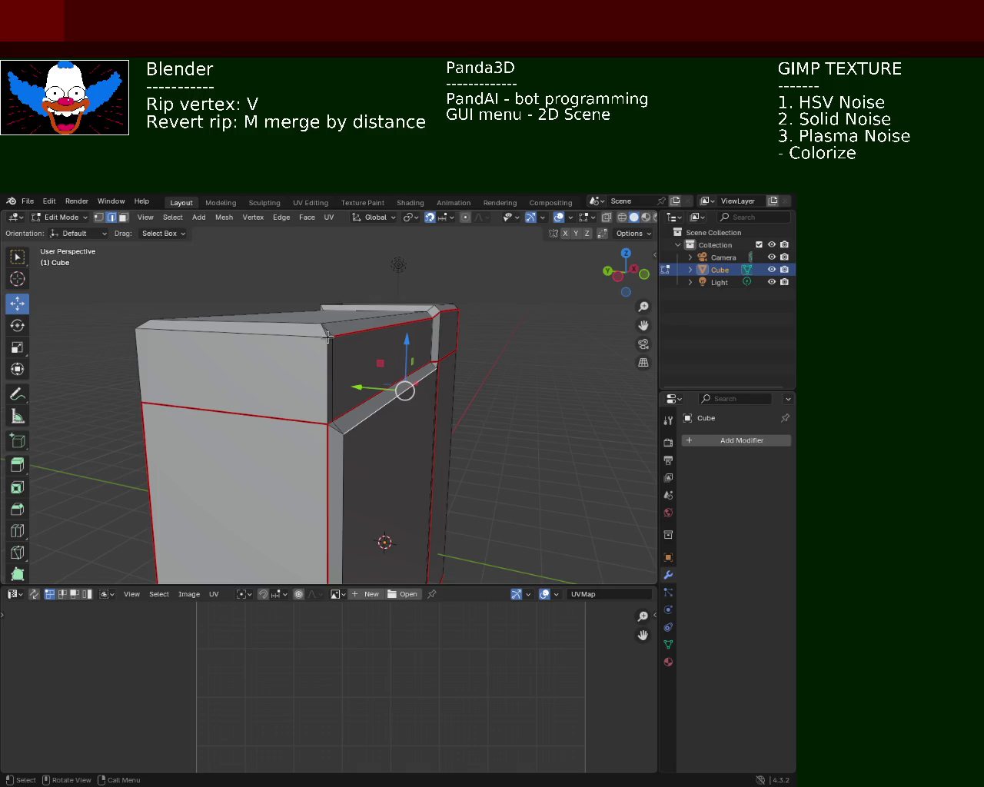
pyautogui.moveTo(233, 335)
pyautogui.mouseDown(button='middle')
pyautogui.moveTo(395, 340)
pyautogui.moveTo(418, 354)
pyautogui.moveTo(346, 360)
pyautogui.mouseUp(button='middle')
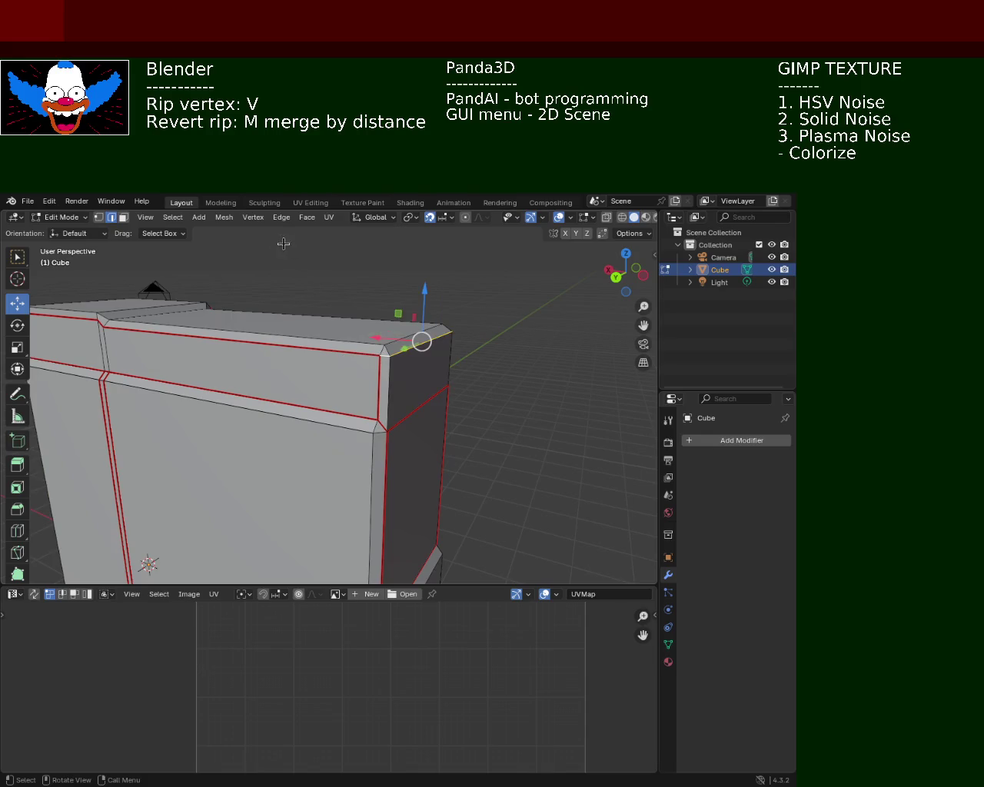
pyautogui.click(306, 219)
pyautogui.click(282, 218)
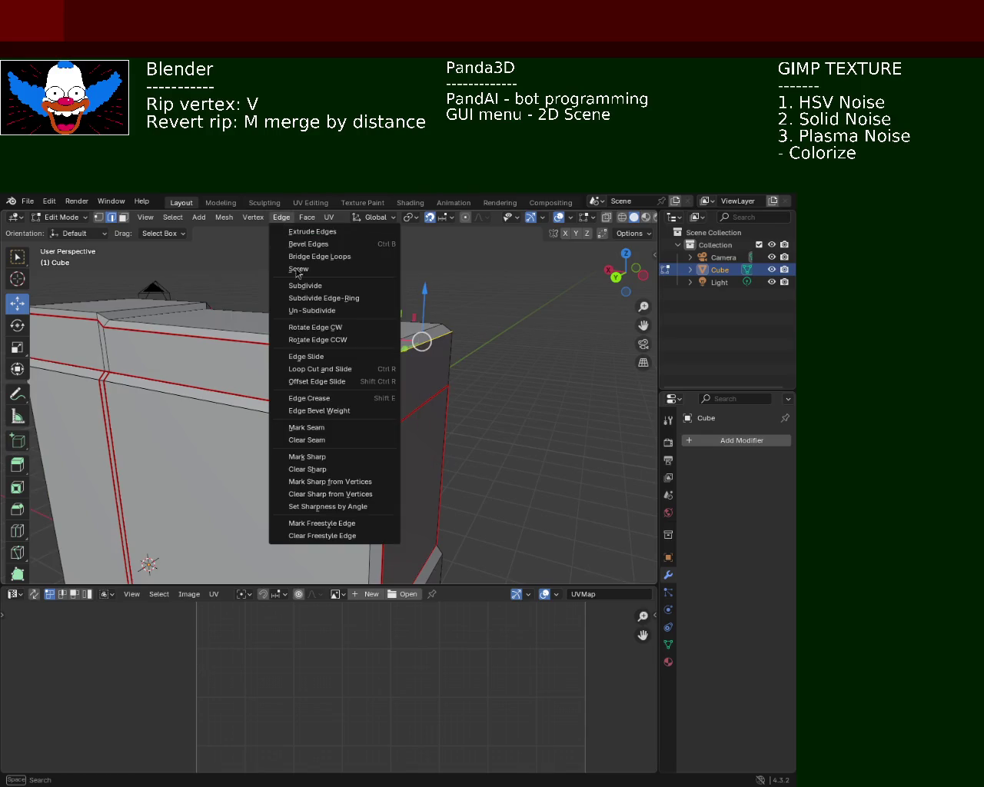
pyautogui.click(336, 430)
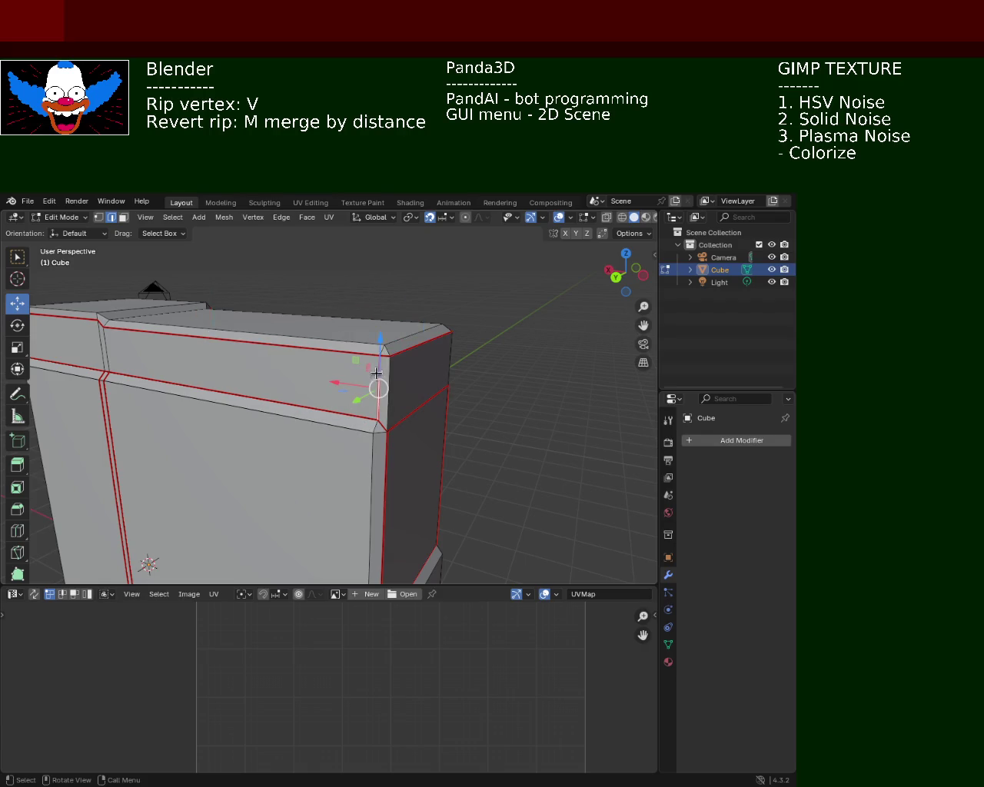
pyautogui.click(304, 219)
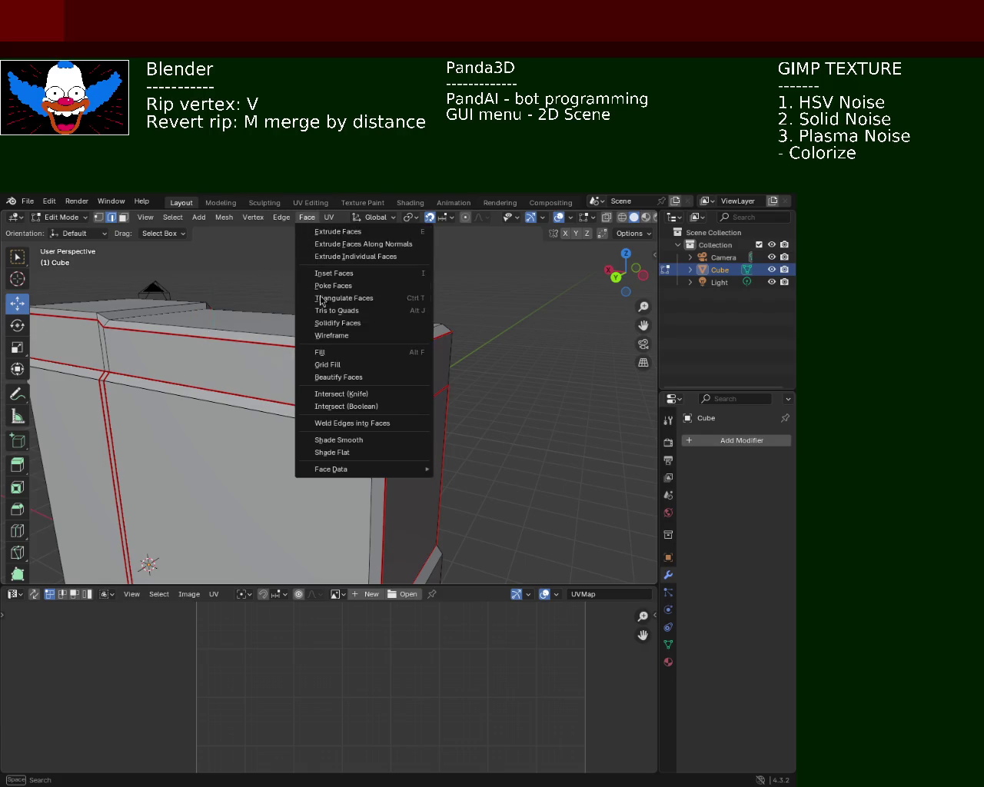
pyautogui.click(281, 218)
pyautogui.click(343, 443)
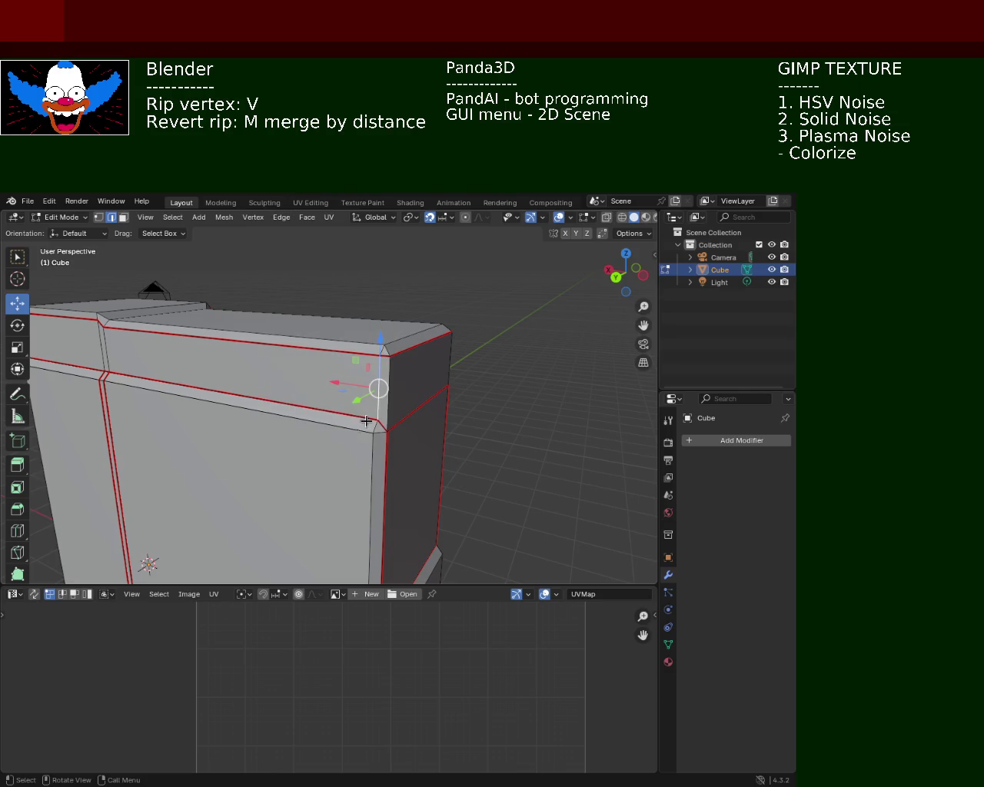
pyautogui.moveTo(435, 368)
pyautogui.mouseDown(button='middle')
pyautogui.moveTo(374, 345)
pyautogui.moveTo(428, 362)
pyautogui.moveTo(253, 347)
pyautogui.moveTo(403, 377)
pyautogui.moveTo(402, 333)
pyautogui.moveTo(321, 327)
pyautogui.moveTo(339, 352)
pyautogui.moveTo(325, 351)
pyautogui.moveTo(126, 521)
pyautogui.moveTo(371, 368)
pyautogui.moveTo(407, 474)
pyautogui.moveTo(322, 334)
pyautogui.moveTo(323, 369)
pyautogui.moveTo(366, 358)
pyautogui.mouseUp(button='middle')
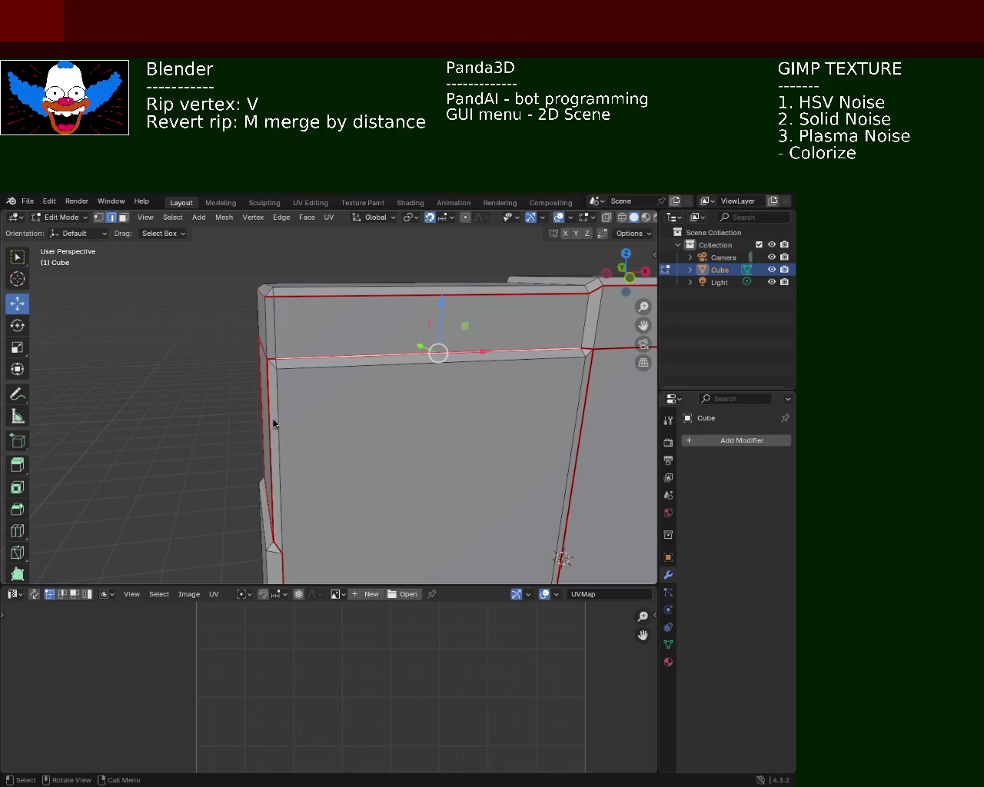
# Mark the selected top edge of the cabinet as a UV seam.
pyautogui.moveTo(340, 446)
pyautogui.mouseDown(button='middle')
pyautogui.moveTo(345, 384)
pyautogui.moveTo(378, 413)
pyautogui.moveTo(319, 434)
pyautogui.moveTo(287, 397)
pyautogui.moveTo(259, 408)
pyautogui.moveTo(307, 395)
pyautogui.moveTo(351, 400)
pyautogui.moveTo(426, 345)
pyautogui.moveTo(435, 382)
pyautogui.moveTo(407, 439)
pyautogui.moveTo(389, 381)
pyautogui.moveTo(384, 402)
pyautogui.moveTo(305, 399)
pyautogui.moveTo(300, 409)
pyautogui.moveTo(371, 351)
pyautogui.moveTo(389, 433)
pyautogui.moveTo(386, 407)
pyautogui.moveTo(220, 481)
pyautogui.moveTo(216, 494)
pyautogui.moveTo(165, 422)
pyautogui.moveTo(184, 437)
pyautogui.moveTo(246, 413)
pyautogui.moveTo(204, 386)
pyautogui.moveTo(345, 391)
pyautogui.moveTo(359, 370)
pyautogui.moveTo(433, 351)
pyautogui.moveTo(425, 374)
pyautogui.moveTo(358, 345)
pyautogui.moveTo(391, 348)
pyautogui.moveTo(341, 351)
pyautogui.moveTo(345, 373)
pyautogui.moveTo(292, 379)
pyautogui.moveTo(326, 347)
pyautogui.moveTo(321, 377)
pyautogui.moveTo(329, 353)
pyautogui.moveTo(366, 345)
pyautogui.mouseUp(button='middle')
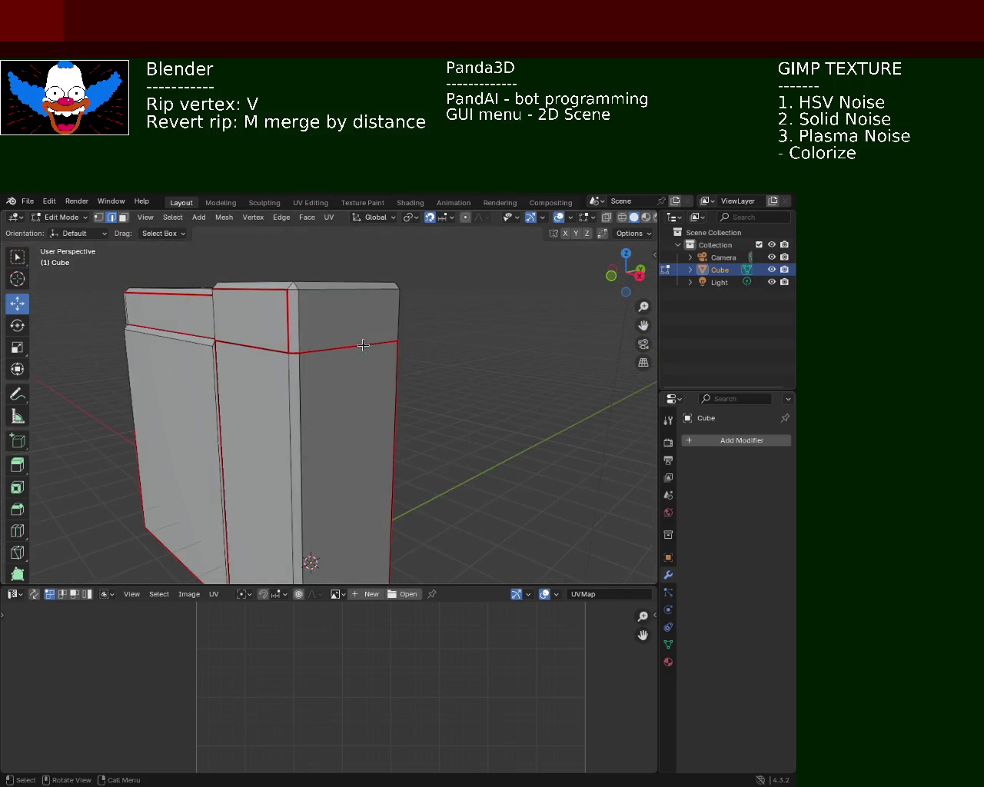
pyautogui.scroll(3, 292, 307)
pyautogui.moveTo(292, 307); pyautogui.dragTo(300, 289, button='middle')
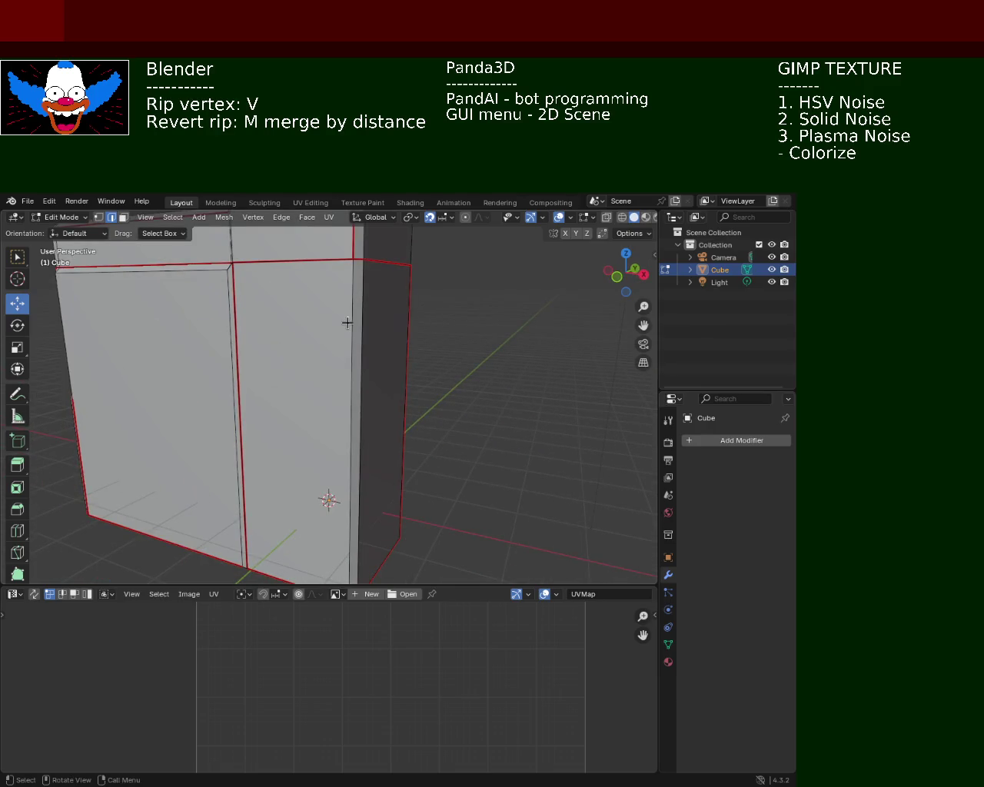
pyautogui.click(282, 218)
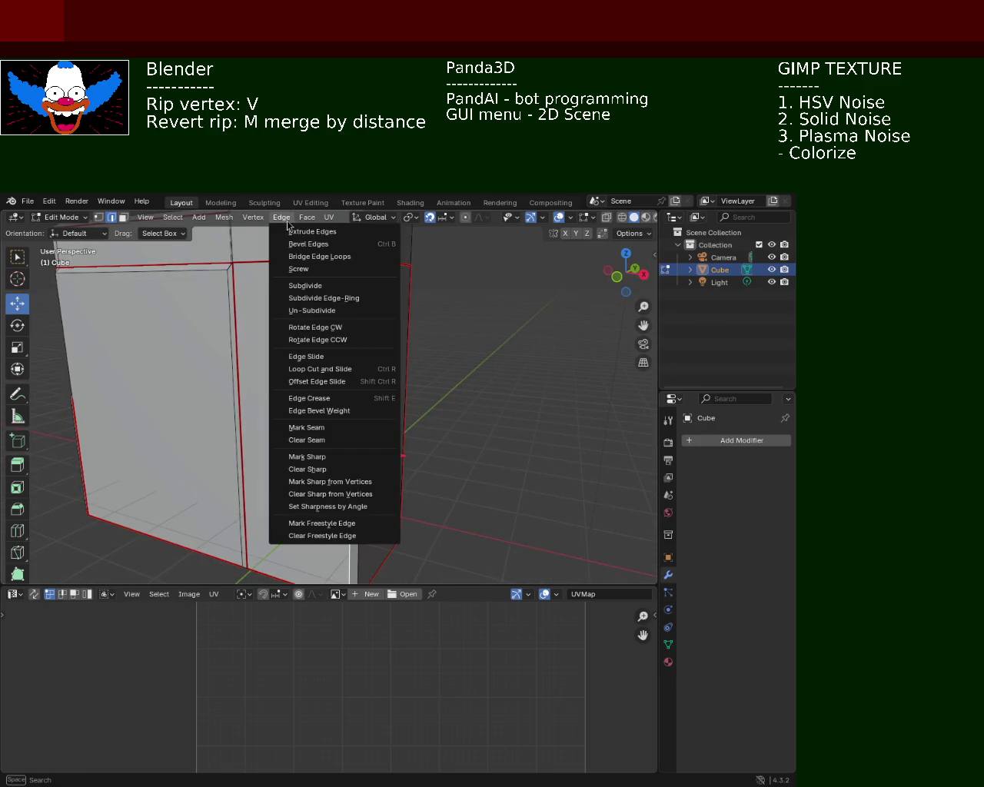
pyautogui.click(342, 435)
# Clear the seam from another edge near the cabinet's top.
pyautogui.moveTo(342, 435); pyautogui.dragTo(351, 286, button='middle')
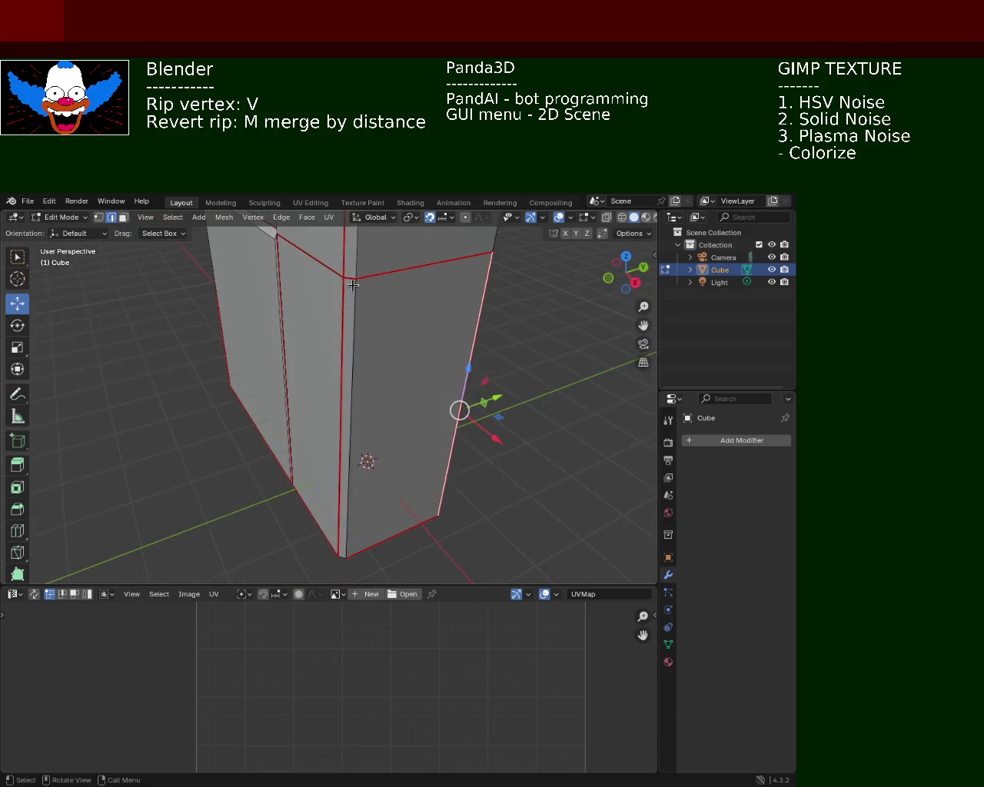
pyautogui.keyDown('shift'); pyautogui.moveTo(418, 274); pyautogui.dragTo(297, 328, button='middle'); pyautogui.keyUp('shift')
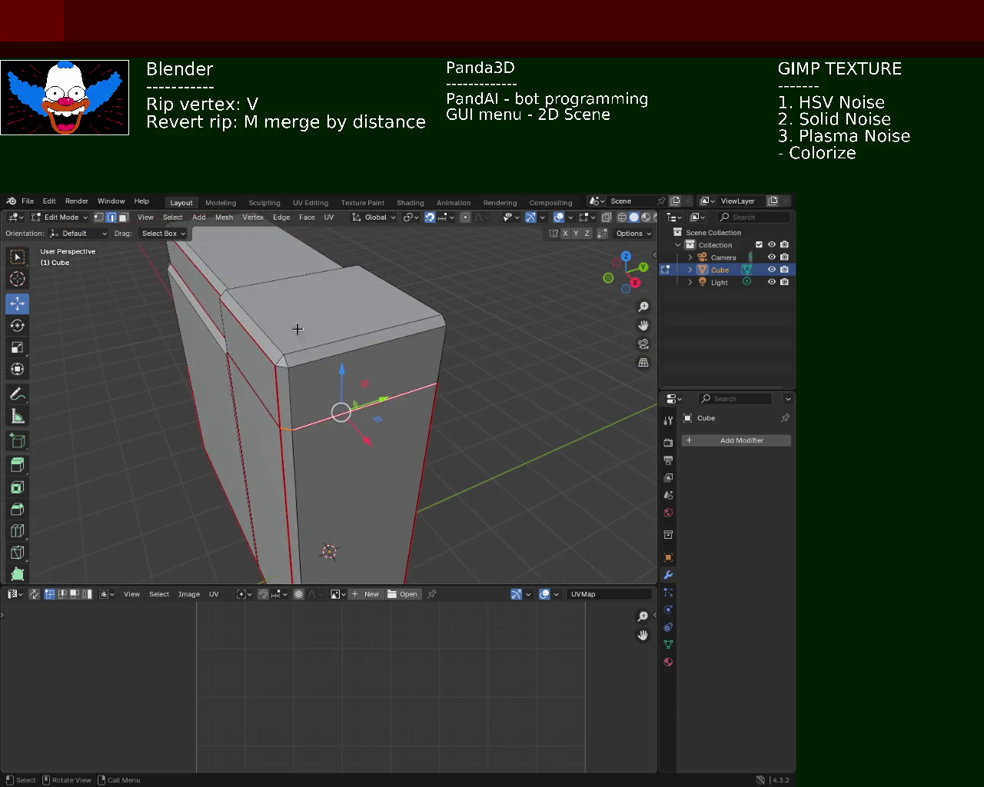
pyautogui.click(282, 218)
pyautogui.click(318, 440)
pyautogui.moveTo(379, 426)
pyautogui.mouseDown(button='middle')
pyautogui.moveTo(446, 397)
pyautogui.moveTo(405, 390)
pyautogui.moveTo(452, 372)
pyautogui.moveTo(375, 354)
pyautogui.moveTo(410, 334)
pyautogui.moveTo(406, 382)
pyautogui.moveTo(405, 362)
pyautogui.mouseUp(button='middle')
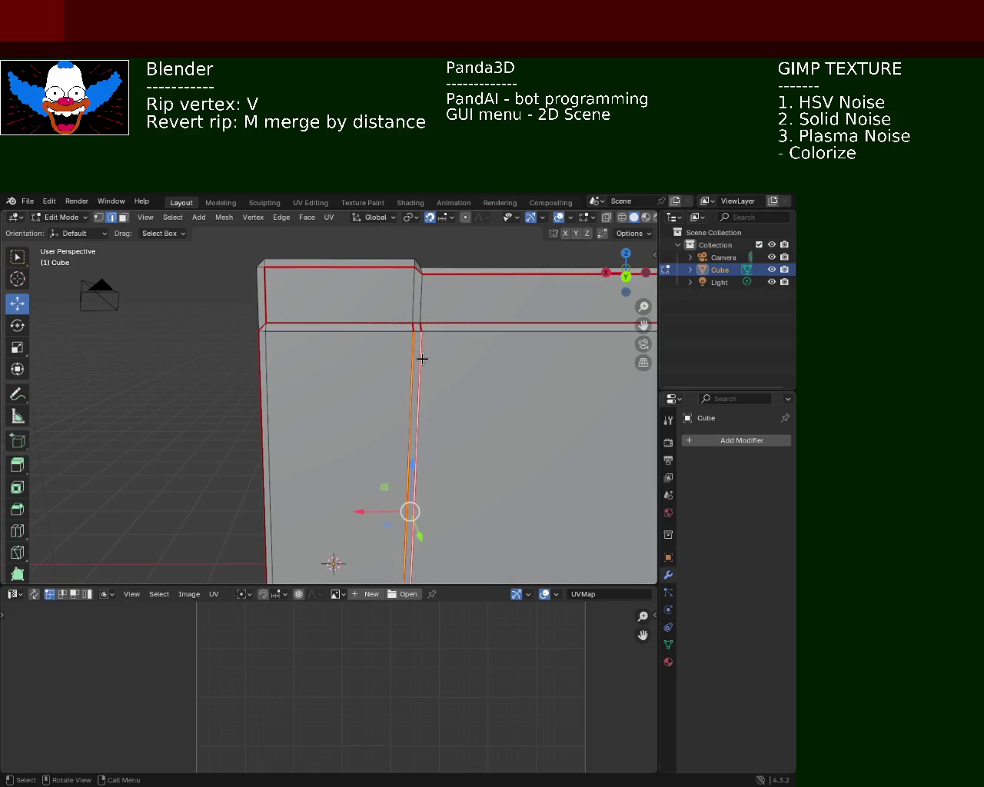
# Clear the seam from the vertical edge on the cabinet's front, cancelling the delete menu.
pyautogui.press('x')
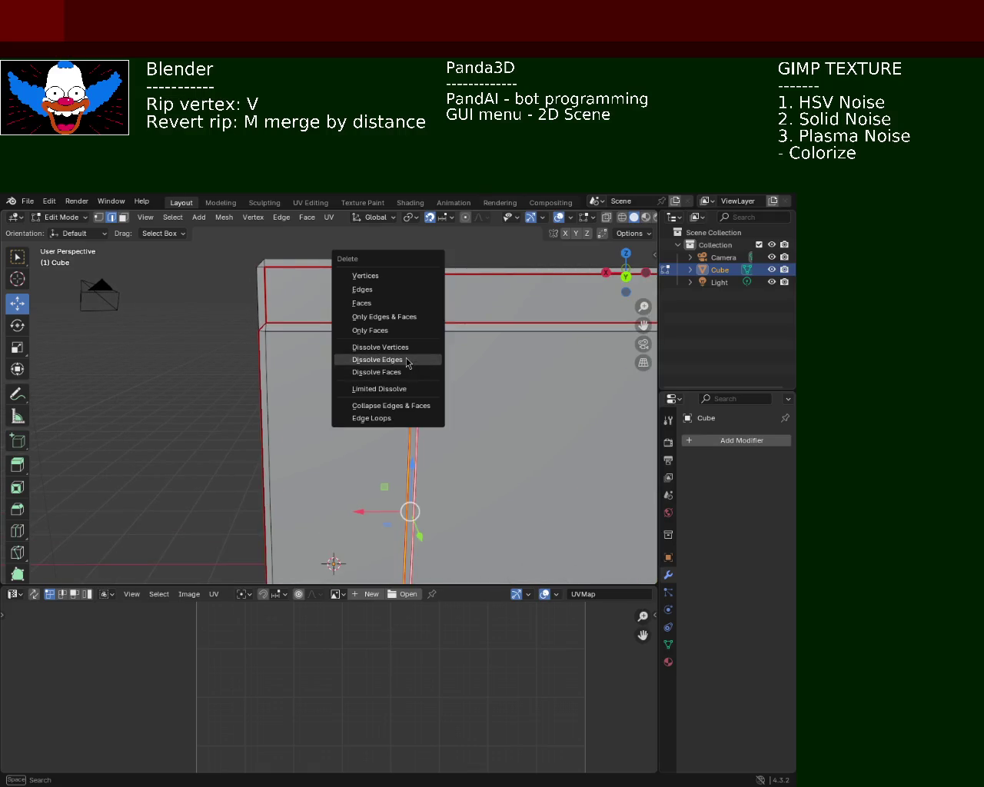
pyautogui.press('Escape')
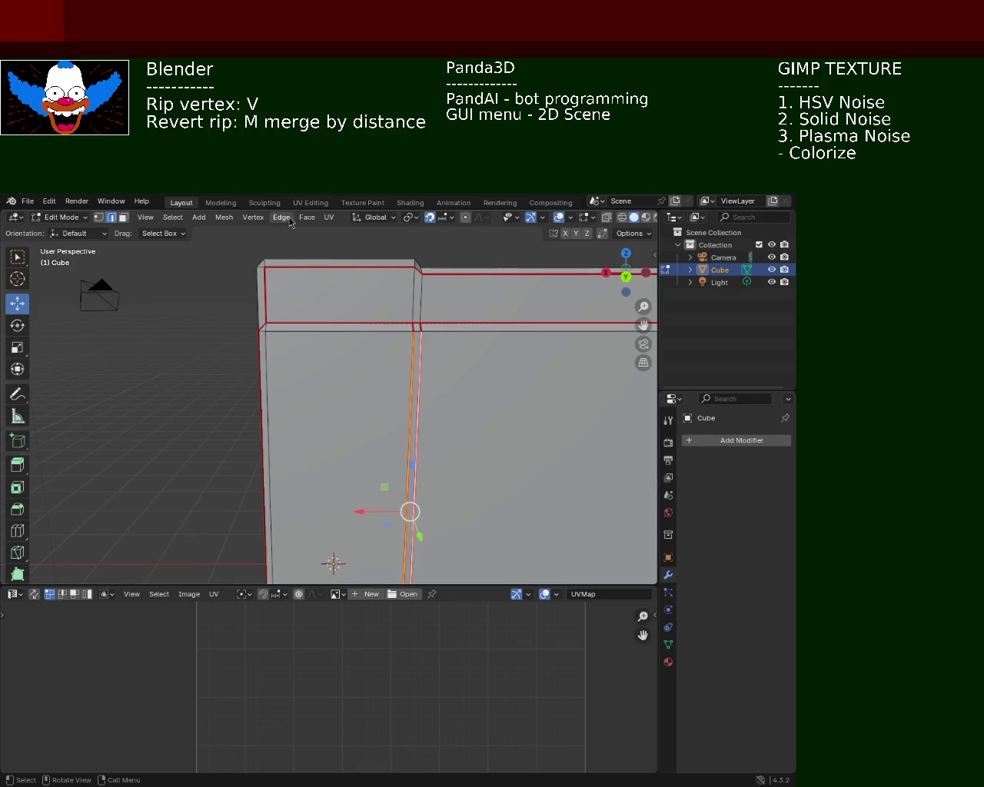
pyautogui.click(282, 217)
pyautogui.click(313, 439)
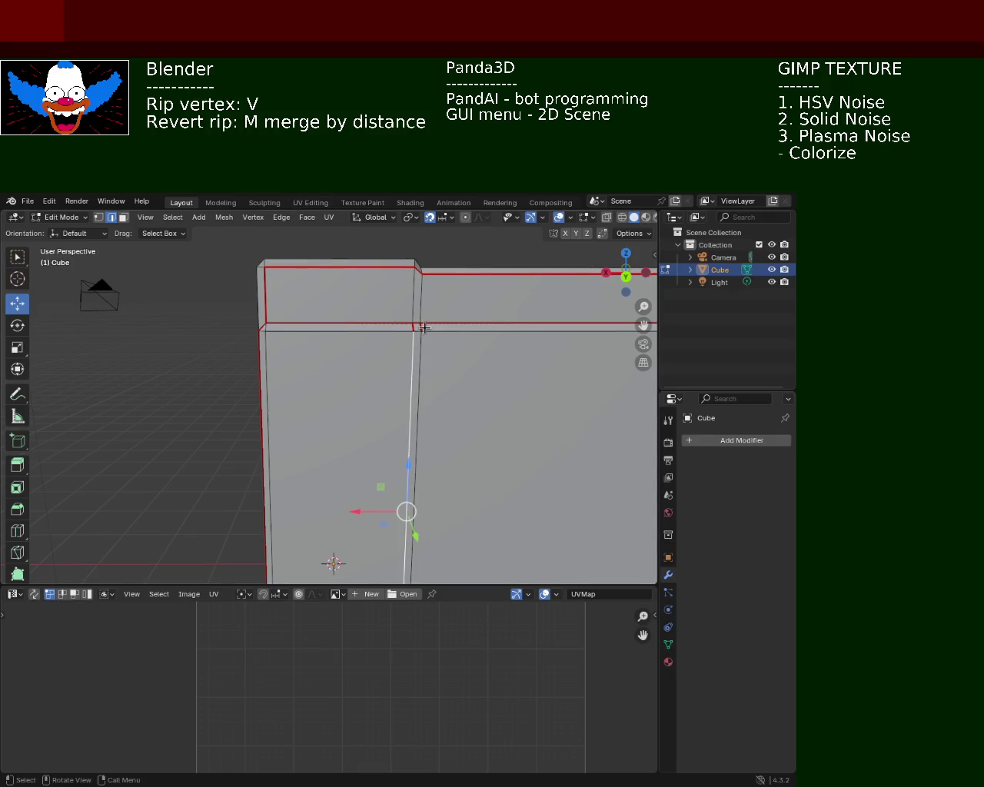
pyautogui.click(281, 218)
pyautogui.click(322, 439)
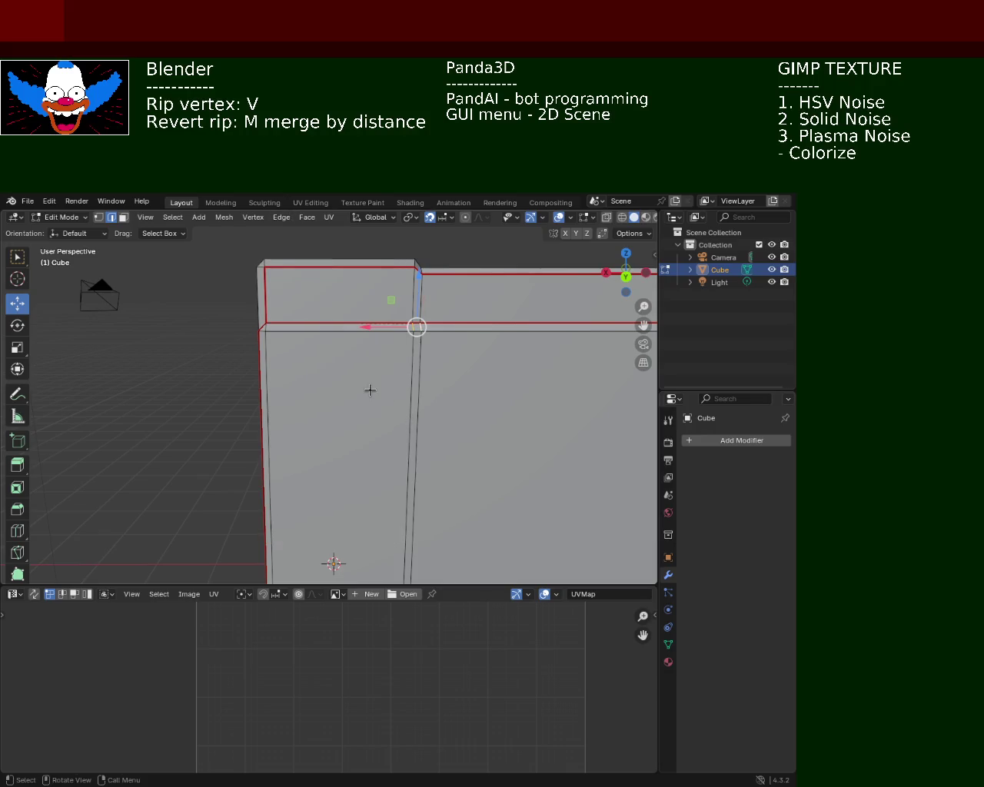
# Mark a seam on the cabinet's bottom edge and check it from several angles.
pyautogui.moveTo(445, 418)
pyautogui.mouseDown(button='middle')
pyautogui.moveTo(437, 454)
pyautogui.moveTo(452, 403)
pyautogui.mouseUp(button='middle')
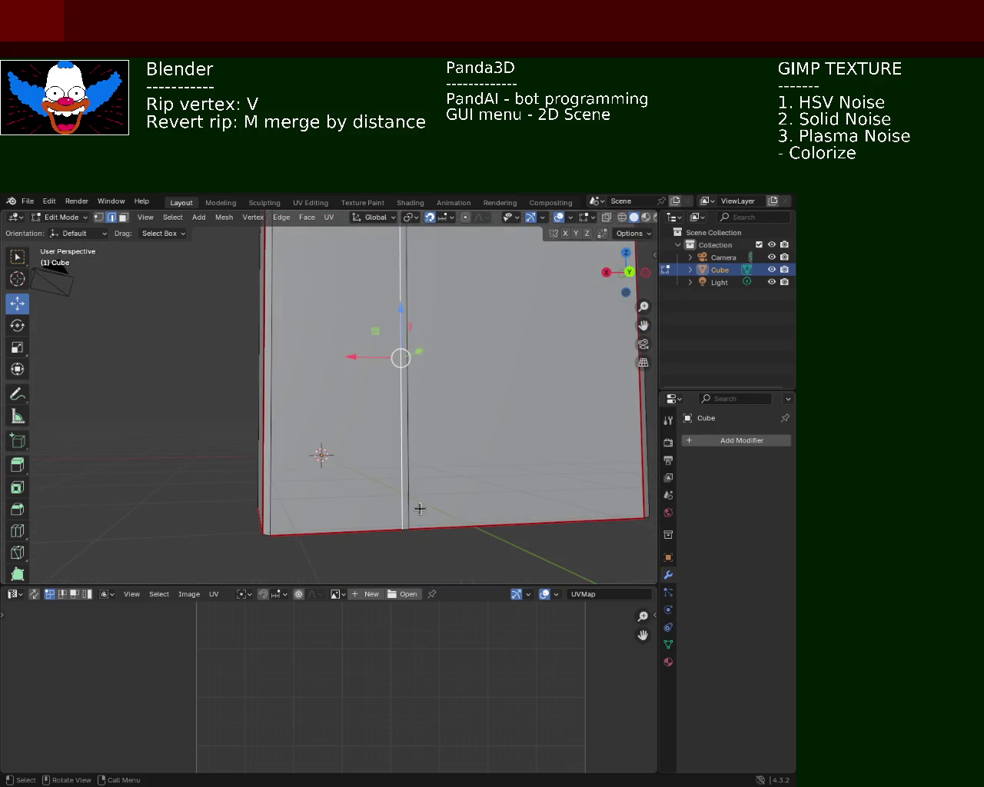
pyautogui.click(282, 218)
pyautogui.click(332, 420)
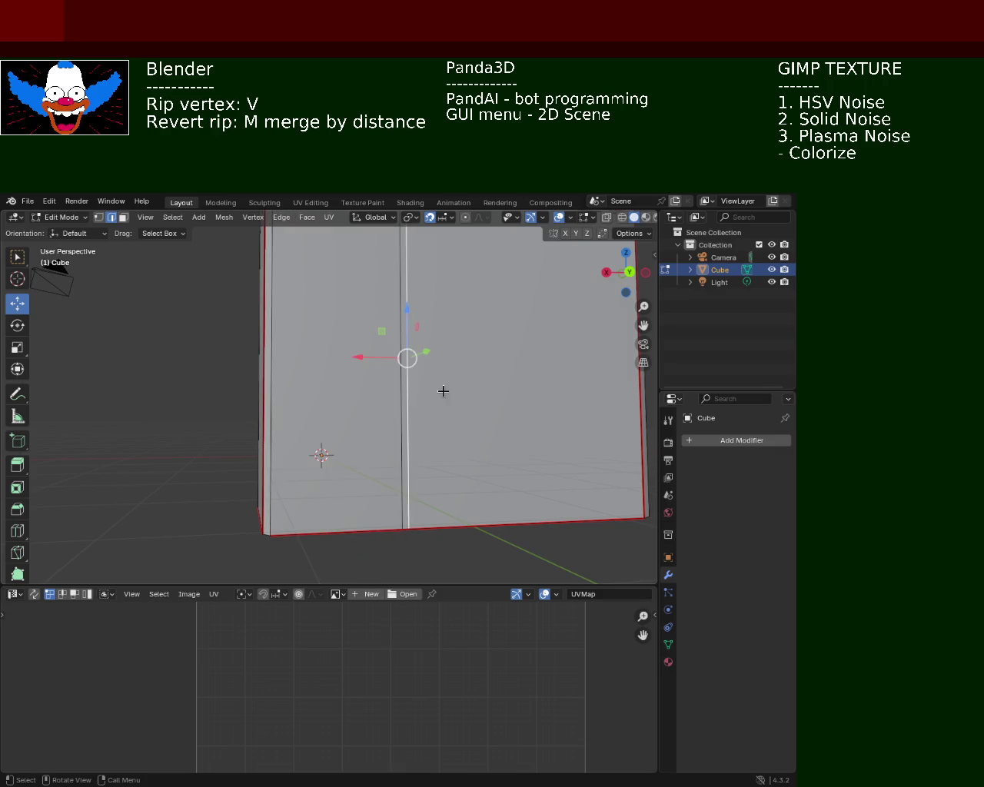
pyautogui.scroll(-2, 440, 394)
pyautogui.moveTo(410, 426)
pyautogui.mouseDown(button='middle')
pyautogui.moveTo(364, 371)
pyautogui.moveTo(262, 389)
pyautogui.moveTo(468, 397)
pyautogui.moveTo(451, 418)
pyautogui.moveTo(474, 343)
pyautogui.moveTo(459, 345)
pyautogui.moveTo(478, 417)
pyautogui.moveTo(488, 385)
pyautogui.mouseUp(button='middle')
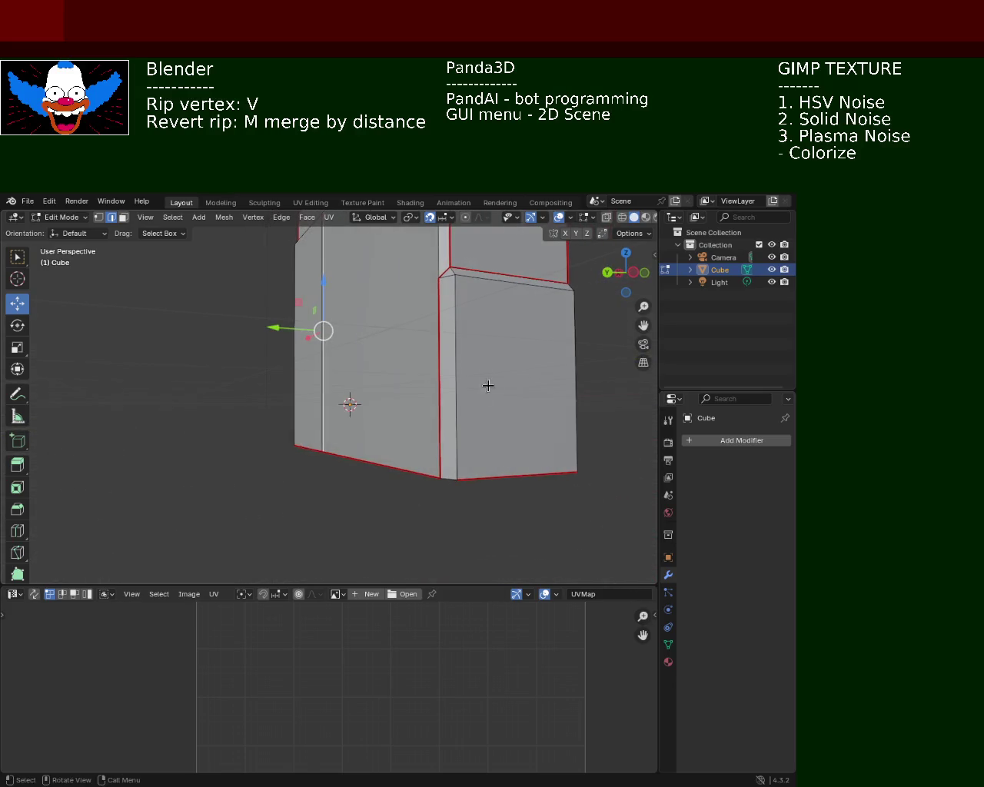
pyautogui.click(282, 218)
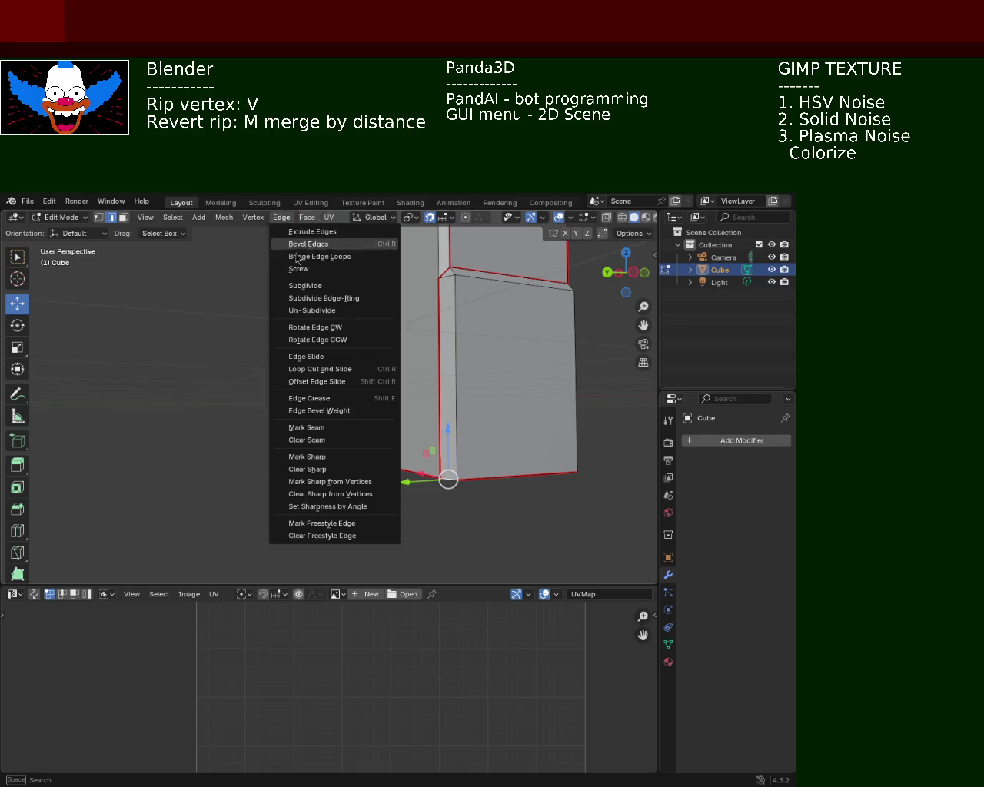
pyautogui.click(334, 428)
pyautogui.moveTo(451, 422)
pyautogui.mouseDown(button='middle')
pyautogui.moveTo(534, 425)
pyautogui.moveTo(309, 454)
pyautogui.moveTo(272, 443)
pyautogui.moveTo(313, 374)
pyautogui.moveTo(376, 398)
pyautogui.moveTo(415, 465)
pyautogui.moveTo(351, 351)
pyautogui.moveTo(323, 393)
pyautogui.moveTo(362, 384)
pyautogui.moveTo(389, 394)
pyautogui.moveTo(369, 404)
pyautogui.moveTo(423, 408)
pyautogui.moveTo(339, 370)
pyautogui.moveTo(257, 356)
pyautogui.moveTo(285, 334)
pyautogui.moveTo(299, 353)
pyautogui.moveTo(350, 361)
pyautogui.moveTo(391, 325)
pyautogui.moveTo(415, 358)
pyautogui.moveTo(347, 371)
pyautogui.moveTo(343, 352)
pyautogui.moveTo(474, 338)
pyautogui.moveTo(408, 364)
pyautogui.moveTo(456, 345)
pyautogui.moveTo(396, 353)
pyautogui.moveTo(400, 345)
pyautogui.moveTo(329, 398)
pyautogui.mouseUp(button='middle')
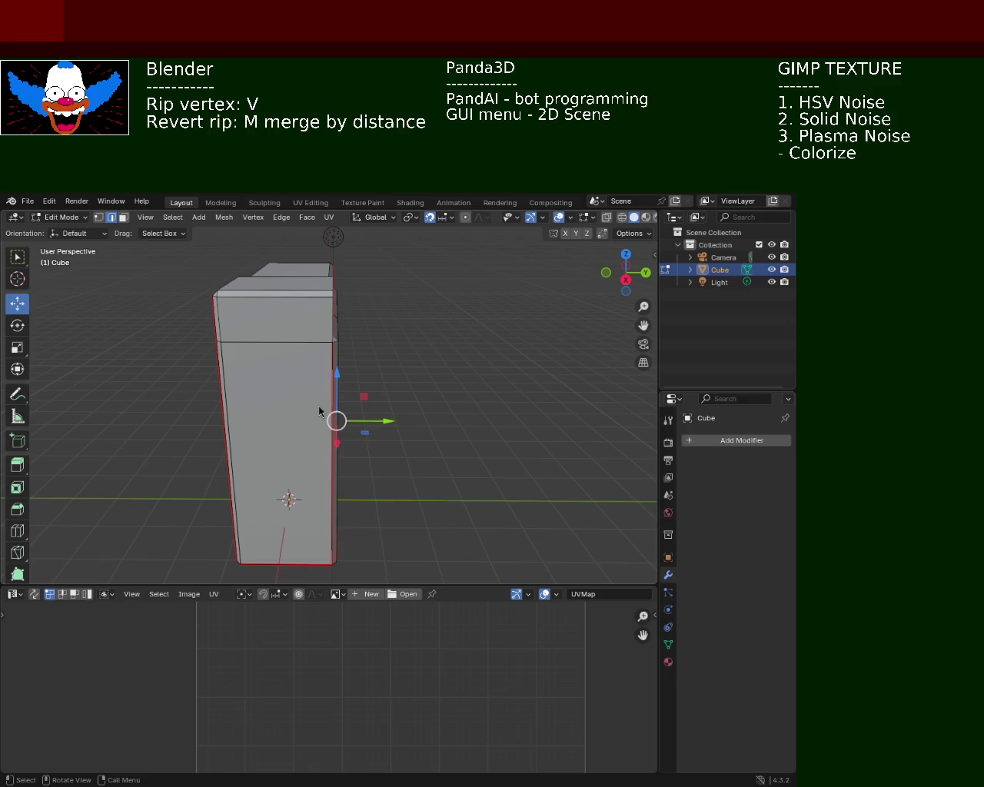
pyautogui.moveTo(544, 438)
pyautogui.mouseDown(button='middle')
pyautogui.moveTo(469, 419)
pyautogui.moveTo(451, 433)
pyautogui.moveTo(382, 430)
pyautogui.moveTo(439, 454)
pyautogui.moveTo(481, 448)
pyautogui.moveTo(372, 400)
pyautogui.moveTo(353, 361)
pyautogui.moveTo(397, 367)
pyautogui.moveTo(400, 402)
pyautogui.moveTo(441, 394)
pyautogui.moveTo(352, 342)
pyautogui.mouseUp(button='middle')
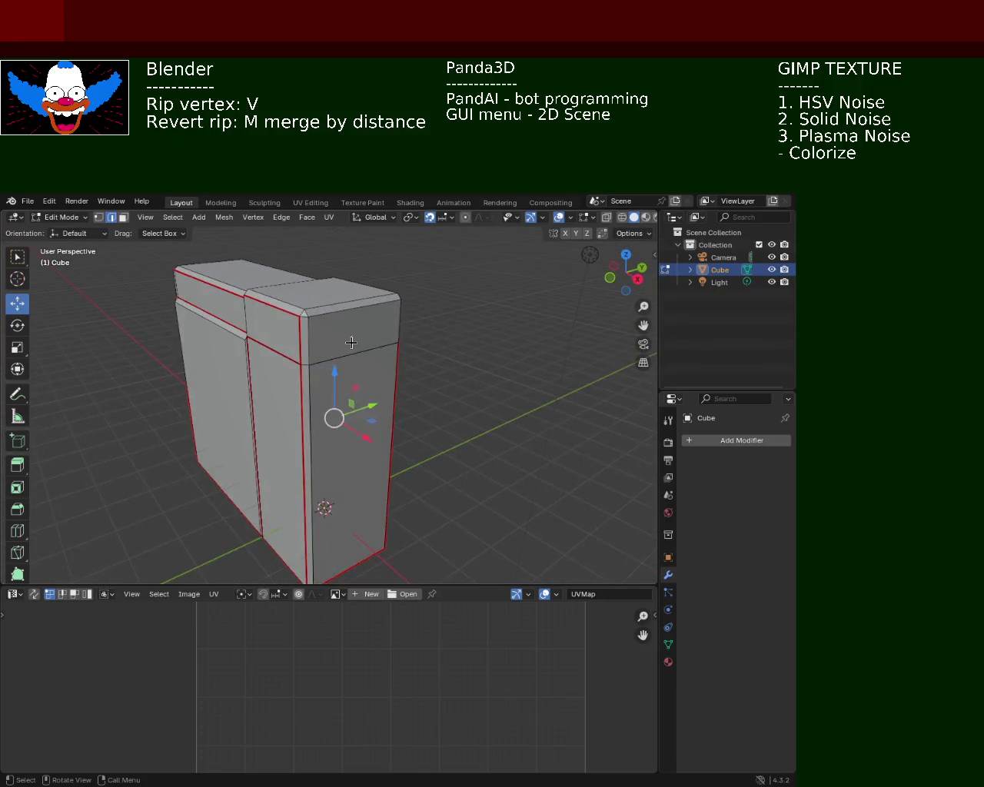
# Mark the selected cabinet edge as a UV seam.
pyautogui.click(282, 219)
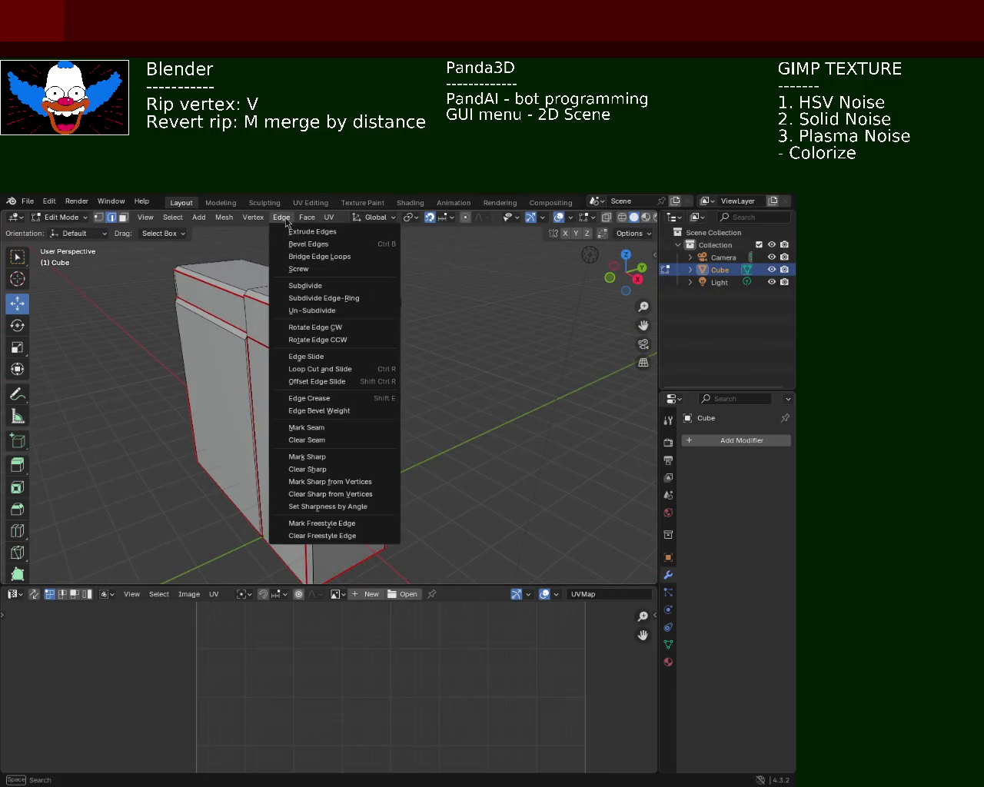
pyautogui.click(337, 426)
pyautogui.moveTo(443, 397)
pyautogui.mouseDown(button='middle')
pyautogui.moveTo(325, 388)
pyautogui.moveTo(453, 376)
pyautogui.moveTo(417, 388)
pyautogui.moveTo(417, 408)
pyautogui.moveTo(487, 408)
pyautogui.moveTo(455, 368)
pyautogui.moveTo(415, 356)
pyautogui.moveTo(384, 474)
pyautogui.moveTo(249, 397)
pyautogui.moveTo(95, 401)
pyautogui.mouseUp(button='middle')
# Save the cabinet as cabinet_1.blend.
pyautogui.moveTo(29, 414)
pyautogui.mouseDown(button='middle')
pyautogui.moveTo(220, 381)
pyautogui.moveTo(243, 392)
pyautogui.moveTo(66, 415)
pyautogui.moveTo(115, 419)
pyautogui.moveTo(289, 385)
pyautogui.moveTo(233, 376)
pyautogui.moveTo(250, 346)
pyautogui.moveTo(305, 333)
pyautogui.moveTo(374, 343)
pyautogui.moveTo(408, 389)
pyautogui.moveTo(325, 338)
pyautogui.moveTo(263, 345)
pyautogui.moveTo(238, 373)
pyautogui.moveTo(335, 382)
pyautogui.moveTo(424, 360)
pyautogui.moveTo(404, 371)
pyautogui.moveTo(345, 366)
pyautogui.moveTo(281, 384)
pyautogui.moveTo(295, 335)
pyautogui.moveTo(308, 369)
pyautogui.moveTo(292, 395)
pyautogui.moveTo(287, 375)
pyautogui.moveTo(364, 395)
pyautogui.moveTo(257, 435)
pyautogui.moveTo(384, 330)
pyautogui.moveTo(357, 367)
pyautogui.moveTo(261, 353)
pyautogui.moveTo(200, 305)
pyautogui.moveTo(295, 382)
pyautogui.moveTo(454, 330)
pyautogui.moveTo(366, 362)
pyautogui.mouseUp(button='middle')
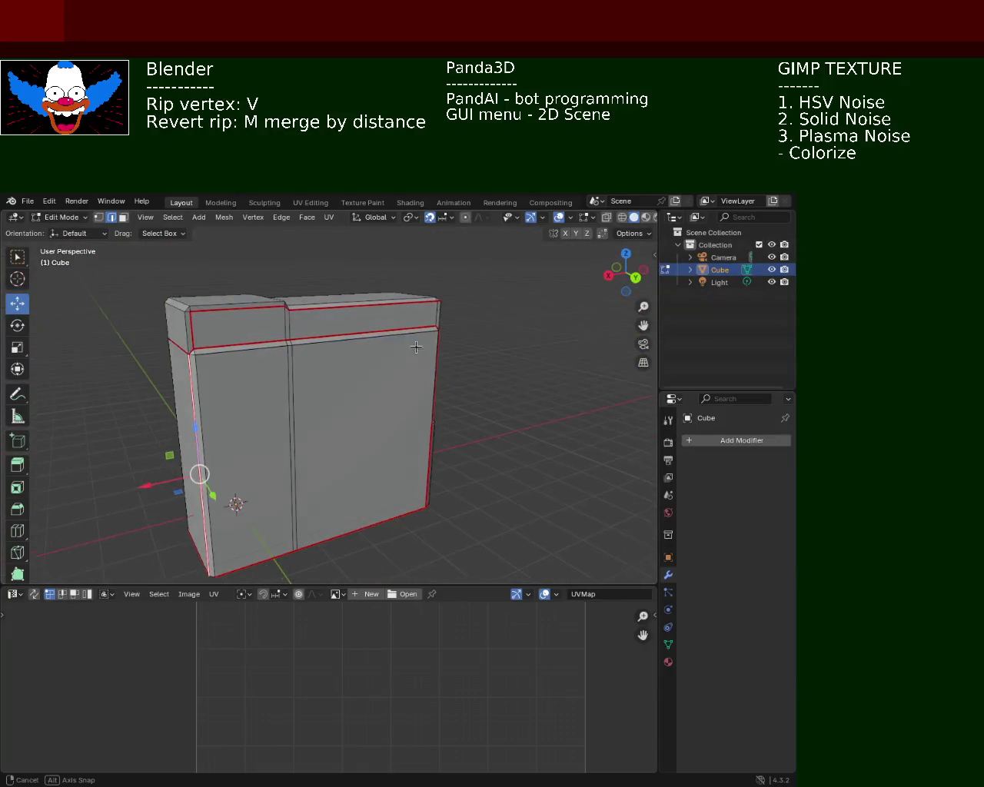
pyautogui.hotkey('ctrl', 's')
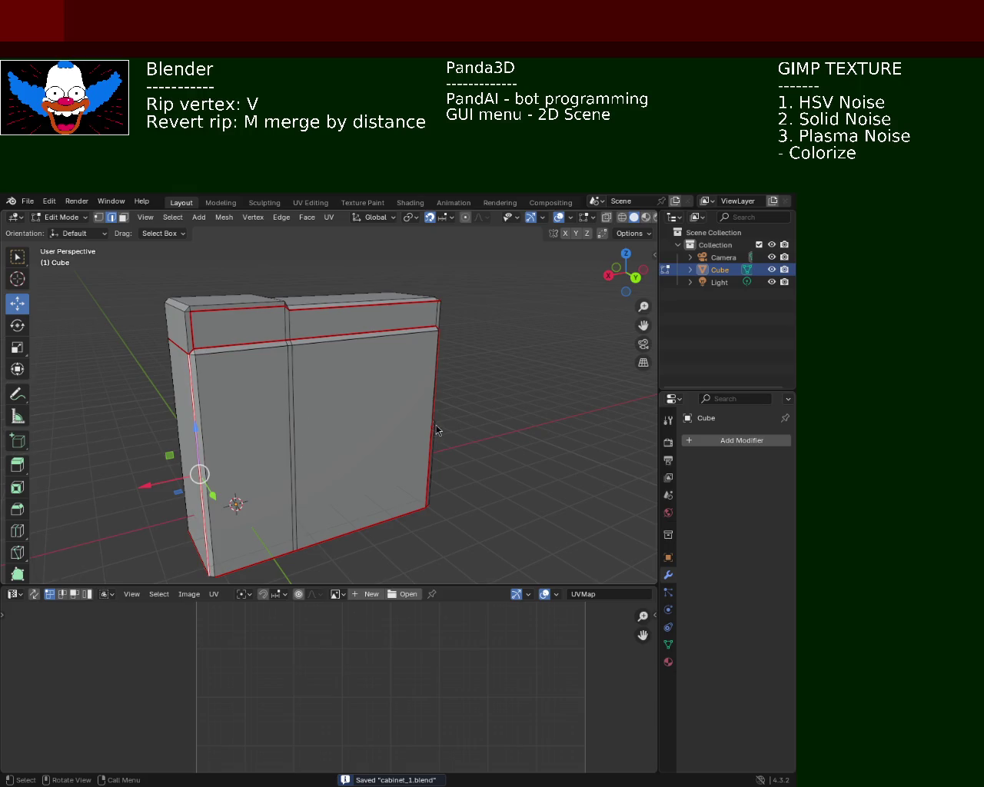
pyautogui.moveTo(275, 406)
pyautogui.mouseDown(button='middle')
pyautogui.moveTo(361, 434)
pyautogui.moveTo(289, 439)
pyautogui.mouseUp(button='middle')
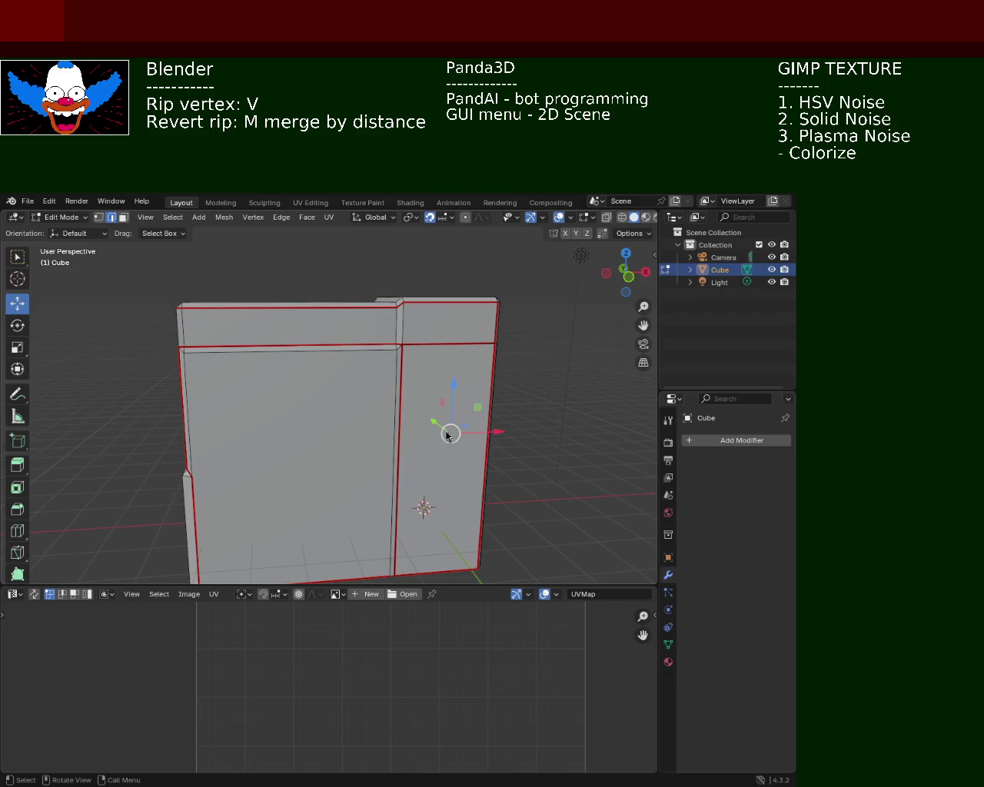
# Select the whole cabinet mesh and unwrap it Angle Based along its seams.
pyautogui.press('a')
pyautogui.click(329, 218)
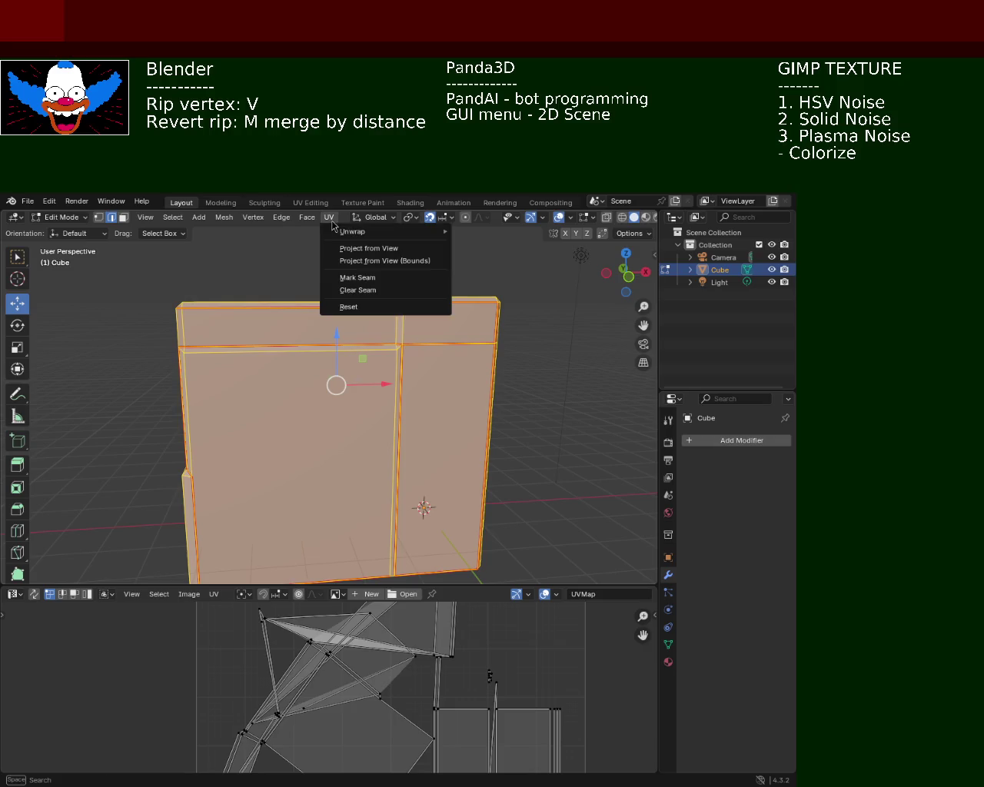
pyautogui.press('Escape')
pyautogui.click(329, 218)
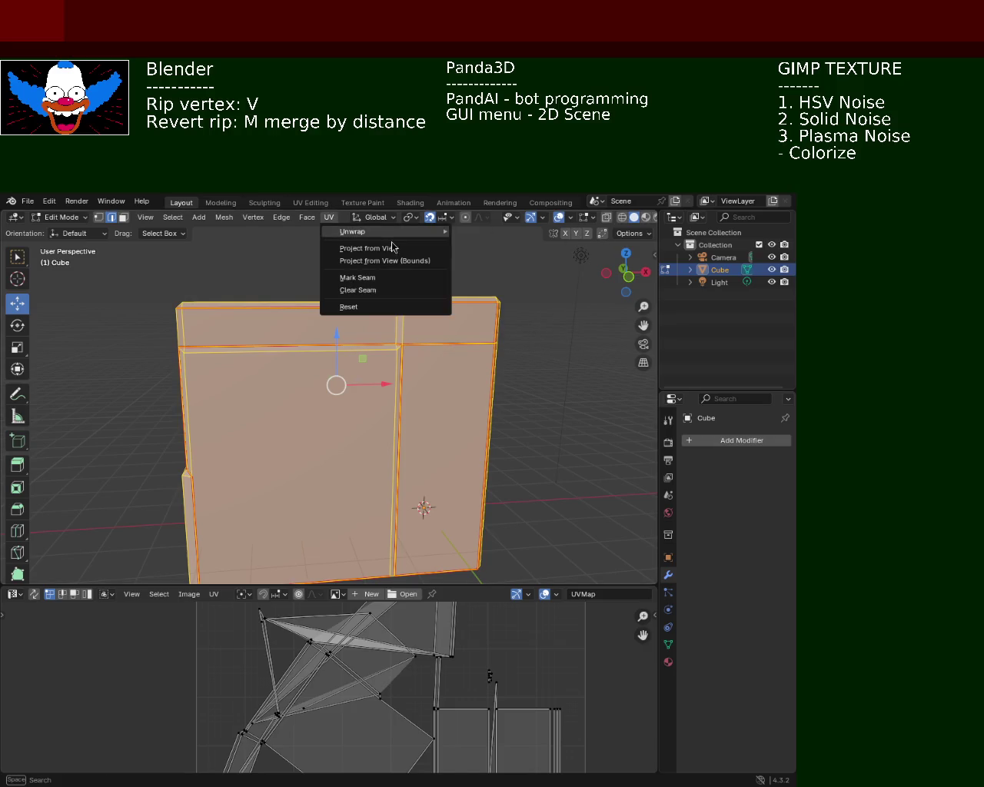
pyautogui.moveTo(385, 231)
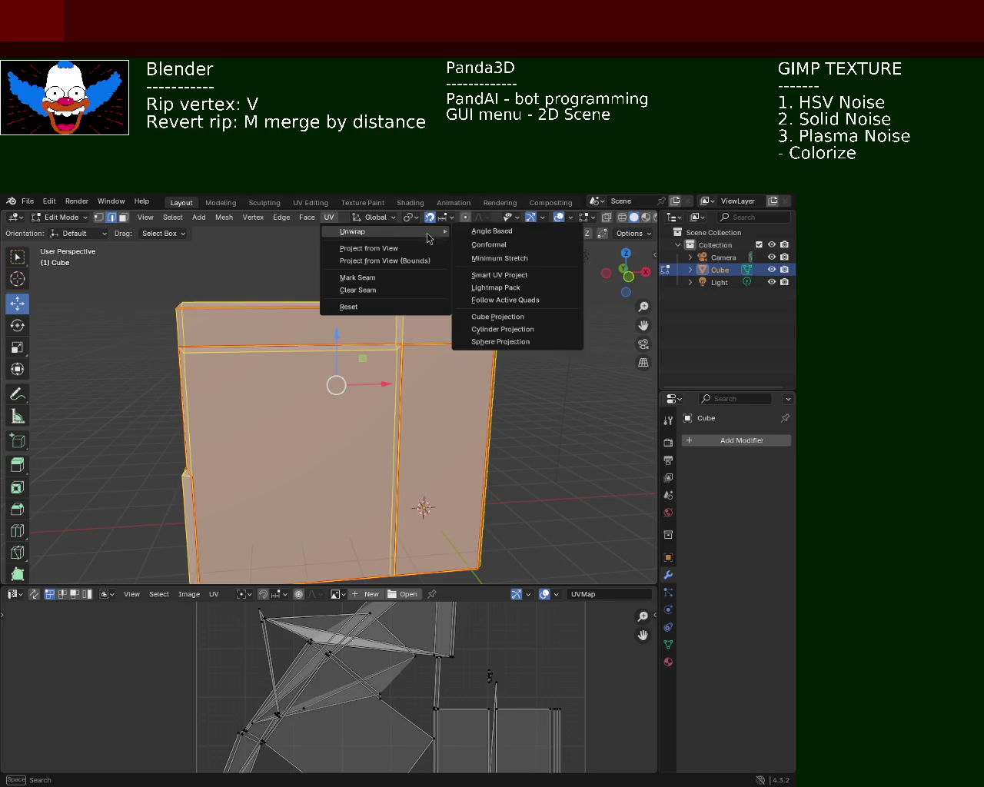
pyautogui.click(531, 262)
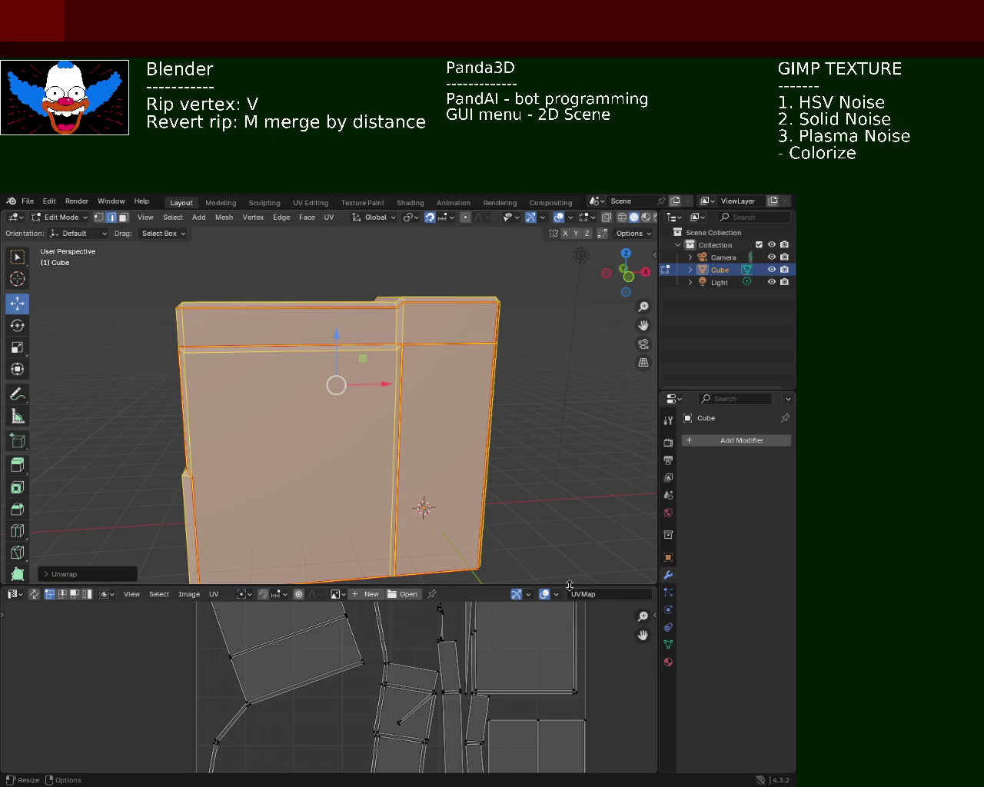
# Enlarge the UV Editor and zoom in to inspect the UV islands, then deselect the mesh.
pyautogui.moveTo(570, 586); pyautogui.dragTo(596, 276)
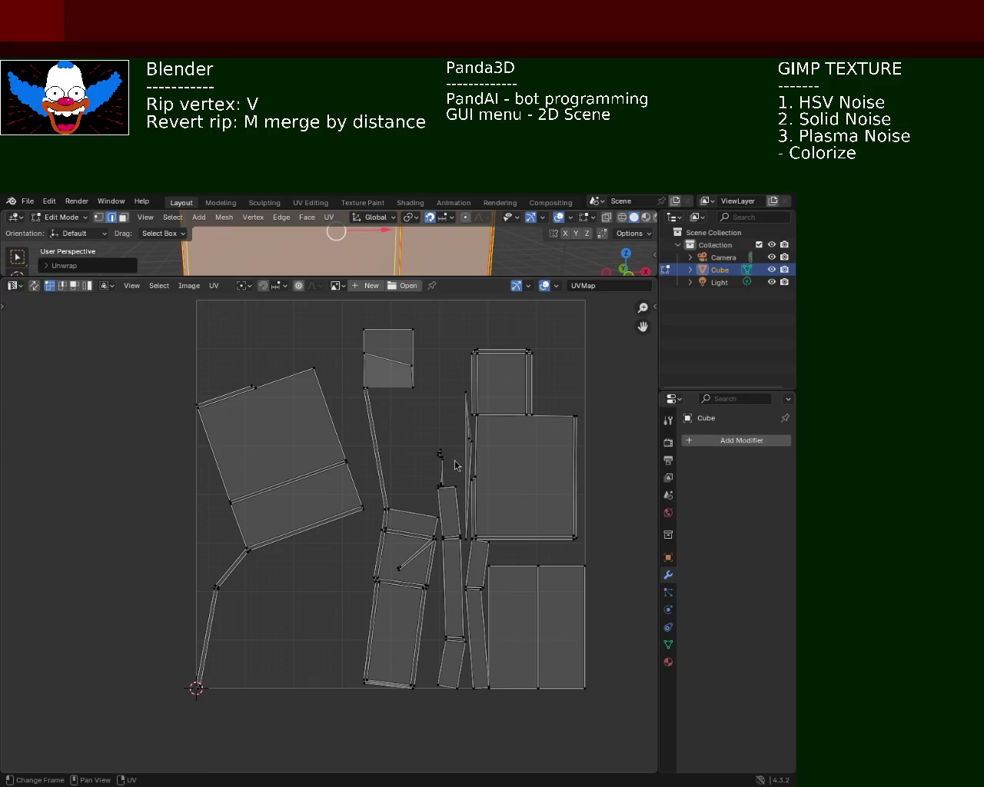
pyautogui.moveTo(473, 475)
pyautogui.keyDown('ctrl'); pyautogui.mouseDown(button='middle')
pyautogui.moveTo(516, 417)
pyautogui.moveTo(362, 478)
pyautogui.mouseUp(button='middle'); pyautogui.keyUp('ctrl')
pyautogui.scroll(3, 513, 435)
pyautogui.scroll(2, 362, 478)
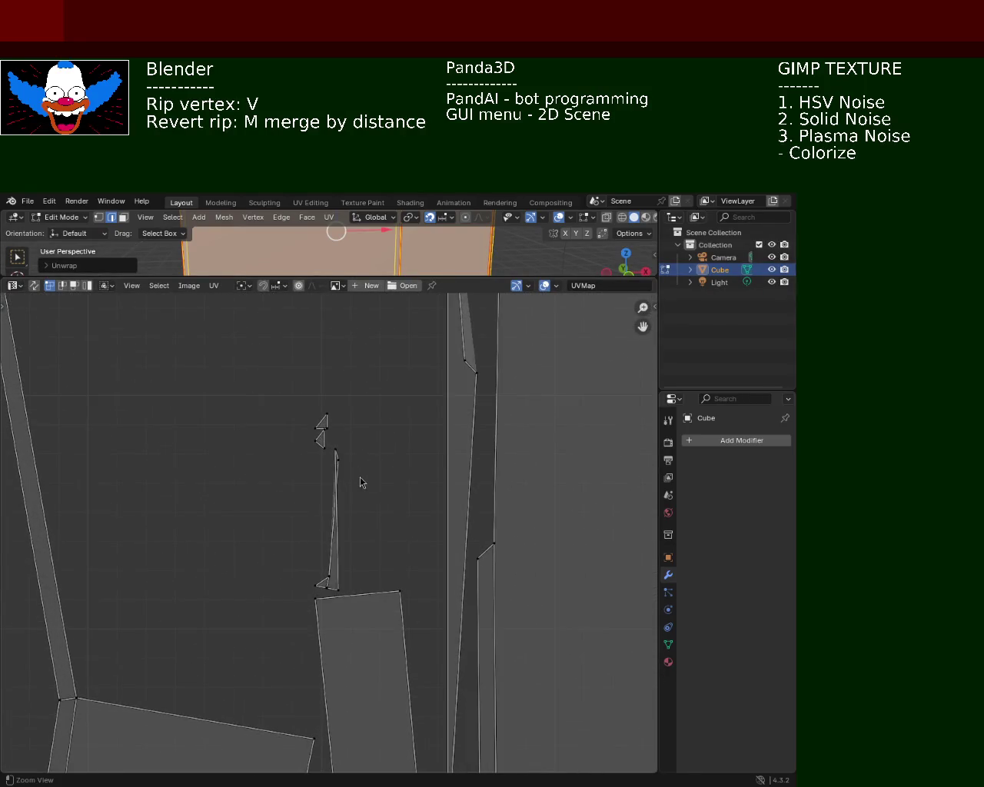
pyautogui.moveTo(428, 427); pyautogui.dragTo(478, 421, button='middle')
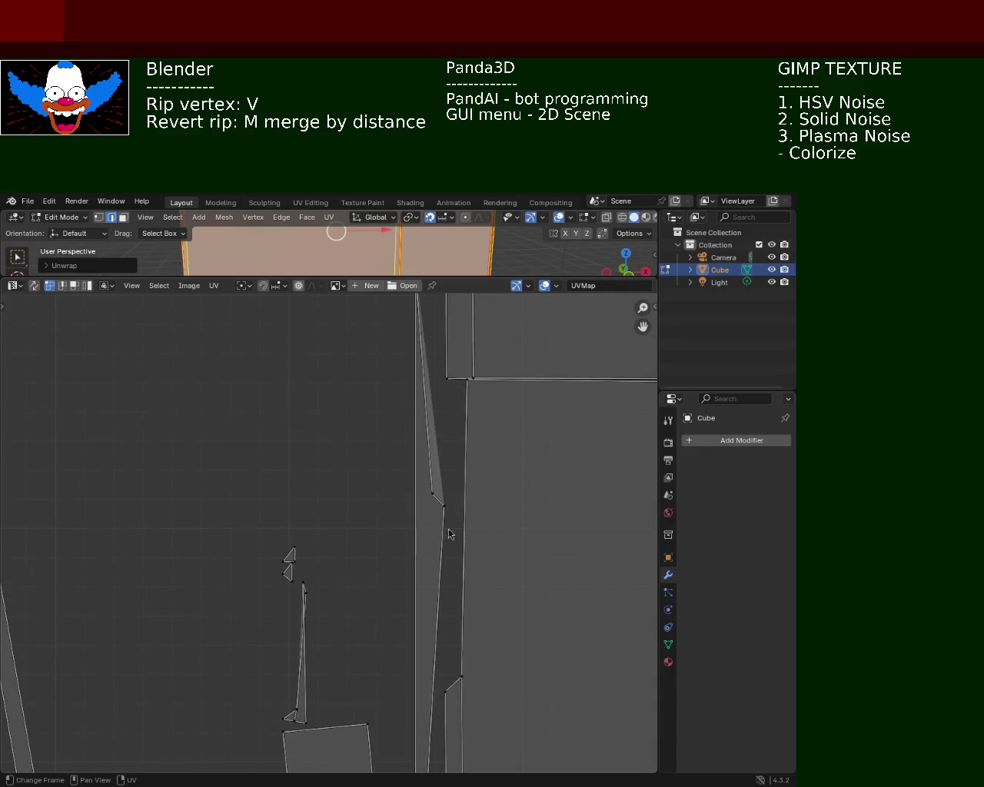
pyautogui.scroll(-6, 435, 541)
pyautogui.scroll(-2, 434, 541)
pyautogui.moveTo(400, 476); pyautogui.dragTo(476, 483, button='middle')
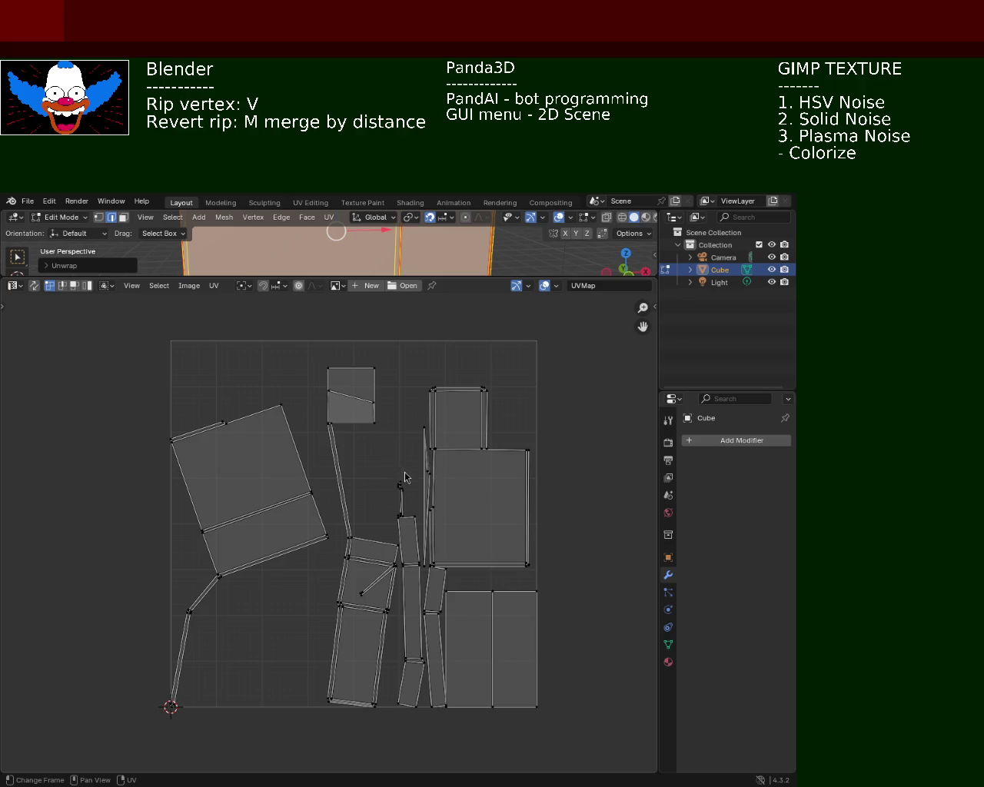
pyautogui.moveTo(404, 472); pyautogui.dragTo(416, 486, button='middle')
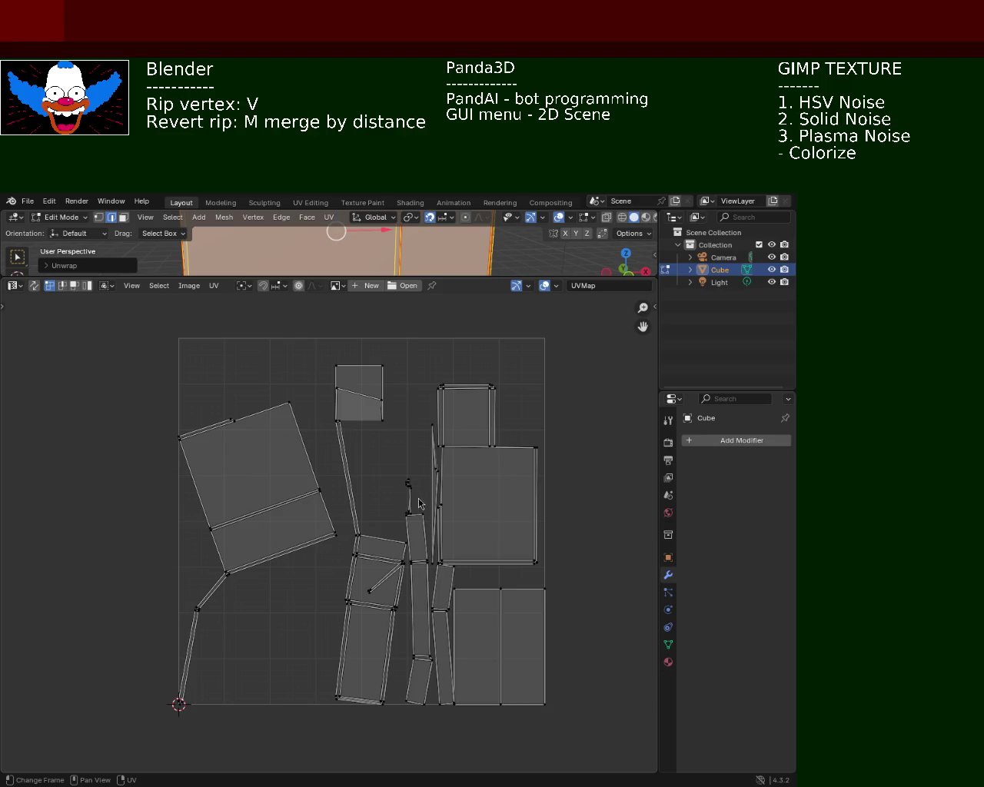
pyautogui.moveTo(468, 545)
pyautogui.keyDown('ctrl'); pyautogui.mouseDown(button='middle')
pyautogui.moveTo(491, 407)
pyautogui.moveTo(499, 426)
pyautogui.moveTo(484, 411)
pyautogui.mouseUp(button='middle'); pyautogui.keyUp('ctrl')
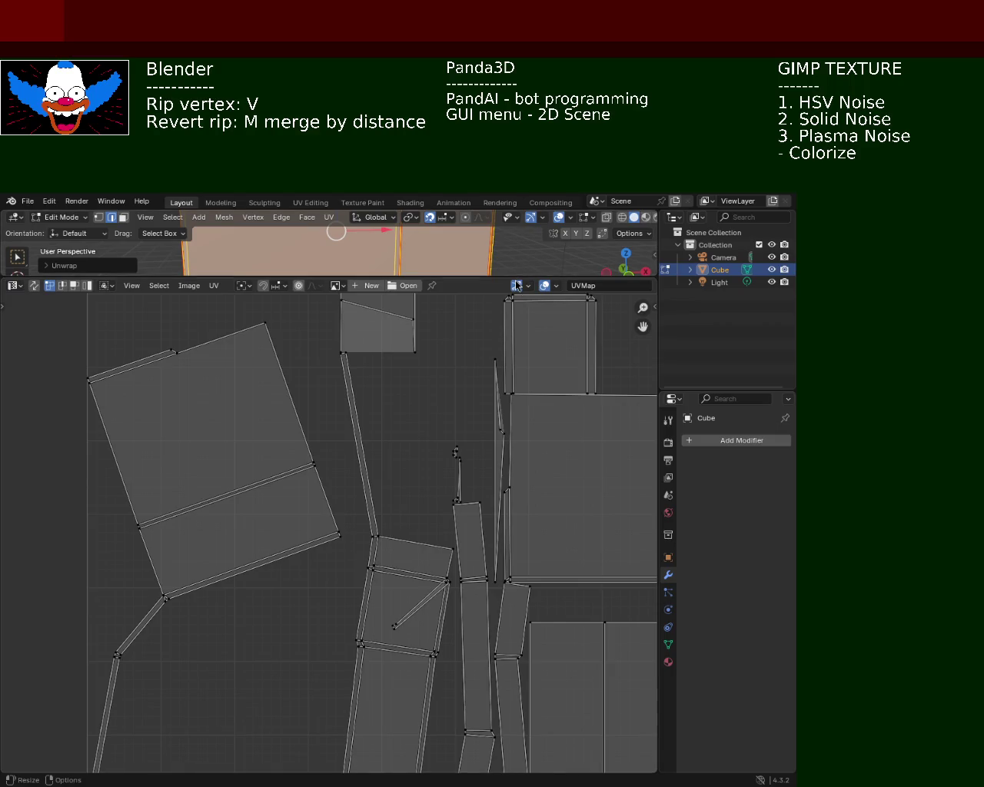
pyautogui.moveTo(492, 278)
pyautogui.mouseDown()
pyautogui.moveTo(434, 618)
pyautogui.moveTo(434, 681)
pyautogui.mouseUp()
pyautogui.click(527, 443)
pyautogui.moveTo(527, 443)
pyautogui.mouseDown(button='middle')
pyautogui.moveTo(219, 382)
pyautogui.moveTo(321, 415)
pyautogui.moveTo(342, 514)
pyautogui.moveTo(361, 521)
pyautogui.moveTo(386, 496)
pyautogui.moveTo(371, 510)
pyautogui.moveTo(320, 514)
pyautogui.moveTo(278, 497)
pyautogui.moveTo(233, 496)
pyautogui.moveTo(287, 439)
pyautogui.moveTo(311, 346)
pyautogui.moveTo(274, 411)
pyautogui.moveTo(346, 439)
pyautogui.moveTo(372, 416)
pyautogui.moveTo(518, 412)
pyautogui.moveTo(452, 397)
pyautogui.moveTo(397, 347)
pyautogui.mouseUp(button='middle')
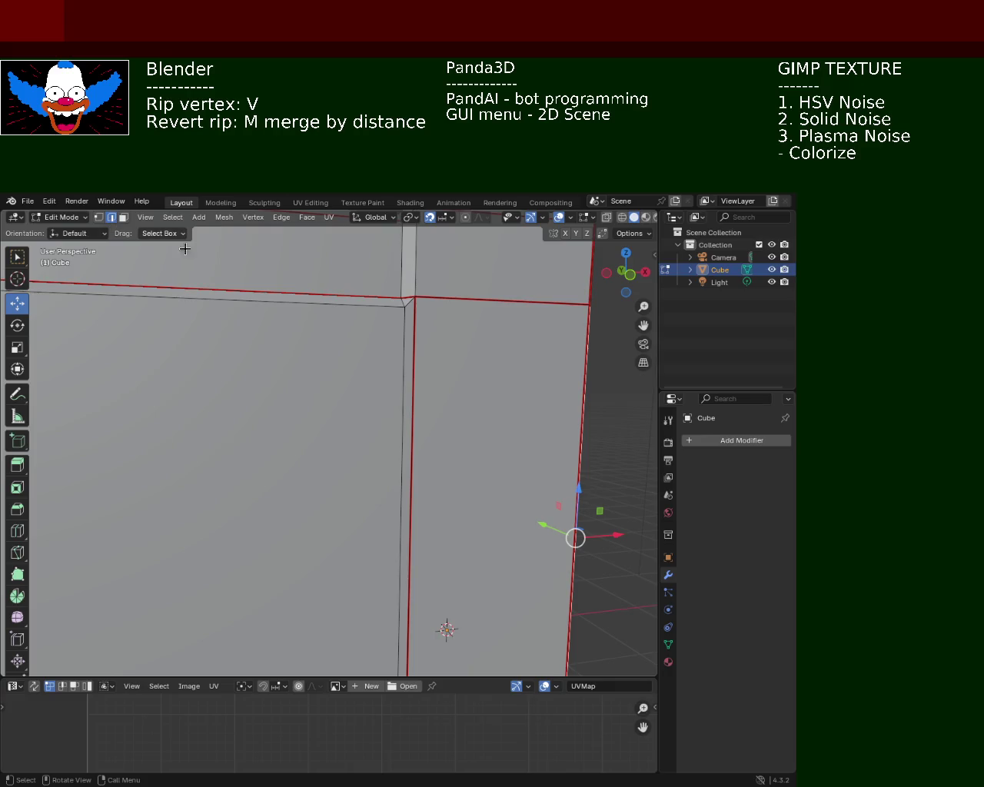
# Dissolve the selected vertical edge on the cabinet's front.
pyautogui.press('x')
pyautogui.click(396, 334)
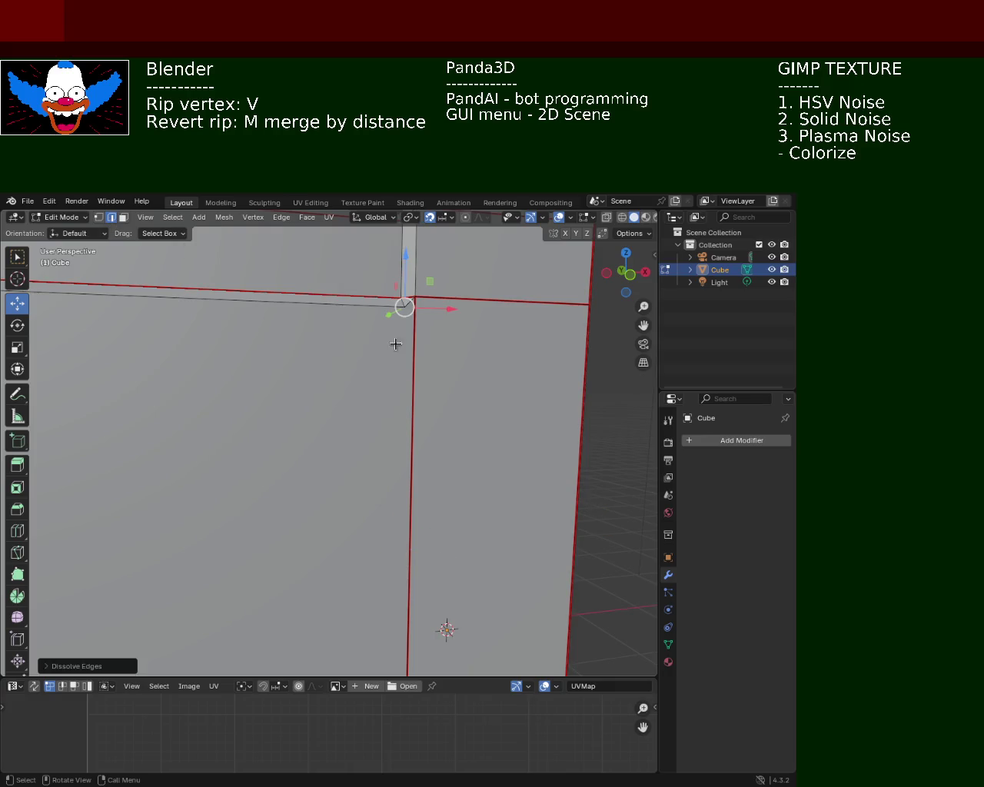
pyautogui.keyDown('ctrl'); pyautogui.moveTo(405, 330); pyautogui.dragTo(358, 399, button='middle'); pyautogui.keyUp('ctrl')
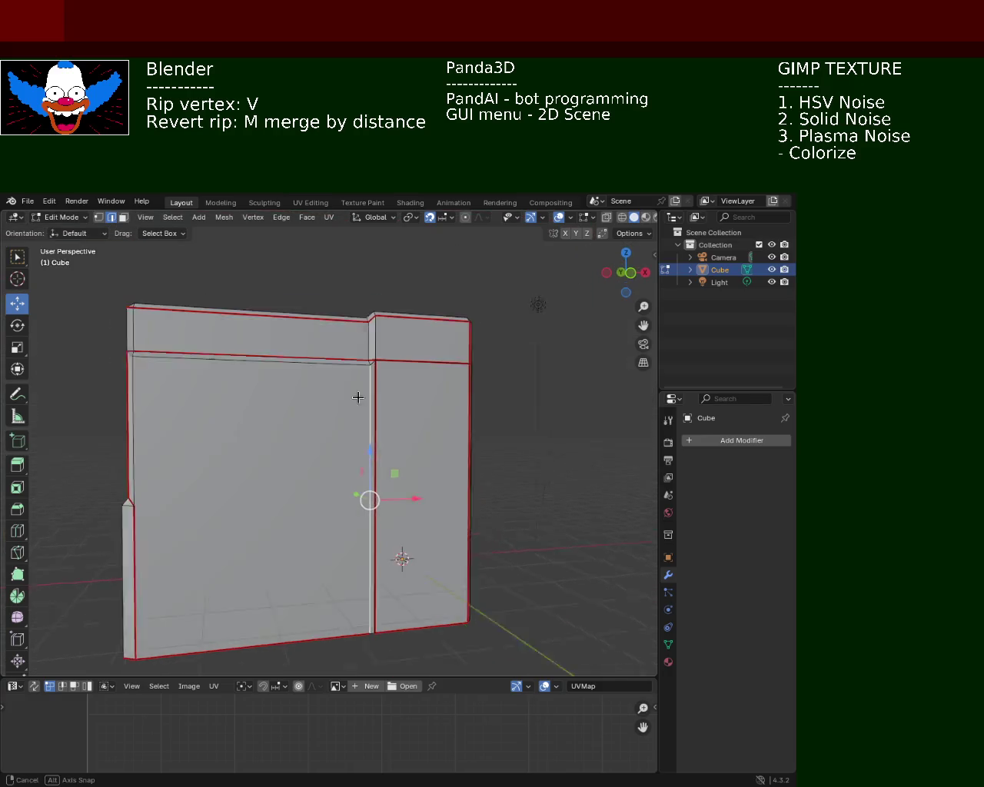
# Select the remaining stray front edges and dissolve them with Dissolve Edges.
pyautogui.click(428, 414)
pyautogui.keyDown('ctrl'); pyautogui.moveTo(428, 414); pyautogui.dragTo(379, 377, button='middle'); pyautogui.keyUp('ctrl')
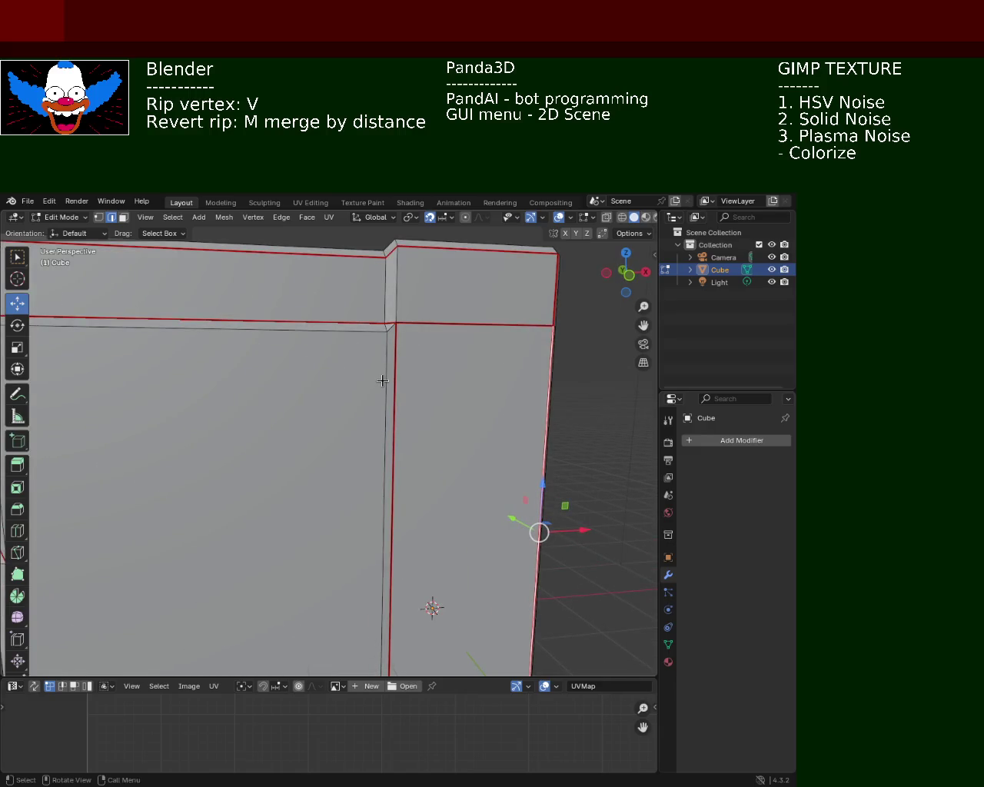
pyautogui.moveTo(413, 351)
pyautogui.keyDown('shift'); pyautogui.mouseDown(button='middle')
pyautogui.moveTo(345, 375)
pyautogui.moveTo(355, 402)
pyautogui.mouseUp(button='middle'); pyautogui.keyUp('shift')
pyautogui.press('x')
pyautogui.click(347, 384)
pyautogui.press('x')
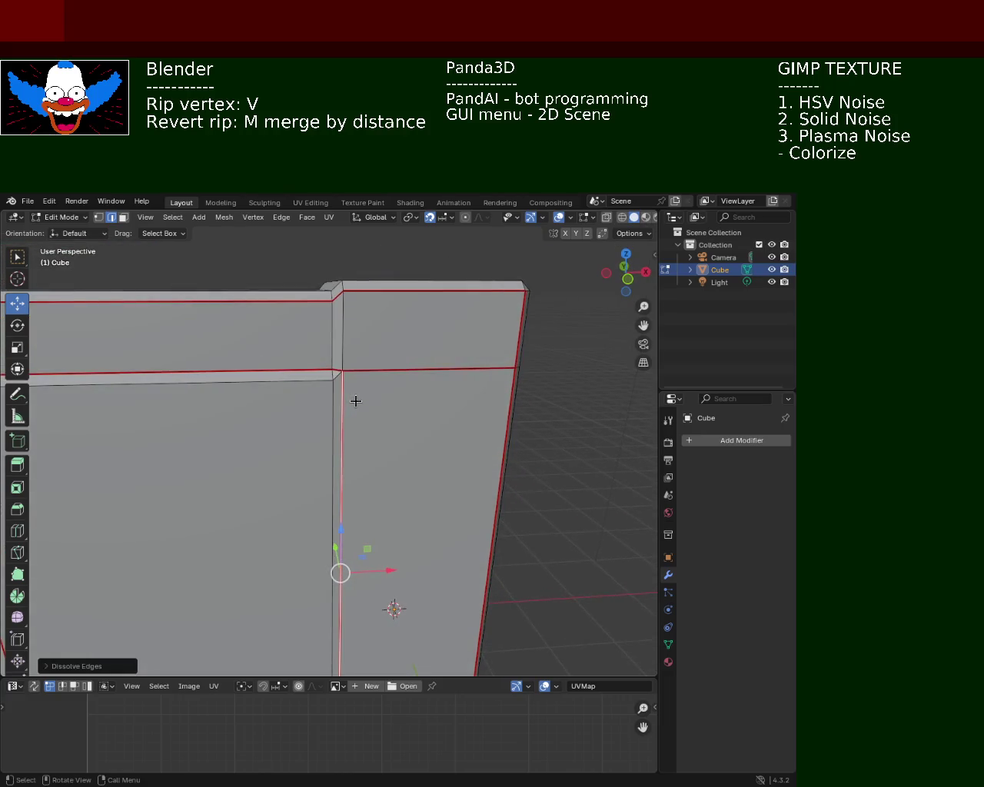
pyautogui.click(343, 410)
pyautogui.press('x')
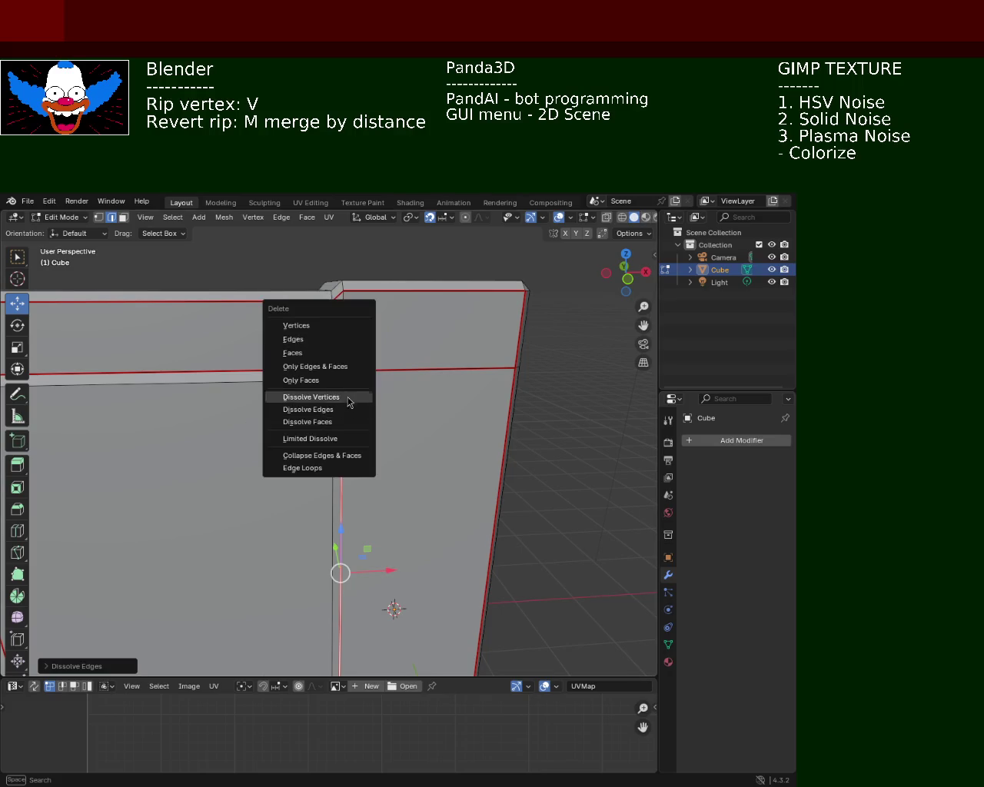
pyautogui.click(276, 225)
pyautogui.click(299, 442)
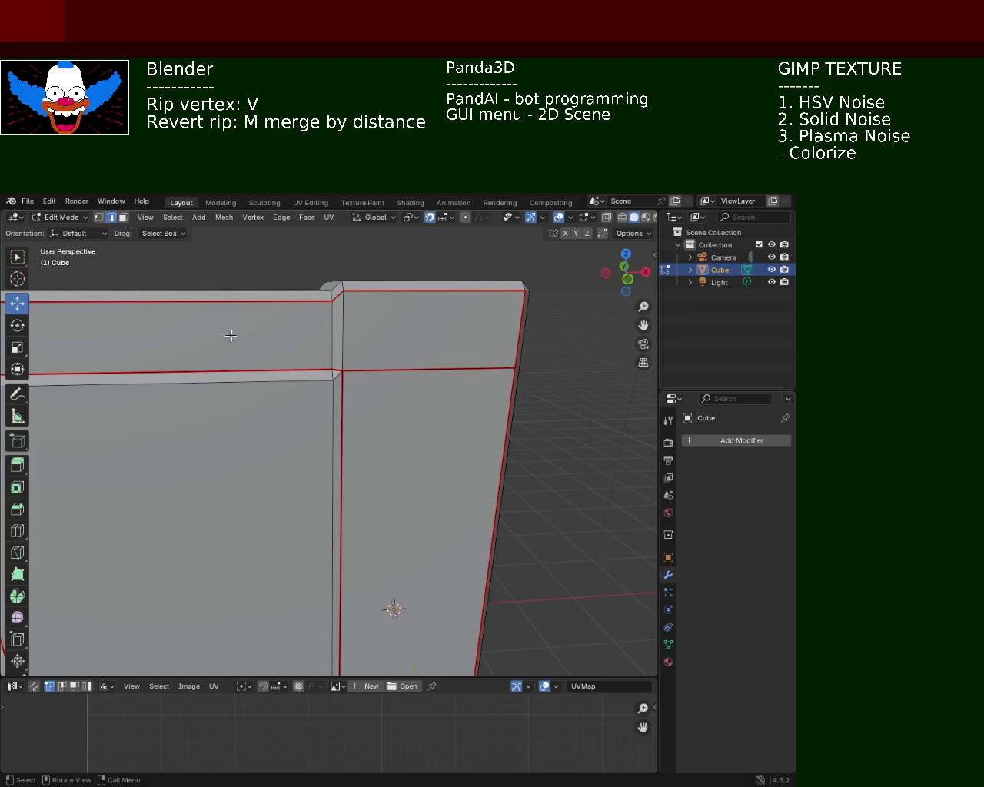
# Orbit around the cabinet and switch off viewport overlays to view the plain shaded block.
pyautogui.moveTo(282, 335)
pyautogui.mouseDown(button='middle')
pyautogui.moveTo(191, 360)
pyautogui.moveTo(327, 366)
pyautogui.moveTo(356, 346)
pyautogui.moveTo(395, 352)
pyautogui.mouseUp(button='middle')
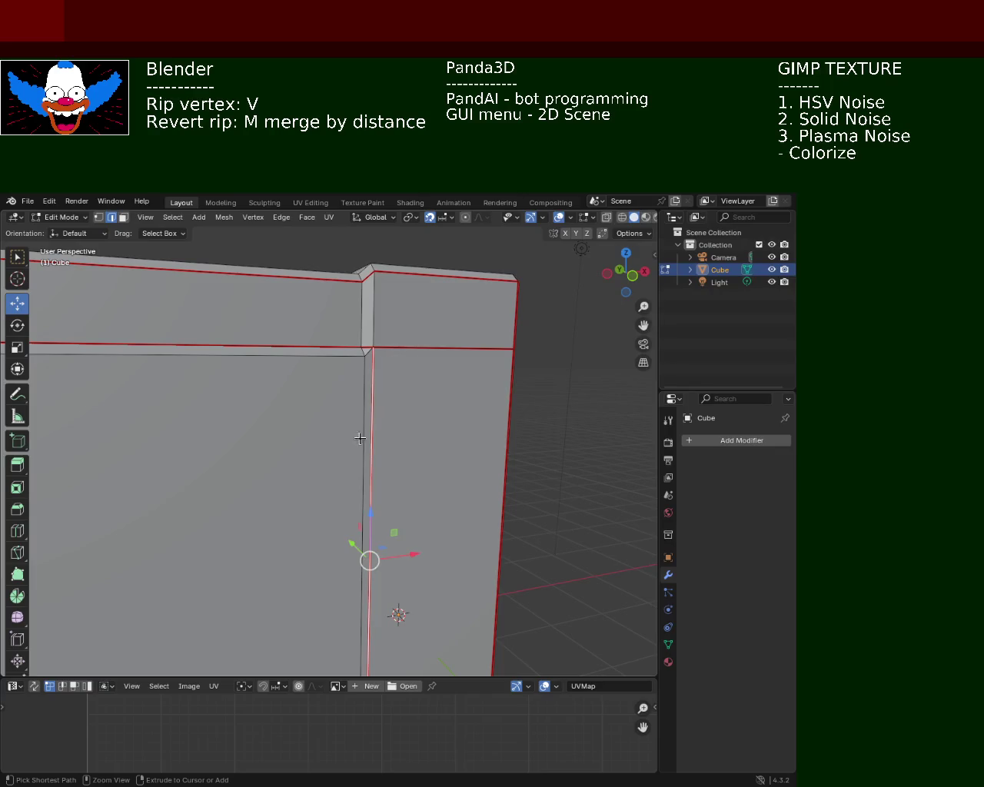
pyautogui.moveTo(330, 440)
pyautogui.mouseDown(button='middle')
pyautogui.moveTo(364, 402)
pyautogui.moveTo(226, 408)
pyautogui.moveTo(238, 360)
pyautogui.moveTo(329, 335)
pyautogui.moveTo(331, 310)
pyautogui.moveTo(277, 325)
pyautogui.moveTo(272, 294)
pyautogui.moveTo(277, 352)
pyautogui.moveTo(228, 351)
pyautogui.moveTo(209, 410)
pyautogui.moveTo(216, 471)
pyautogui.mouseUp(button='middle')
pyautogui.moveTo(400, 423)
pyautogui.mouseDown(button='middle')
pyautogui.moveTo(355, 456)
pyautogui.moveTo(323, 462)
pyautogui.moveTo(384, 423)
pyautogui.moveTo(334, 454)
pyautogui.moveTo(281, 430)
pyautogui.moveTo(332, 418)
pyautogui.moveTo(338, 431)
pyautogui.moveTo(365, 408)
pyautogui.moveTo(341, 413)
pyautogui.moveTo(352, 363)
pyautogui.moveTo(348, 390)
pyautogui.moveTo(401, 454)
pyautogui.moveTo(285, 410)
pyautogui.moveTo(285, 433)
pyautogui.moveTo(412, 391)
pyautogui.moveTo(414, 423)
pyautogui.moveTo(451, 396)
pyautogui.moveTo(282, 399)
pyautogui.moveTo(461, 386)
pyautogui.moveTo(397, 382)
pyautogui.moveTo(353, 400)
pyautogui.moveTo(380, 408)
pyautogui.moveTo(372, 422)
pyautogui.mouseUp(button='middle')
pyautogui.scroll(3, 415, 423)
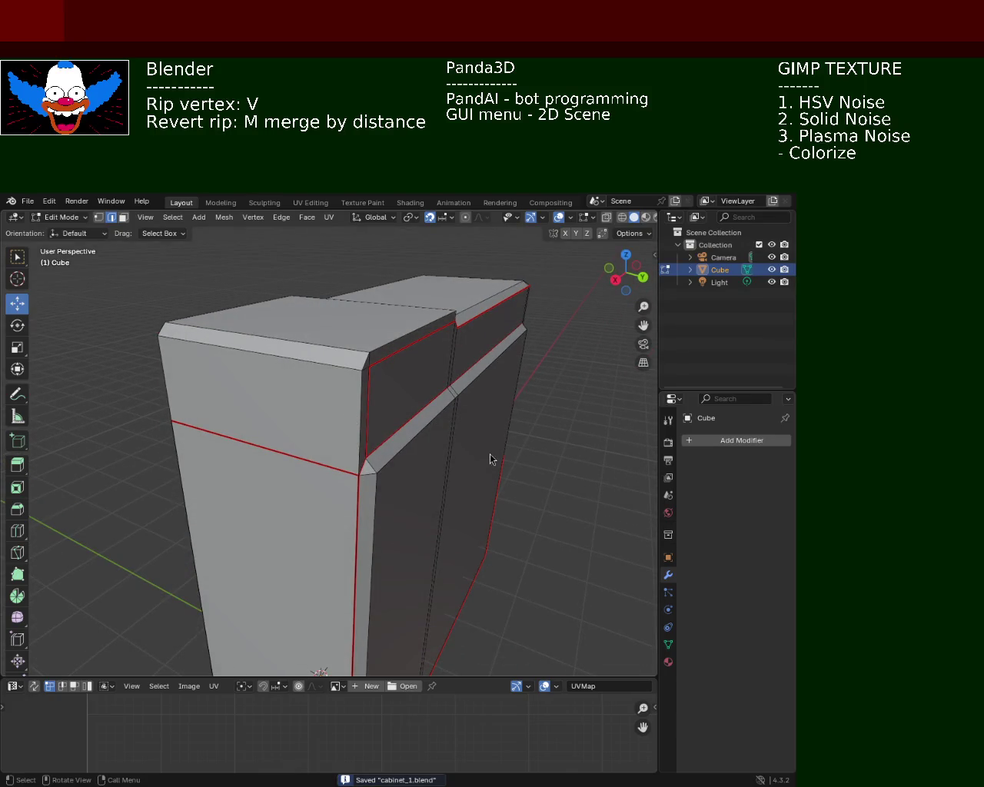
pyautogui.moveTo(409, 410)
pyautogui.mouseDown(button='middle')
pyautogui.moveTo(362, 408)
pyautogui.moveTo(375, 428)
pyautogui.mouseUp(button='middle')
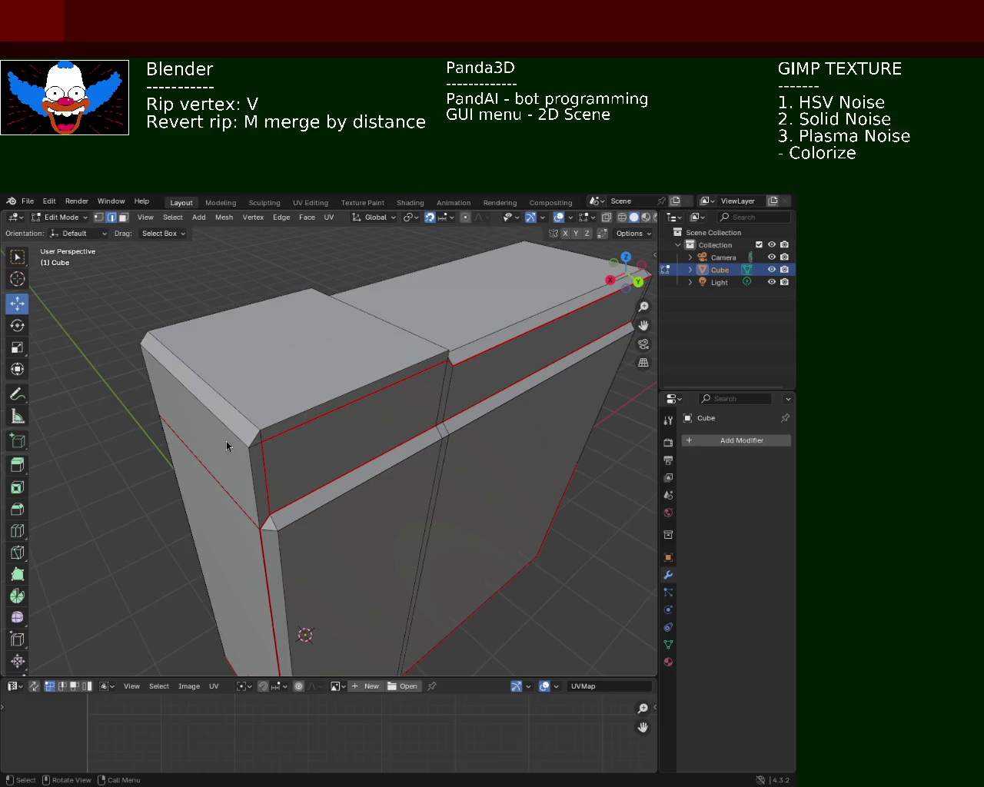
pyautogui.moveTo(377, 437)
pyautogui.mouseDown(button='middle')
pyautogui.moveTo(425, 422)
pyautogui.moveTo(437, 469)
pyautogui.moveTo(345, 422)
pyautogui.moveTo(325, 441)
pyautogui.moveTo(388, 507)
pyautogui.moveTo(231, 533)
pyautogui.moveTo(213, 566)
pyautogui.moveTo(301, 525)
pyautogui.mouseUp(button='middle')
pyautogui.scroll(-5, 325, 441)
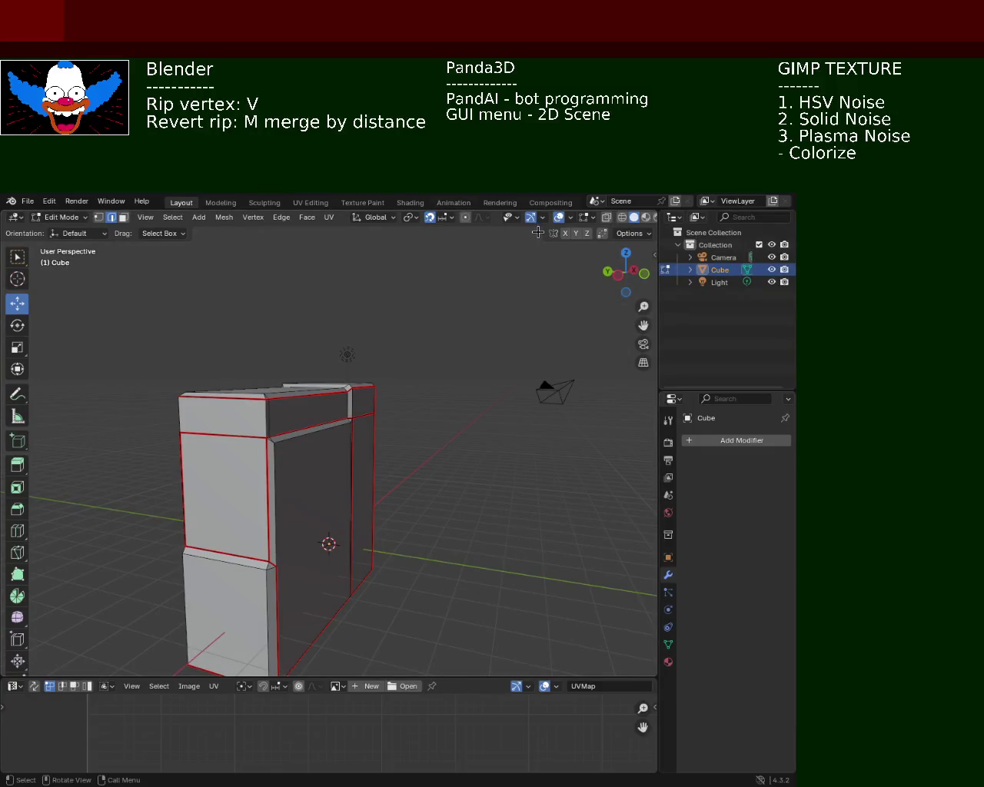
pyautogui.click(559, 217)
pyautogui.moveTo(496, 266)
pyautogui.mouseDown(button='middle')
pyautogui.moveTo(238, 454)
pyautogui.moveTo(250, 402)
pyautogui.moveTo(308, 391)
pyautogui.moveTo(352, 413)
pyautogui.moveTo(402, 464)
pyautogui.moveTo(476, 430)
pyautogui.moveTo(501, 450)
pyautogui.moveTo(343, 472)
pyautogui.moveTo(411, 483)
pyautogui.moveTo(325, 489)
pyautogui.moveTo(360, 534)
pyautogui.moveTo(426, 481)
pyautogui.moveTo(417, 453)
pyautogui.moveTo(257, 484)
pyautogui.moveTo(257, 474)
pyautogui.moveTo(310, 459)
pyautogui.moveTo(340, 479)
pyautogui.moveTo(323, 492)
pyautogui.moveTo(233, 485)
pyautogui.moveTo(241, 534)
pyautogui.moveTo(349, 499)
pyautogui.moveTo(425, 430)
pyautogui.moveTo(340, 444)
pyautogui.moveTo(261, 492)
pyautogui.moveTo(346, 464)
pyautogui.mouseUp(button='middle')
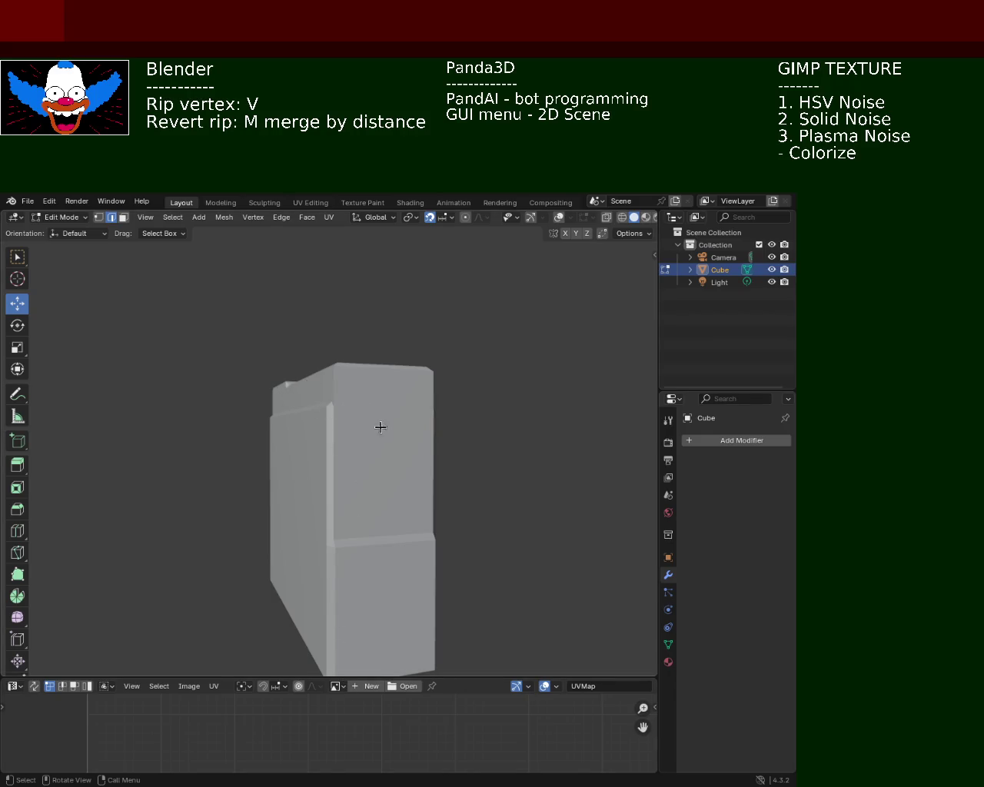
# Orbit around the notched block and turn viewport overlays back on to show grid and seams.
pyautogui.moveTo(302, 388)
pyautogui.mouseDown(button='middle')
pyautogui.moveTo(346, 430)
pyautogui.moveTo(391, 450)
pyautogui.moveTo(351, 450)
pyautogui.moveTo(308, 348)
pyautogui.moveTo(358, 461)
pyautogui.moveTo(297, 467)
pyautogui.moveTo(369, 477)
pyautogui.moveTo(482, 427)
pyautogui.moveTo(299, 303)
pyautogui.moveTo(366, 380)
pyautogui.moveTo(300, 481)
pyautogui.moveTo(363, 518)
pyautogui.moveTo(289, 485)
pyautogui.moveTo(226, 392)
pyautogui.moveTo(205, 428)
pyautogui.moveTo(220, 491)
pyautogui.moveTo(254, 461)
pyautogui.moveTo(274, 410)
pyautogui.moveTo(358, 415)
pyautogui.moveTo(345, 448)
pyautogui.moveTo(303, 412)
pyautogui.moveTo(341, 369)
pyautogui.moveTo(311, 446)
pyautogui.moveTo(182, 518)
pyautogui.moveTo(281, 566)
pyautogui.moveTo(281, 514)
pyautogui.moveTo(375, 549)
pyautogui.moveTo(430, 553)
pyautogui.moveTo(468, 593)
pyautogui.moveTo(451, 557)
pyautogui.moveTo(215, 464)
pyautogui.moveTo(366, 437)
pyautogui.moveTo(254, 478)
pyautogui.moveTo(388, 467)
pyautogui.moveTo(369, 448)
pyautogui.moveTo(435, 464)
pyautogui.moveTo(232, 393)
pyautogui.mouseUp(button='middle')
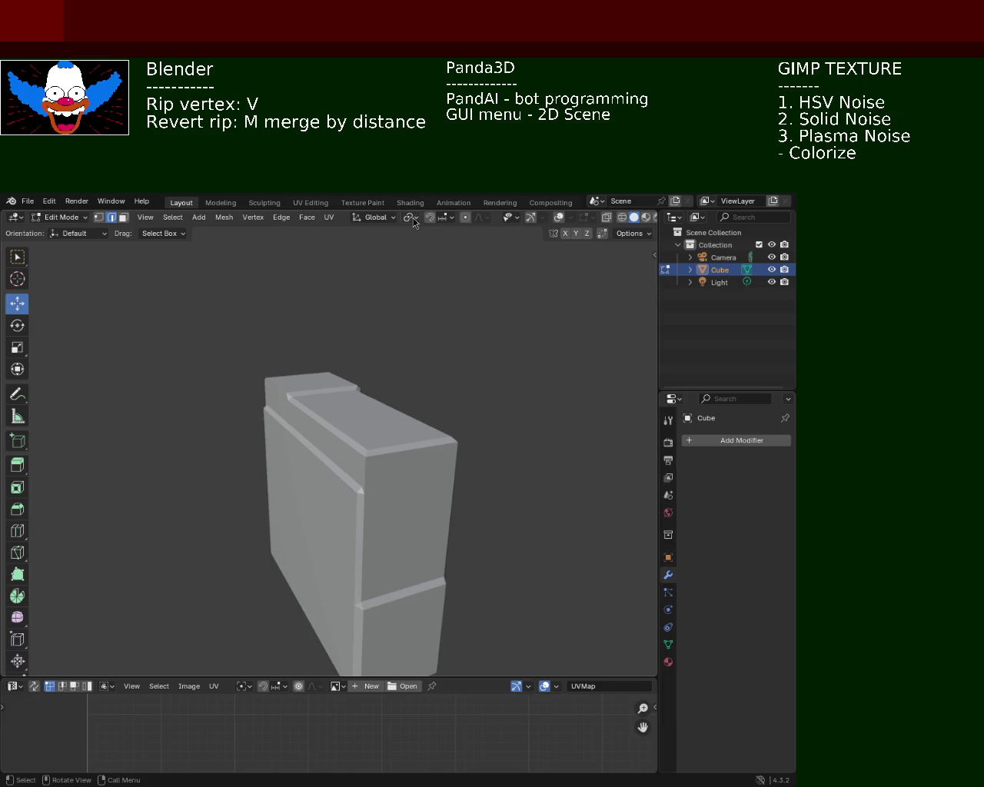
pyautogui.moveTo(414, 277)
pyautogui.mouseDown(button='middle')
pyautogui.moveTo(408, 430)
pyautogui.moveTo(301, 396)
pyautogui.moveTo(323, 384)
pyautogui.moveTo(439, 248)
pyautogui.mouseUp(button='middle')
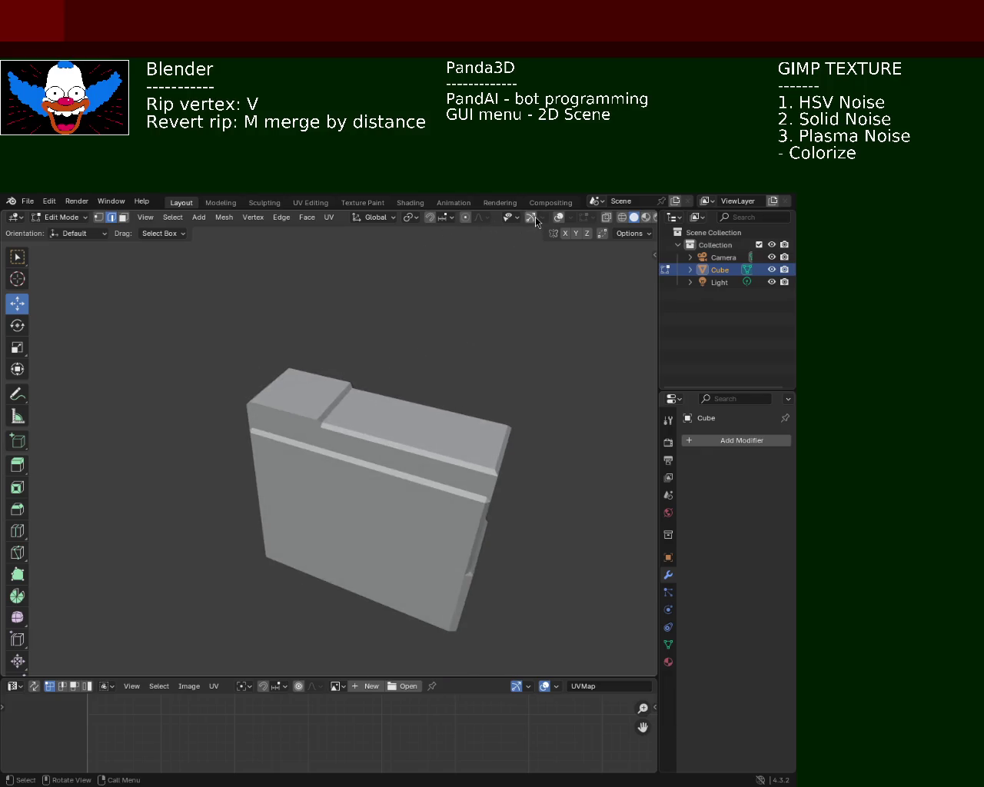
pyautogui.click(558, 221)
pyautogui.moveTo(469, 375)
pyautogui.mouseDown(button='middle')
pyautogui.moveTo(485, 329)
pyautogui.moveTo(372, 408)
pyautogui.moveTo(327, 386)
pyautogui.moveTo(406, 380)
pyautogui.mouseUp(button='middle')
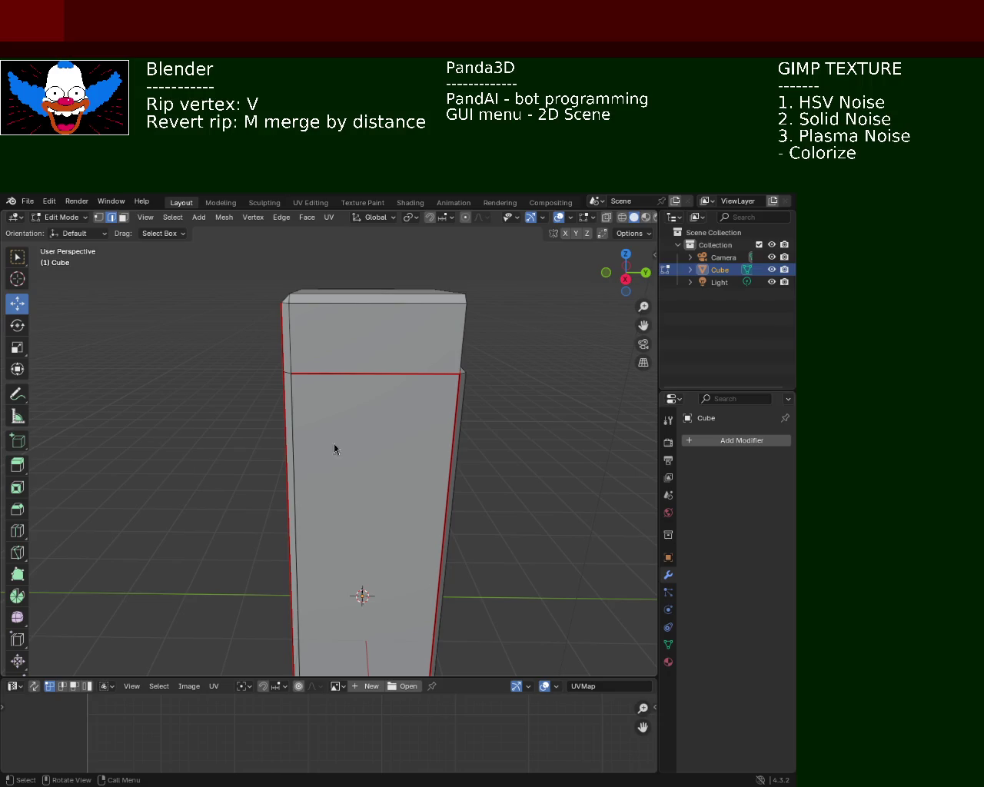
# Clear the seam from the horizontal edge on the cabinet's front.
pyautogui.scroll(2, 375, 431)
pyautogui.moveTo(380, 404)
pyautogui.mouseDown(button='middle')
pyautogui.moveTo(494, 479)
pyautogui.moveTo(397, 406)
pyautogui.moveTo(292, 385)
pyautogui.moveTo(382, 525)
pyautogui.moveTo(309, 426)
pyautogui.moveTo(334, 390)
pyautogui.moveTo(356, 562)
pyautogui.moveTo(345, 446)
pyautogui.moveTo(389, 505)
pyautogui.moveTo(357, 441)
pyautogui.moveTo(325, 425)
pyautogui.moveTo(233, 431)
pyautogui.moveTo(266, 417)
pyautogui.moveTo(110, 227)
pyautogui.mouseUp(button='middle')
pyautogui.click(258, 370)
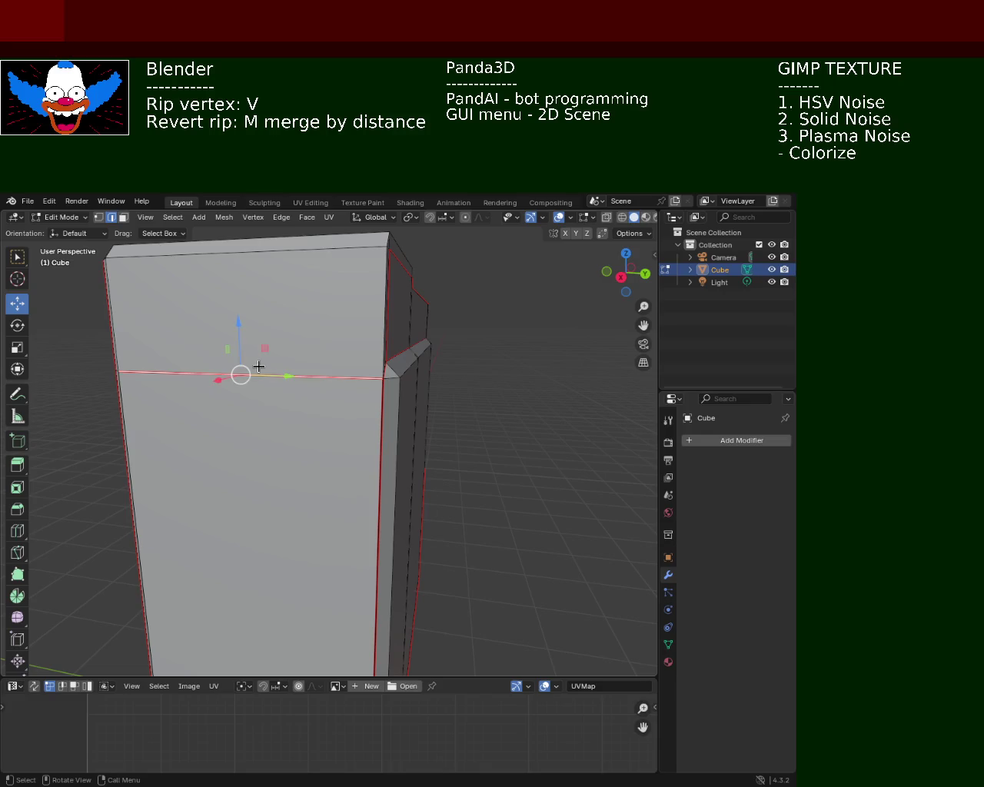
pyautogui.click(282, 217)
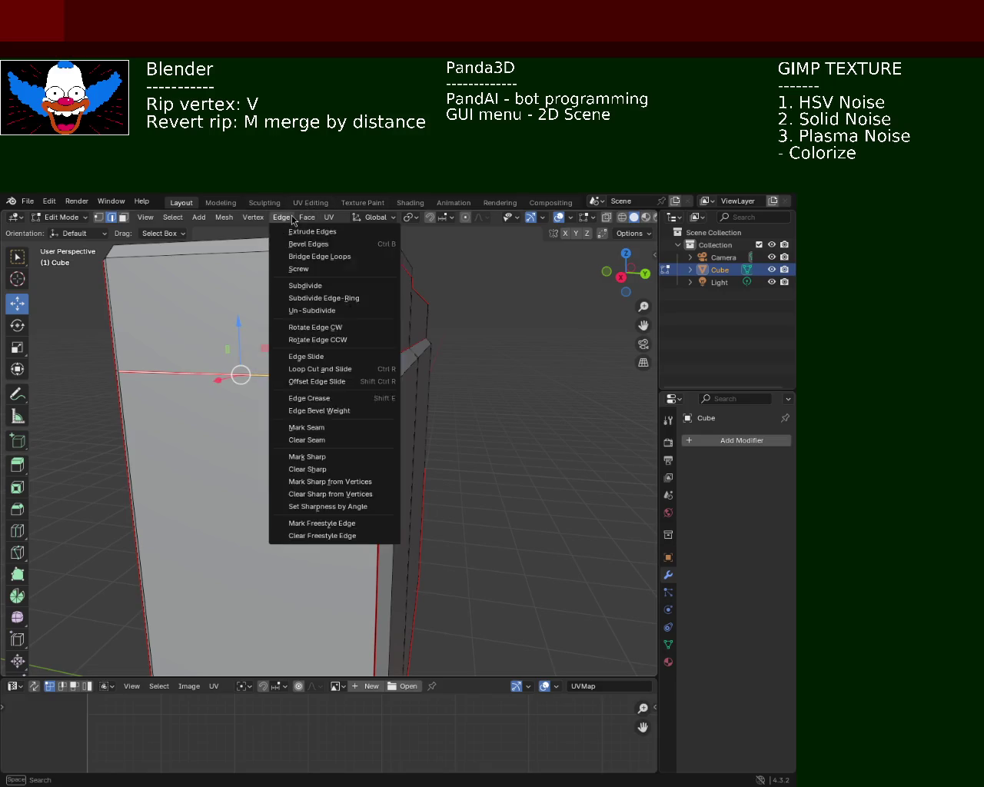
pyautogui.click(306, 439)
# Mark the selected edge as a seam, viewing the cabinet from the front.
pyautogui.moveTo(255, 422)
pyautogui.mouseDown(button='middle')
pyautogui.moveTo(214, 478)
pyautogui.moveTo(163, 435)
pyautogui.moveTo(153, 462)
pyautogui.moveTo(182, 477)
pyautogui.mouseUp(button='middle')
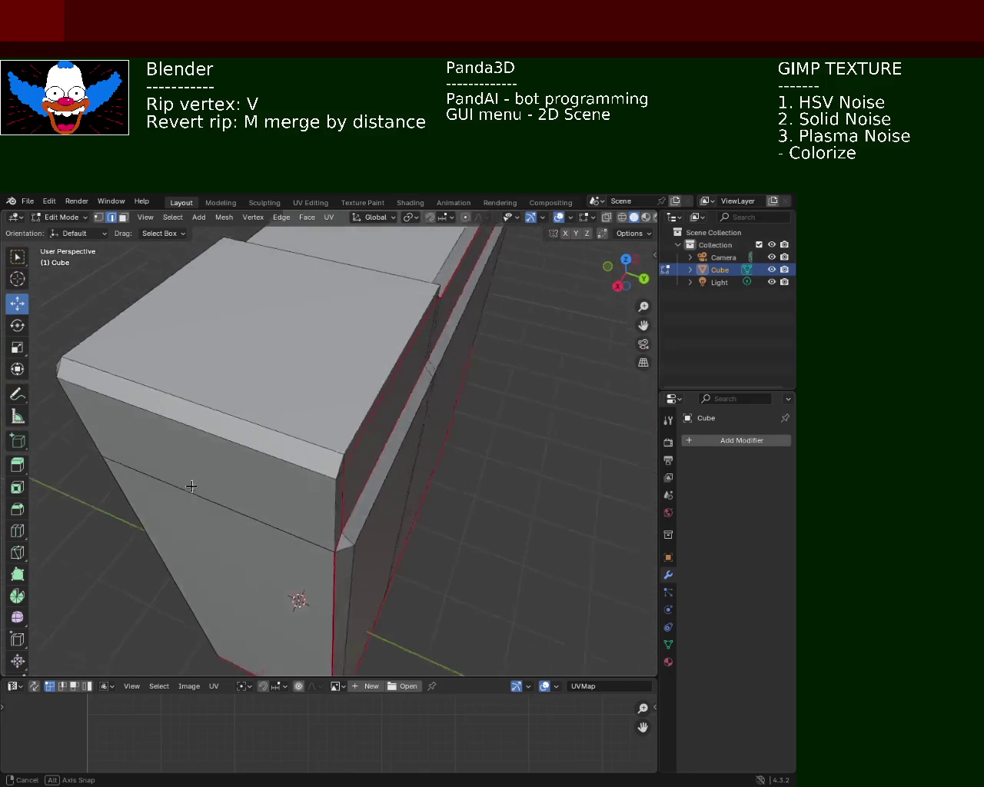
pyautogui.moveTo(320, 472)
pyautogui.mouseDown(button='middle')
pyautogui.moveTo(254, 451)
pyautogui.moveTo(182, 370)
pyautogui.mouseUp(button='middle')
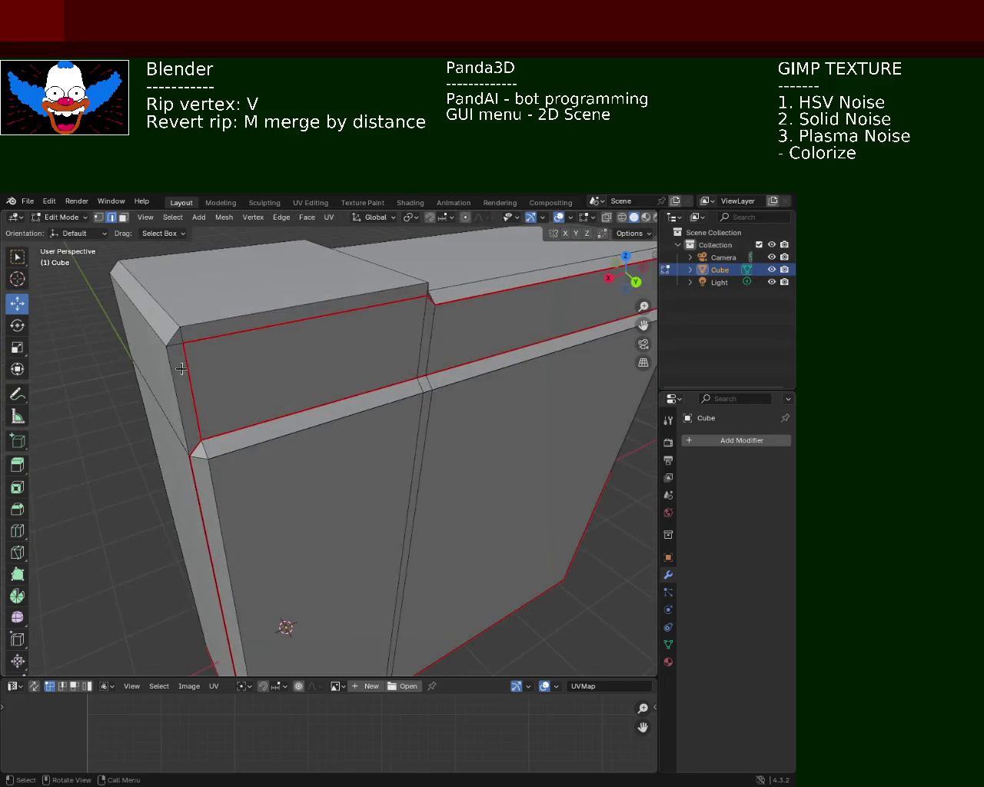
pyautogui.moveTo(154, 301)
pyautogui.mouseDown(button='middle')
pyautogui.moveTo(230, 342)
pyautogui.moveTo(451, 362)
pyautogui.moveTo(306, 424)
pyautogui.mouseUp(button='middle')
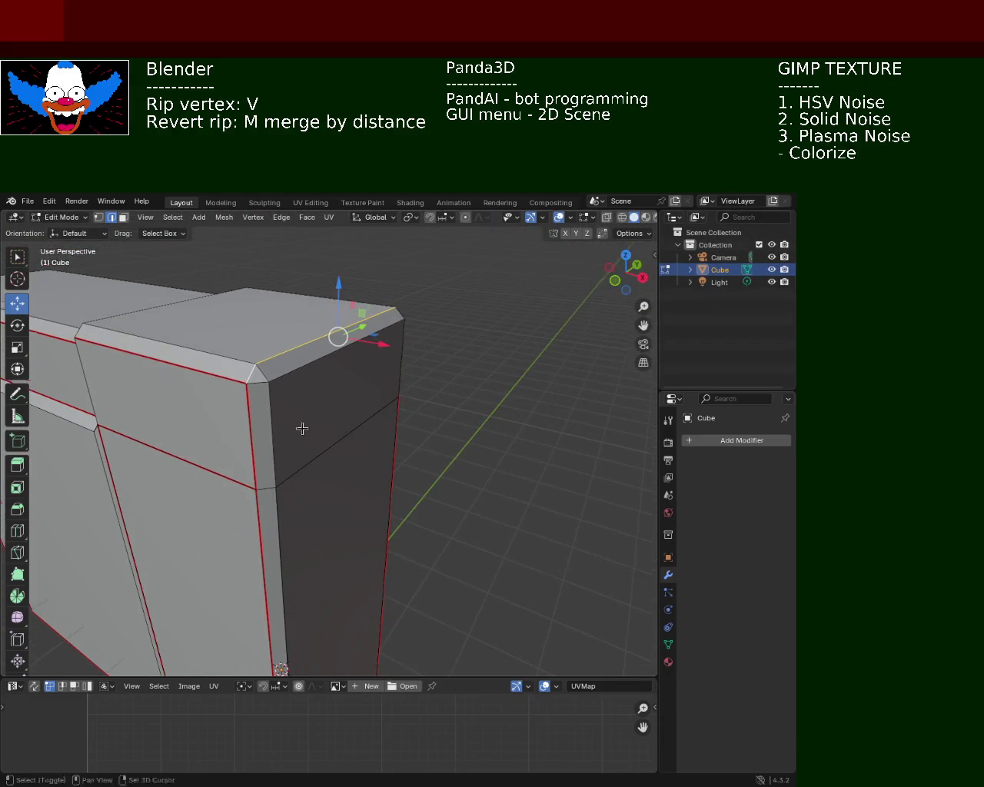
pyautogui.click(281, 217)
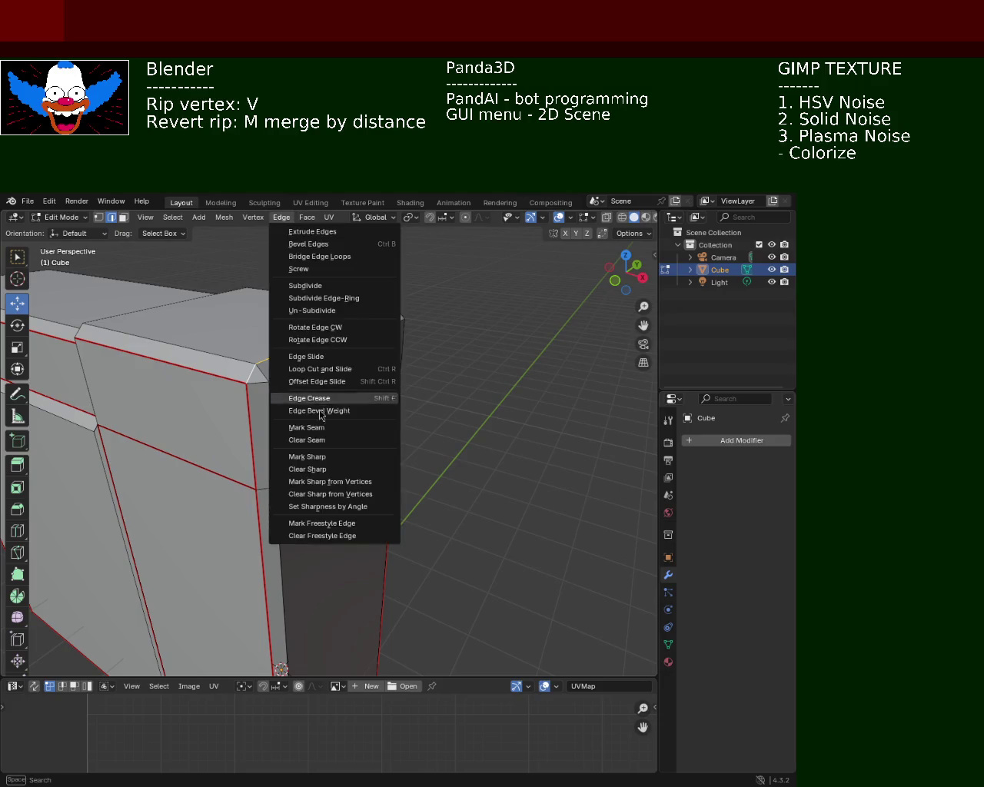
pyautogui.click(326, 435)
pyautogui.moveTo(374, 451)
pyautogui.mouseDown(button='middle')
pyautogui.moveTo(345, 407)
pyautogui.moveTo(402, 430)
pyautogui.moveTo(319, 636)
pyautogui.mouseUp(button='middle')
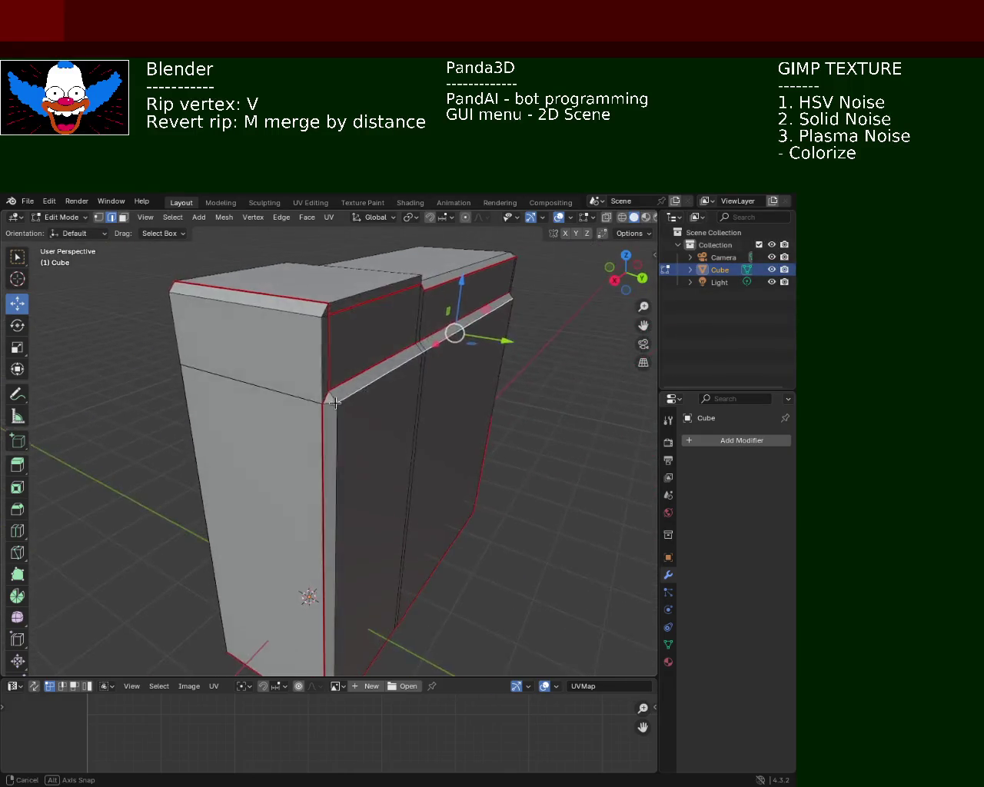
pyautogui.moveTo(319, 387)
pyautogui.mouseDown(button='middle')
pyautogui.moveTo(288, 378)
pyautogui.moveTo(335, 371)
pyautogui.moveTo(385, 393)
pyautogui.moveTo(334, 395)
pyautogui.moveTo(420, 408)
pyautogui.moveTo(361, 434)
pyautogui.moveTo(326, 422)
pyautogui.moveTo(423, 418)
pyautogui.moveTo(240, 421)
pyautogui.moveTo(172, 404)
pyautogui.moveTo(202, 393)
pyautogui.moveTo(160, 407)
pyautogui.moveTo(337, 436)
pyautogui.moveTo(336, 369)
pyautogui.mouseUp(button='middle')
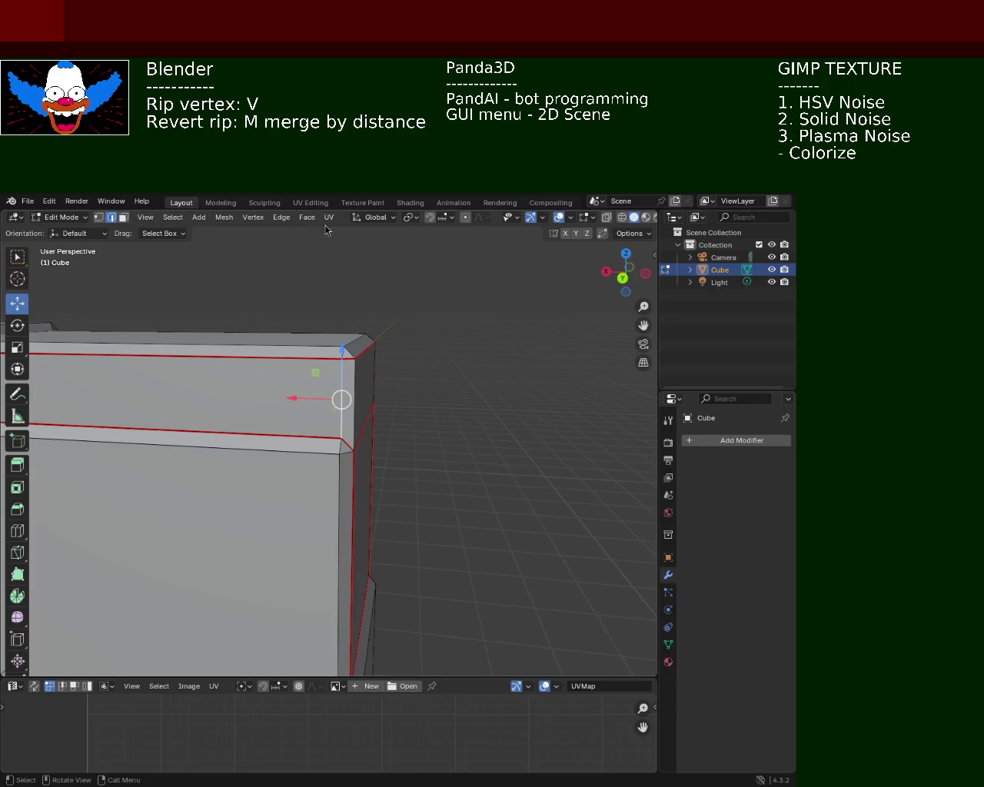
# Clear the seam from another selected front edge.
pyautogui.click(281, 218)
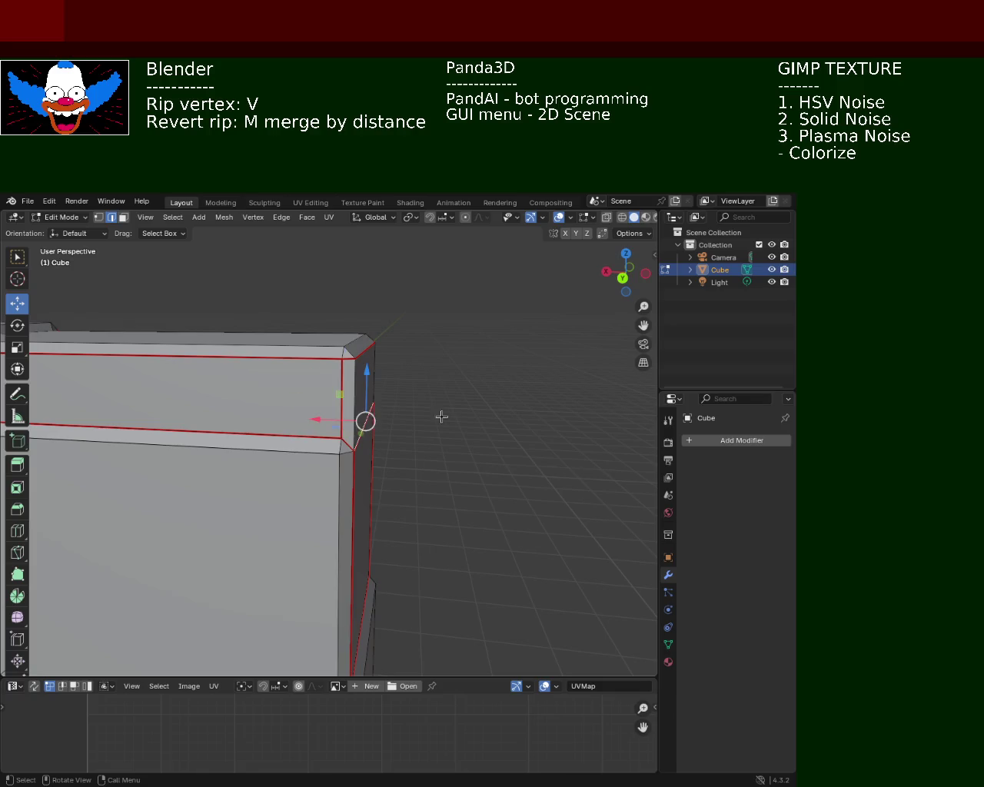
pyautogui.click(284, 218)
pyautogui.click(327, 440)
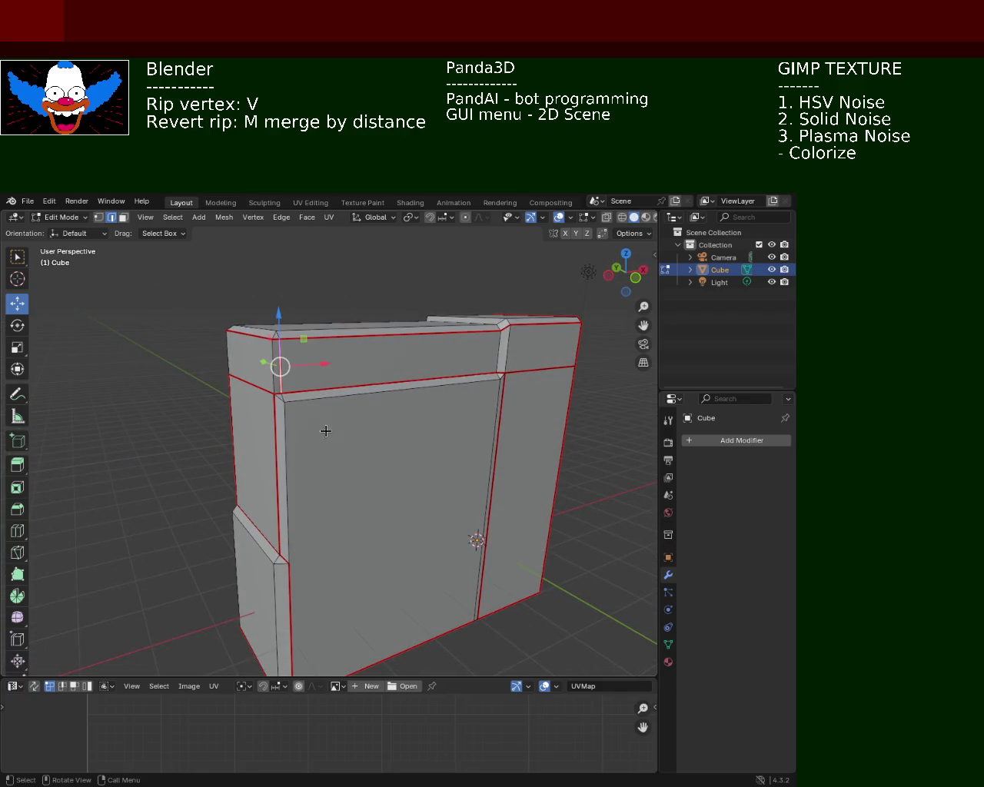
pyautogui.scroll(2, 362, 435)
pyautogui.moveTo(318, 399)
pyautogui.mouseDown(button='middle')
pyautogui.moveTo(243, 428)
pyautogui.moveTo(292, 456)
pyautogui.moveTo(261, 455)
pyautogui.mouseUp(button='middle')
# Select the top-front edges near the corner and clear their seams.
pyautogui.click(220, 444)
pyautogui.keyDown('shift'); pyautogui.click(180, 413); pyautogui.keyUp('shift')
pyautogui.moveTo(180, 413); pyautogui.dragTo(315, 426, button='middle')
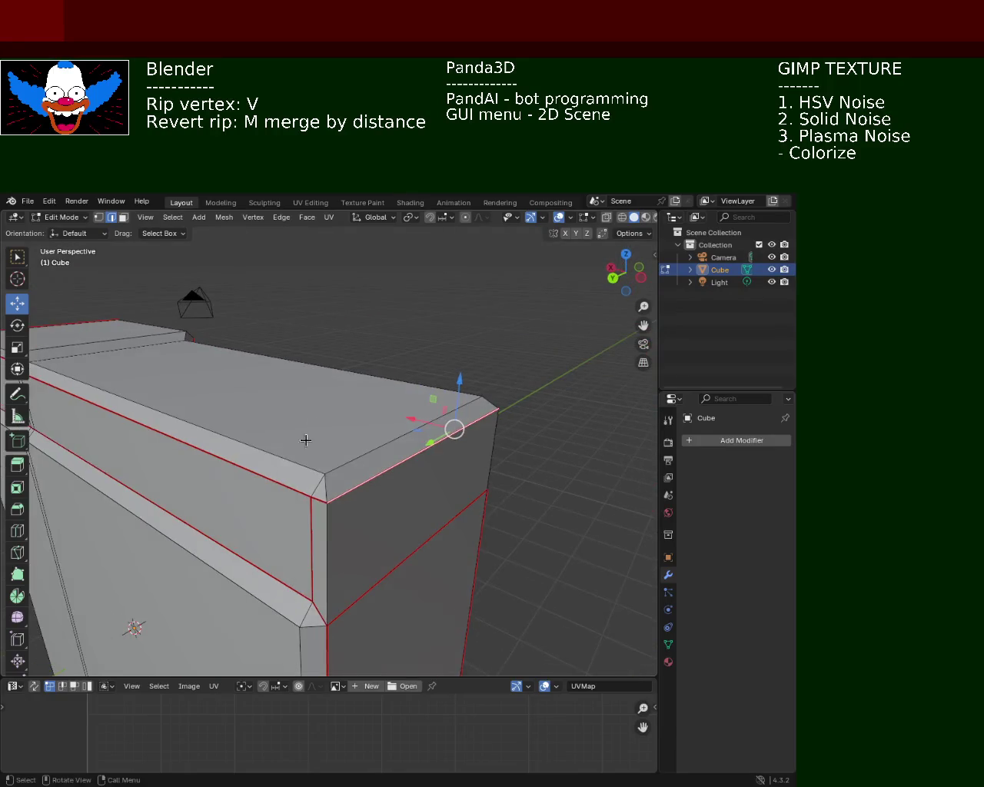
pyautogui.keyDown('shift'); pyautogui.click(327, 506); pyautogui.keyUp('shift')
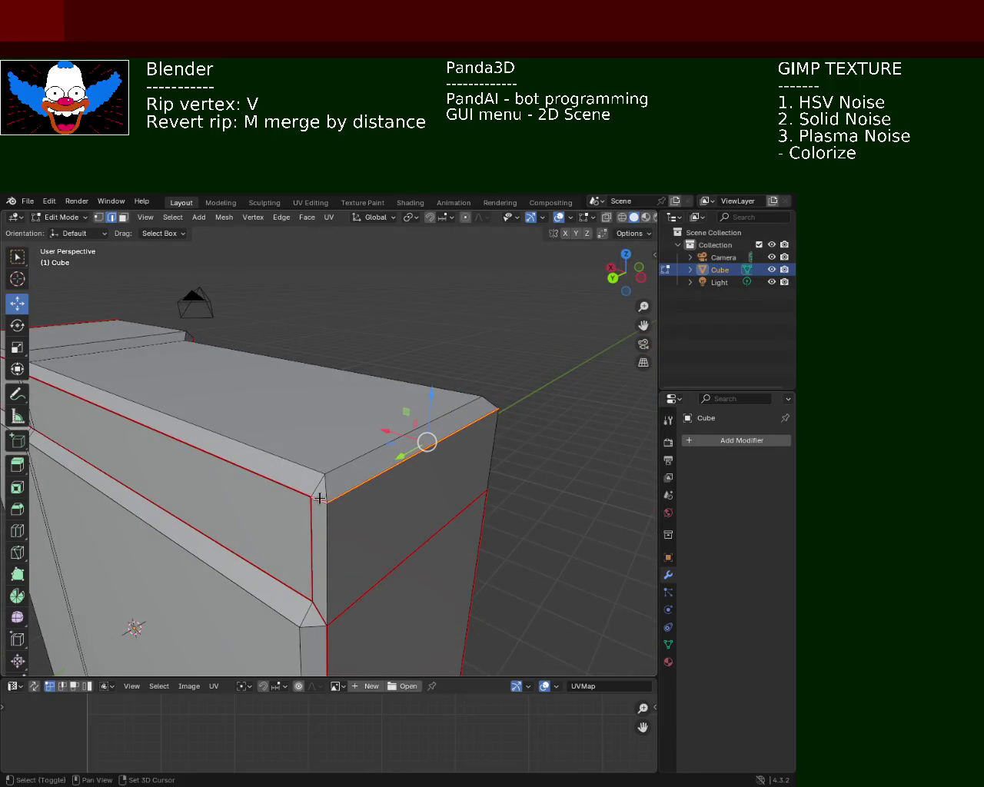
pyautogui.click(289, 223)
pyautogui.click(311, 439)
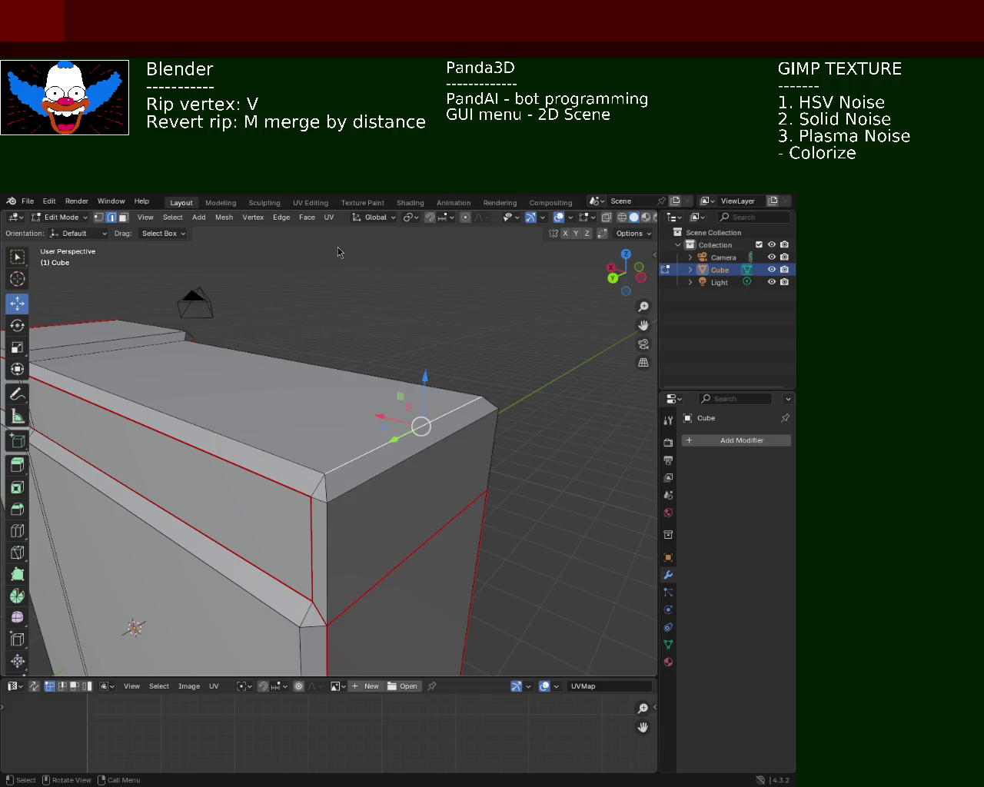
# Mark the cabinet's top front edge as a seam and check it from the front.
pyautogui.click(320, 491)
pyautogui.click(428, 427)
pyautogui.moveTo(428, 427); pyautogui.dragTo(268, 452, button='middle')
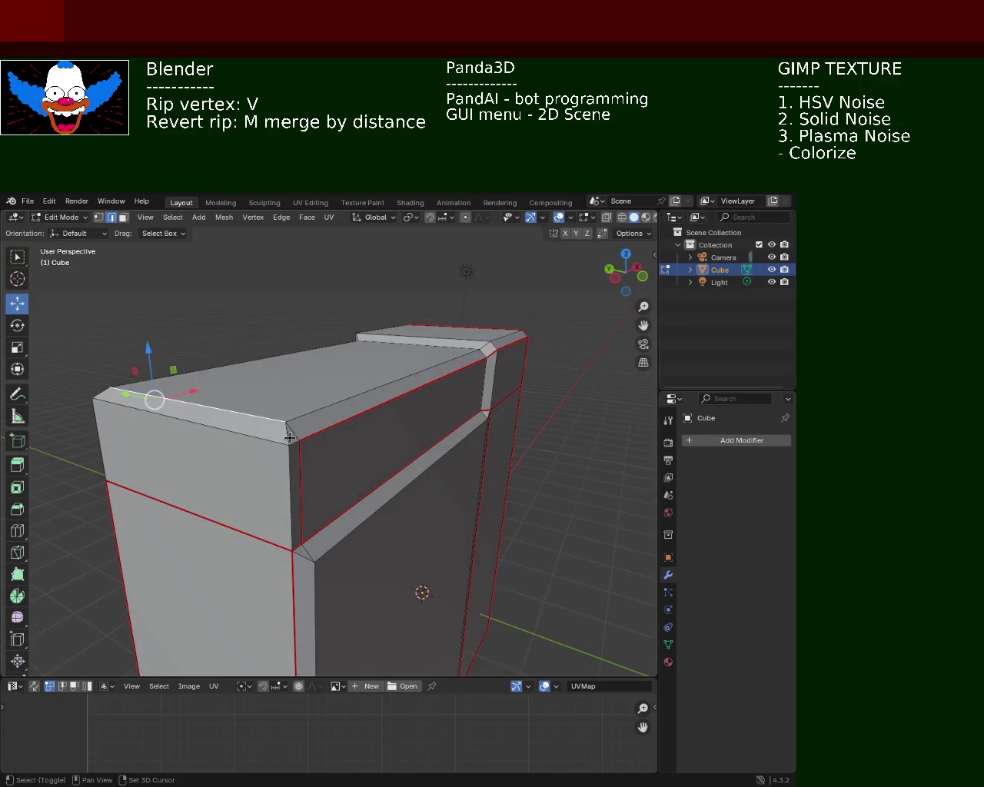
pyautogui.keyDown('shift'); pyautogui.click(290, 438); pyautogui.keyUp('shift')
pyautogui.click(282, 218)
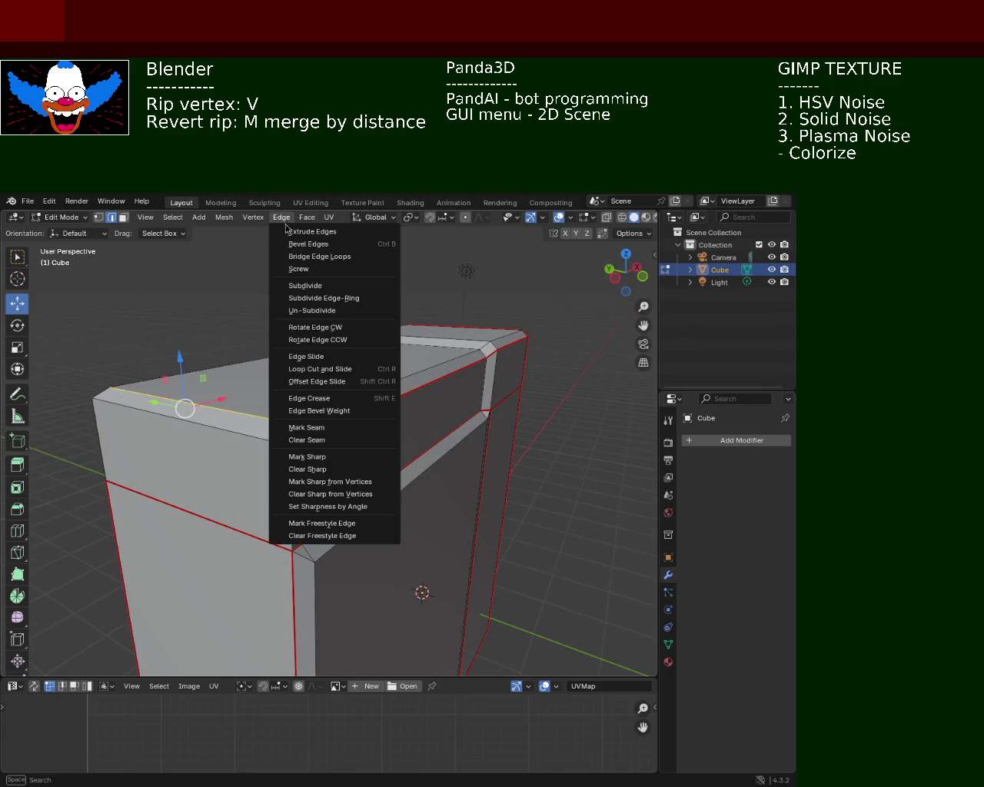
pyautogui.click(300, 426)
pyautogui.moveTo(302, 387)
pyautogui.mouseDown(button='middle')
pyautogui.moveTo(368, 375)
pyautogui.moveTo(266, 356)
pyautogui.mouseUp(button='middle')
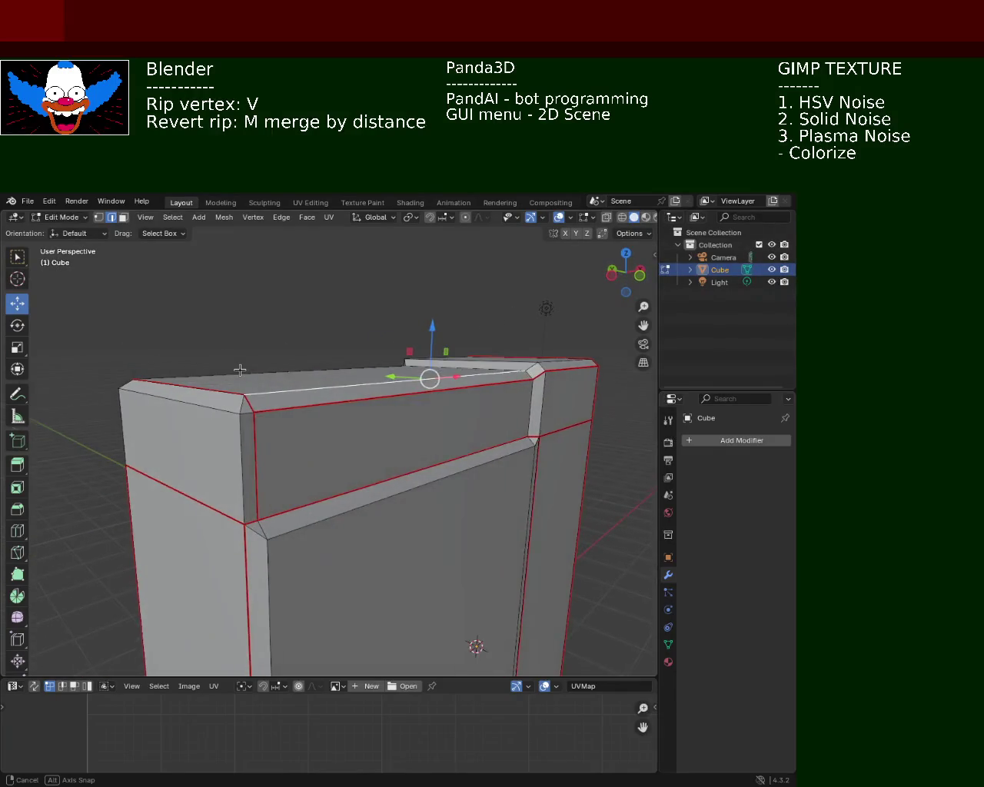
pyautogui.moveTo(266, 356); pyautogui.dragTo(219, 396, button='middle')
pyautogui.moveTo(242, 526); pyautogui.dragTo(261, 466, button='middle')
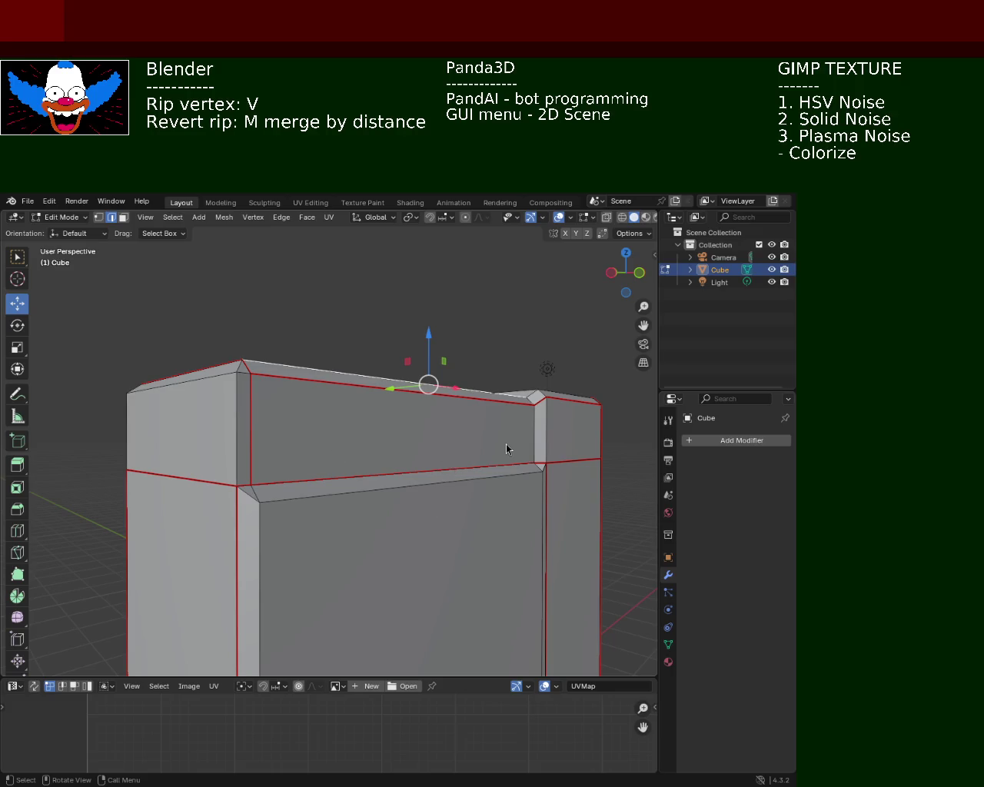
pyautogui.moveTo(474, 449)
pyautogui.mouseDown(button='middle')
pyautogui.moveTo(444, 406)
pyautogui.moveTo(435, 416)
pyautogui.mouseUp(button='middle')
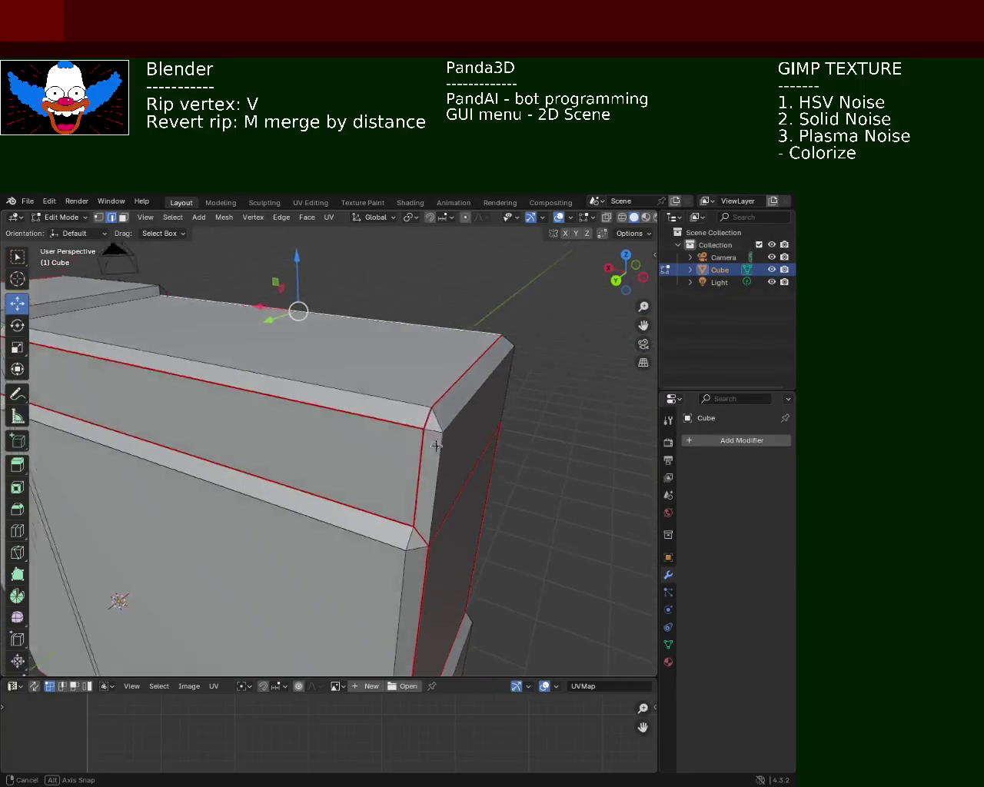
# Mark the cabinet's top-right edge as a UV seam.
pyautogui.scroll(-3, 431, 426)
pyautogui.moveTo(351, 451)
pyautogui.mouseDown(button='middle')
pyautogui.moveTo(308, 422)
pyautogui.moveTo(150, 415)
pyautogui.mouseUp(button='middle')
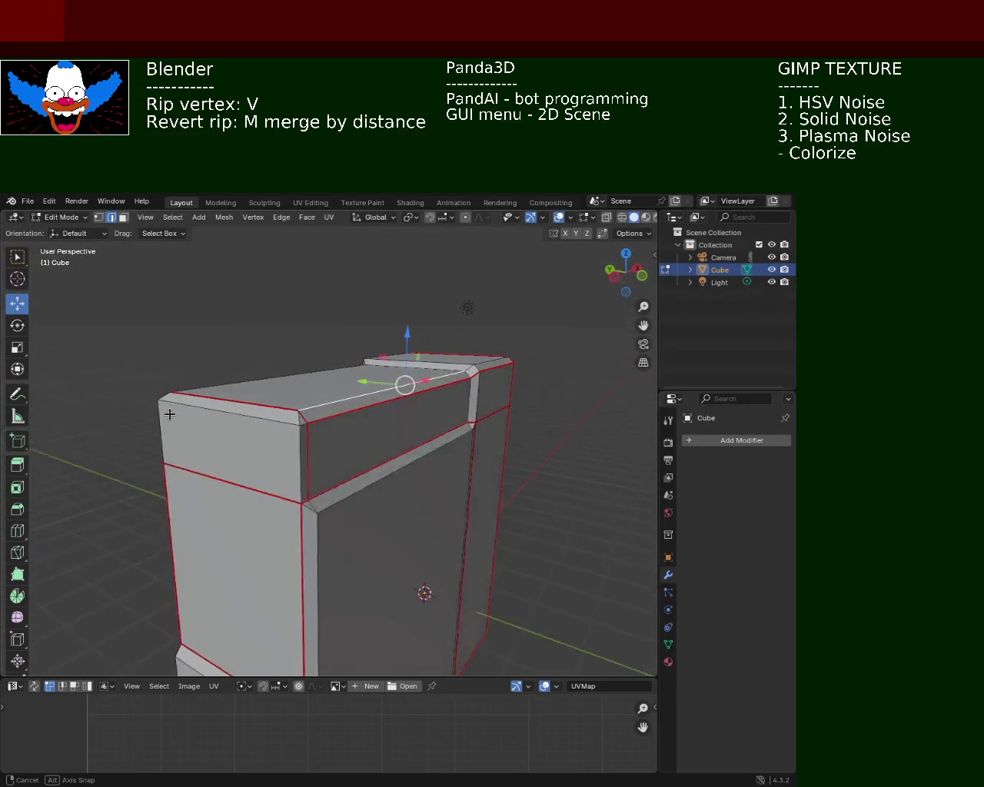
pyautogui.moveTo(150, 414)
pyautogui.mouseDown(button='middle')
pyautogui.moveTo(361, 440)
pyautogui.moveTo(239, 428)
pyautogui.moveTo(334, 438)
pyautogui.mouseUp(button='middle')
pyautogui.keyDown('shift'); pyautogui.click(395, 451); pyautogui.keyUp('shift')
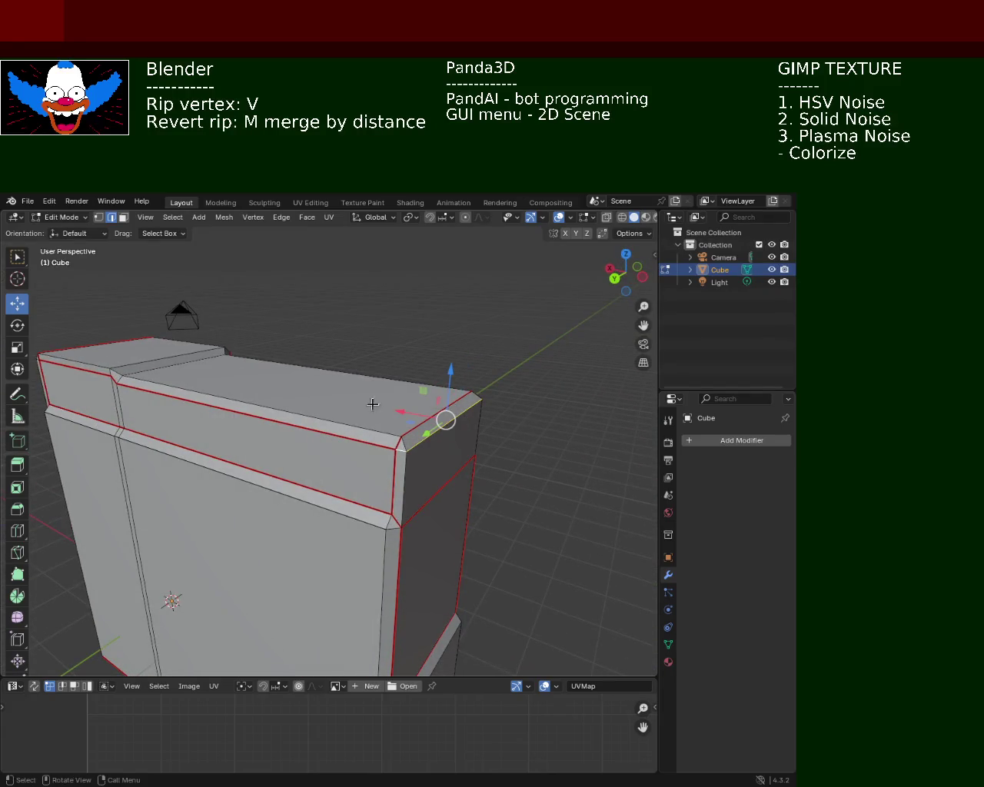
pyautogui.click(276, 220)
pyautogui.click(342, 435)
pyautogui.moveTo(401, 443)
pyautogui.mouseDown(button='middle')
pyautogui.moveTo(304, 438)
pyautogui.moveTo(330, 451)
pyautogui.moveTo(265, 448)
pyautogui.mouseUp(button='middle')
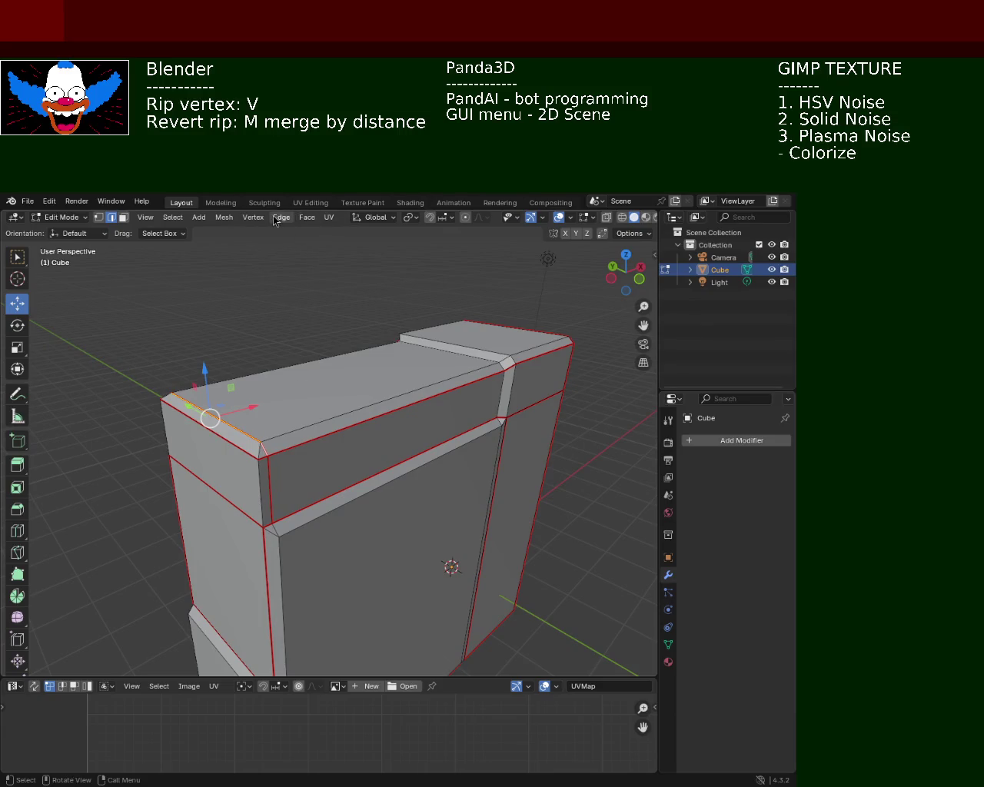
# Clear the seam from one top edge and mark a seam on another.
pyautogui.click(277, 221)
pyautogui.click(325, 440)
pyautogui.moveTo(295, 395)
pyautogui.mouseDown(button='middle')
pyautogui.moveTo(206, 373)
pyautogui.moveTo(158, 382)
pyautogui.moveTo(342, 400)
pyautogui.moveTo(338, 408)
pyautogui.moveTo(404, 435)
pyautogui.moveTo(319, 434)
pyautogui.mouseUp(button='middle')
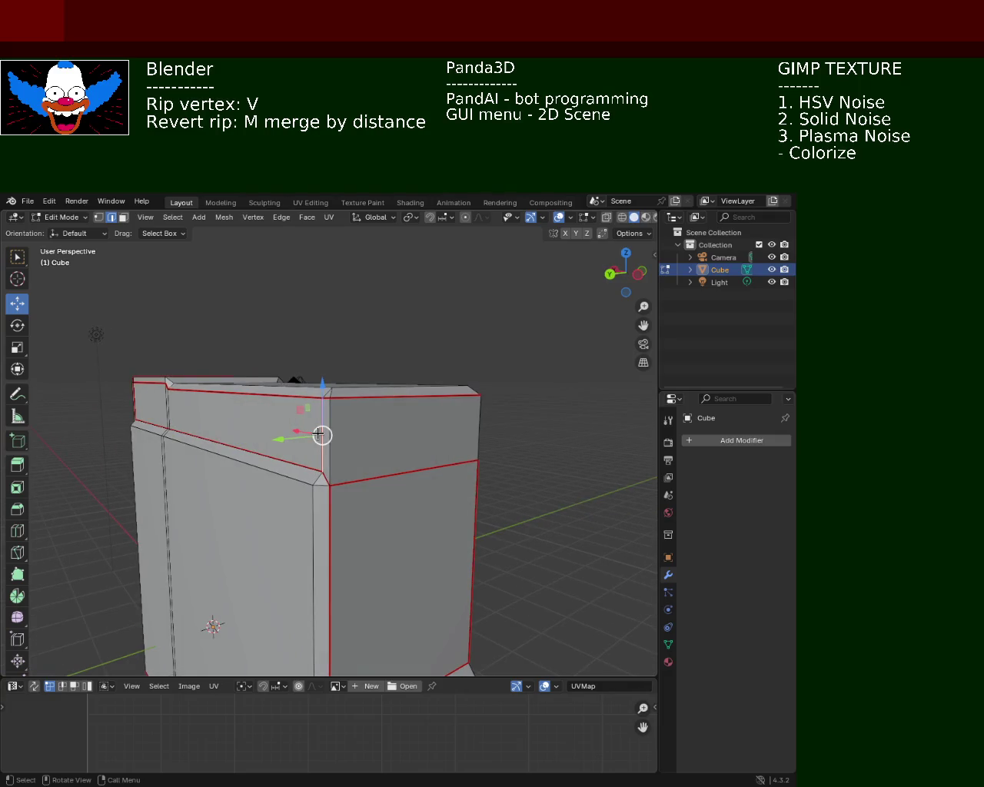
pyautogui.click(325, 221)
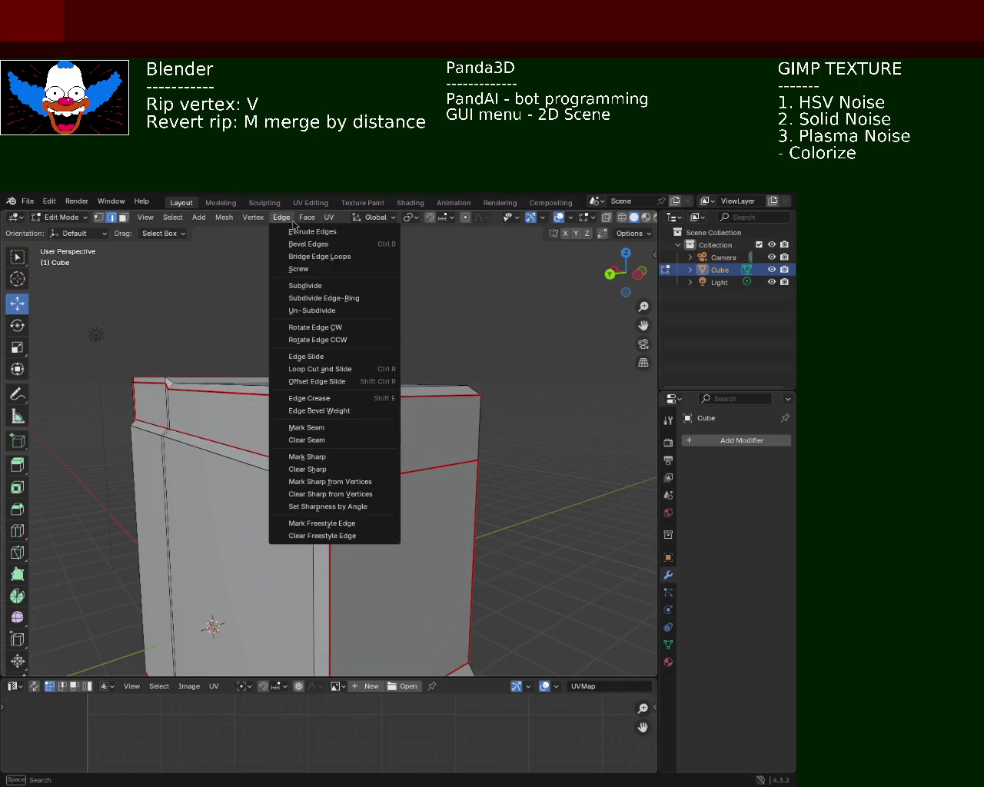
pyautogui.click(319, 428)
pyautogui.moveTo(415, 433)
pyautogui.mouseDown(button='middle')
pyautogui.moveTo(297, 432)
pyautogui.moveTo(527, 419)
pyautogui.moveTo(510, 417)
pyautogui.mouseUp(button='middle')
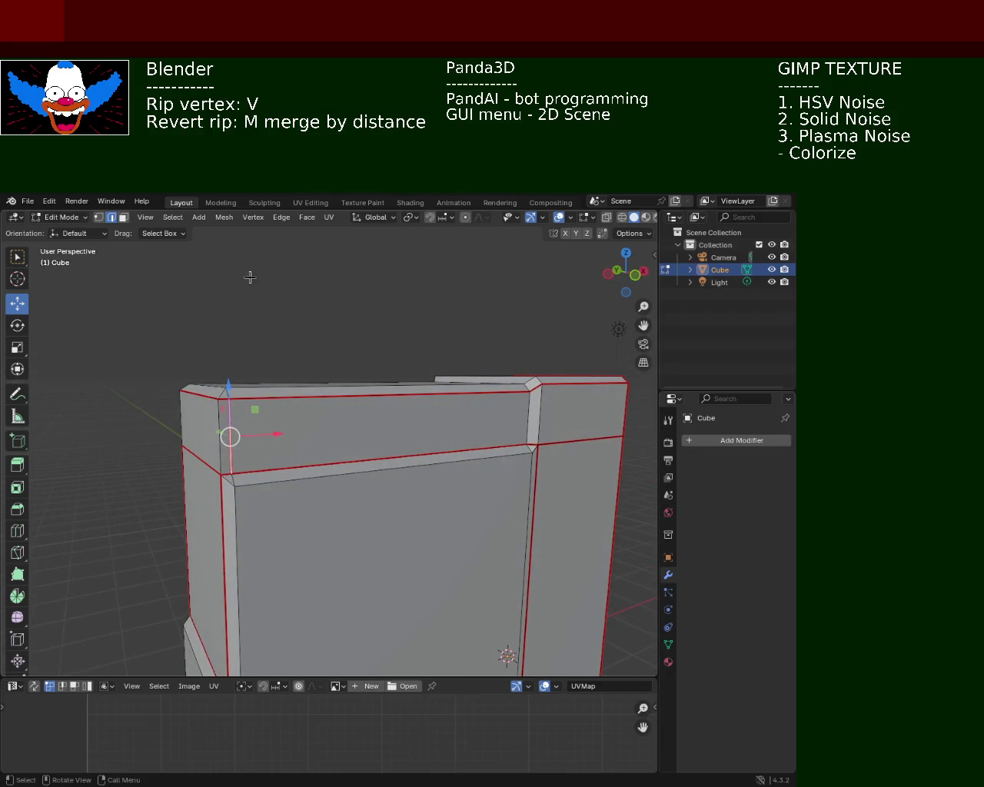
# Clear the seam from the last chosen top edge.
pyautogui.click(281, 217)
pyautogui.click(321, 451)
pyautogui.moveTo(476, 442)
pyautogui.mouseDown(button='middle')
pyautogui.moveTo(294, 417)
pyautogui.moveTo(433, 435)
pyautogui.moveTo(352, 428)
pyautogui.moveTo(269, 451)
pyautogui.moveTo(274, 466)
pyautogui.moveTo(293, 480)
pyautogui.moveTo(331, 292)
pyautogui.mouseUp(button='middle')
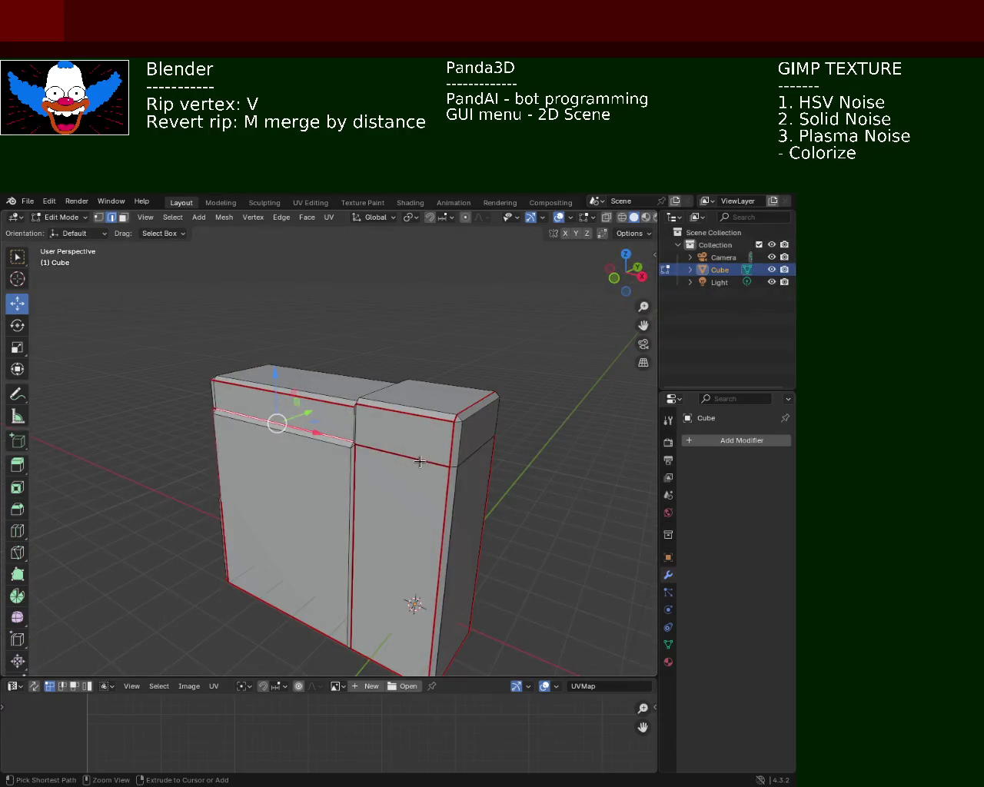
# Save the cabinet as cabinet_1.blend and Smart UV Project the whole mesh.
pyautogui.hotkey('ctrl', 's')
pyautogui.press('a')
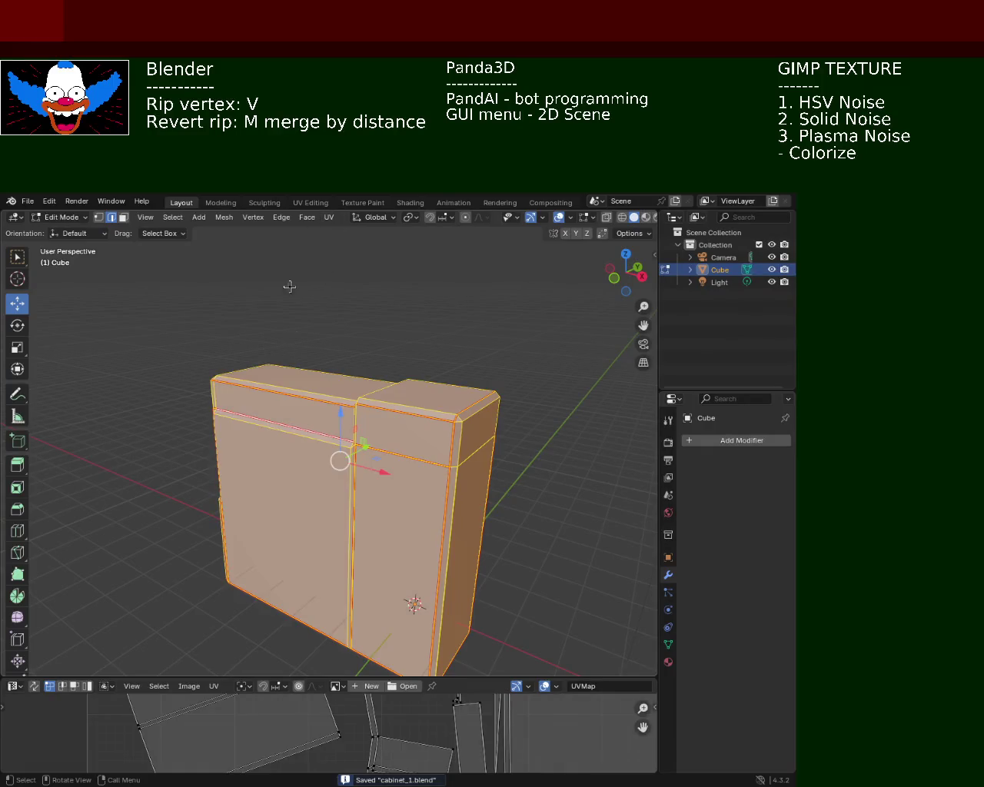
pyautogui.click(325, 222)
pyautogui.click(326, 221)
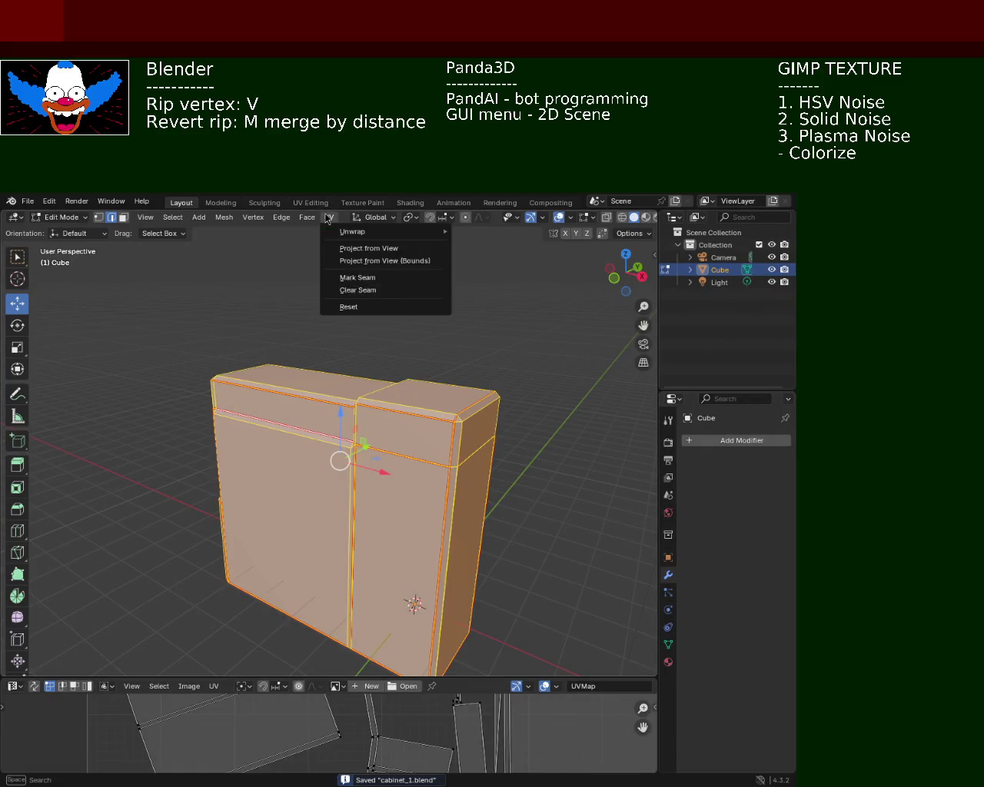
pyautogui.moveTo(384, 231)
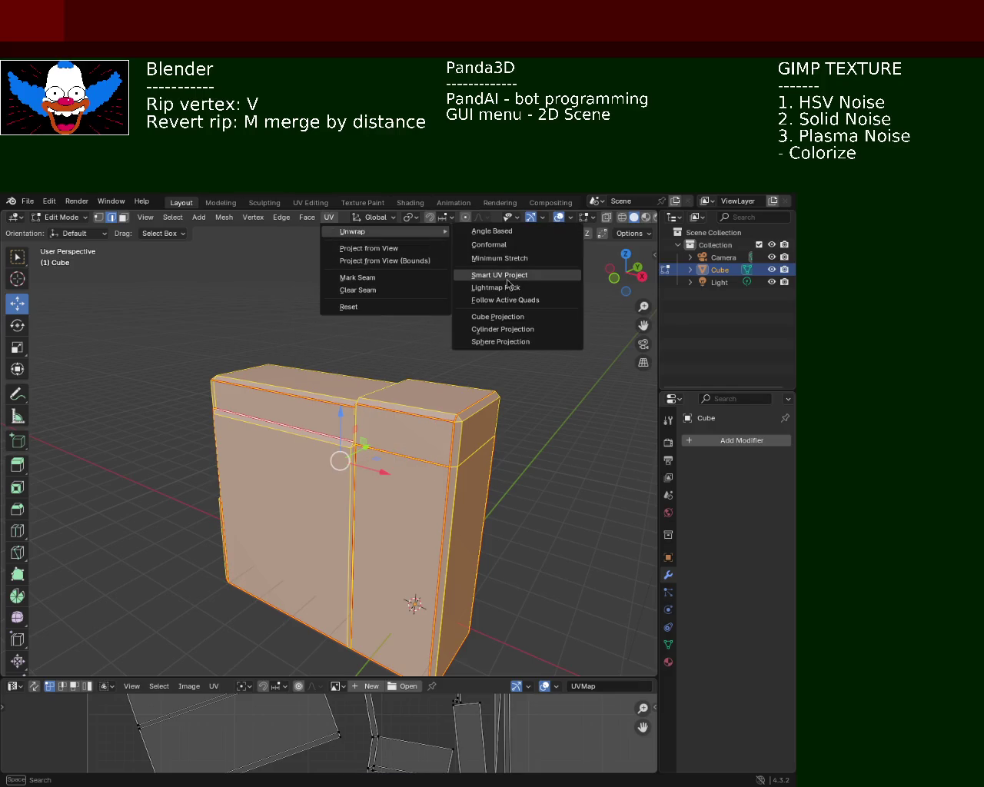
pyautogui.click(508, 259)
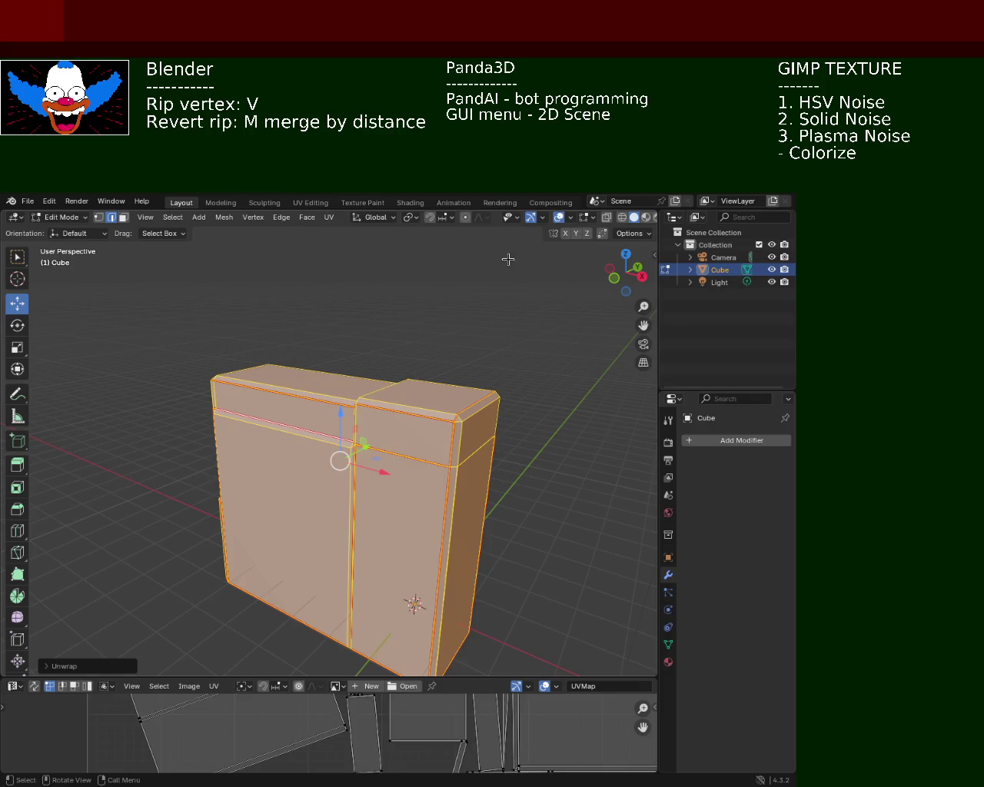
# Enlarge the UV editor, frame all islands, and pick out the thin UV edge strips.
pyautogui.moveTo(469, 678); pyautogui.dragTo(469, 312)
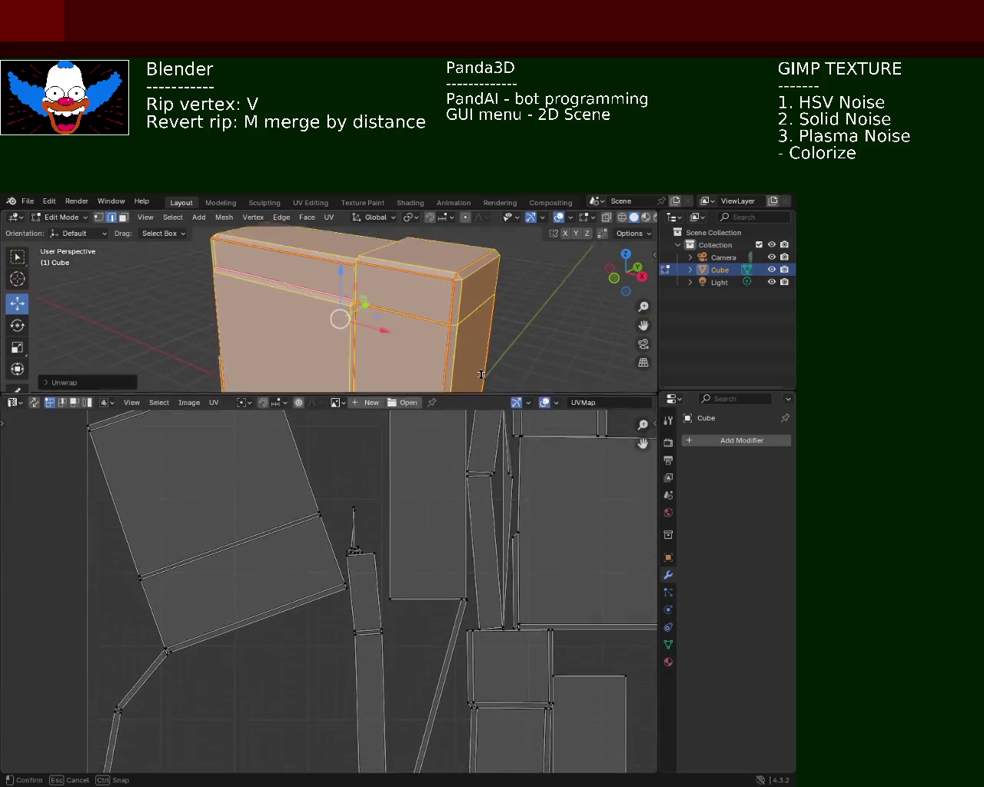
pyautogui.press('Home')
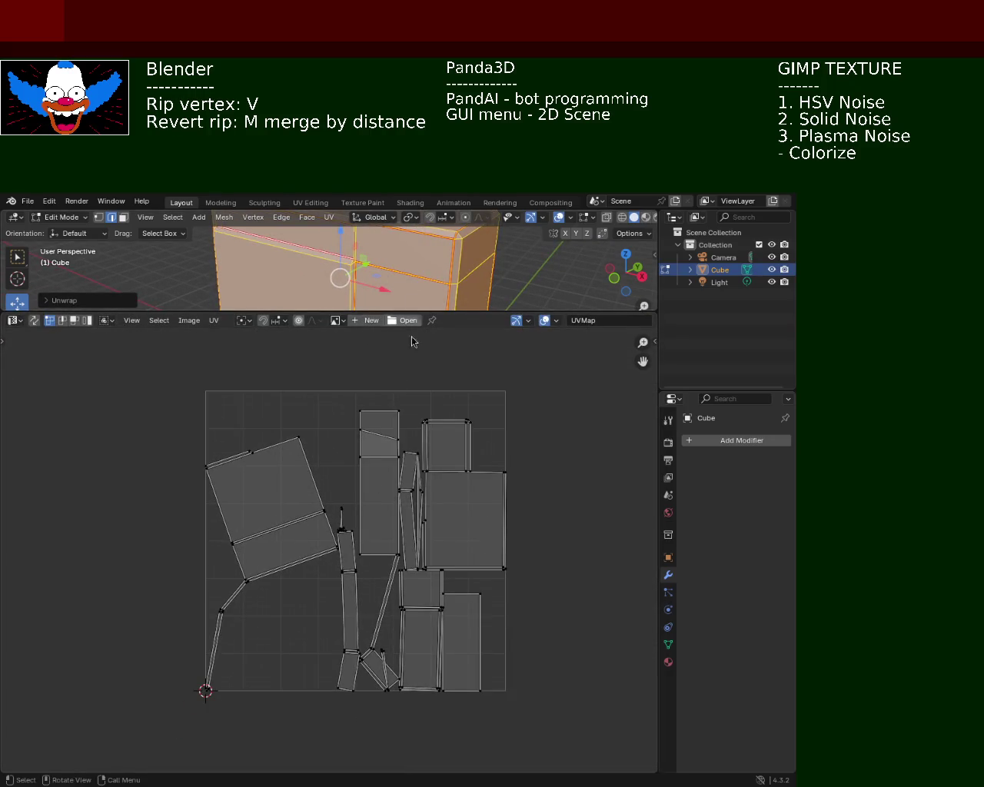
pyautogui.keyDown('ctrl'); pyautogui.moveTo(467, 568); pyautogui.dragTo(486, 477, button='middle'); pyautogui.keyUp('ctrl')
pyautogui.click(464, 463)
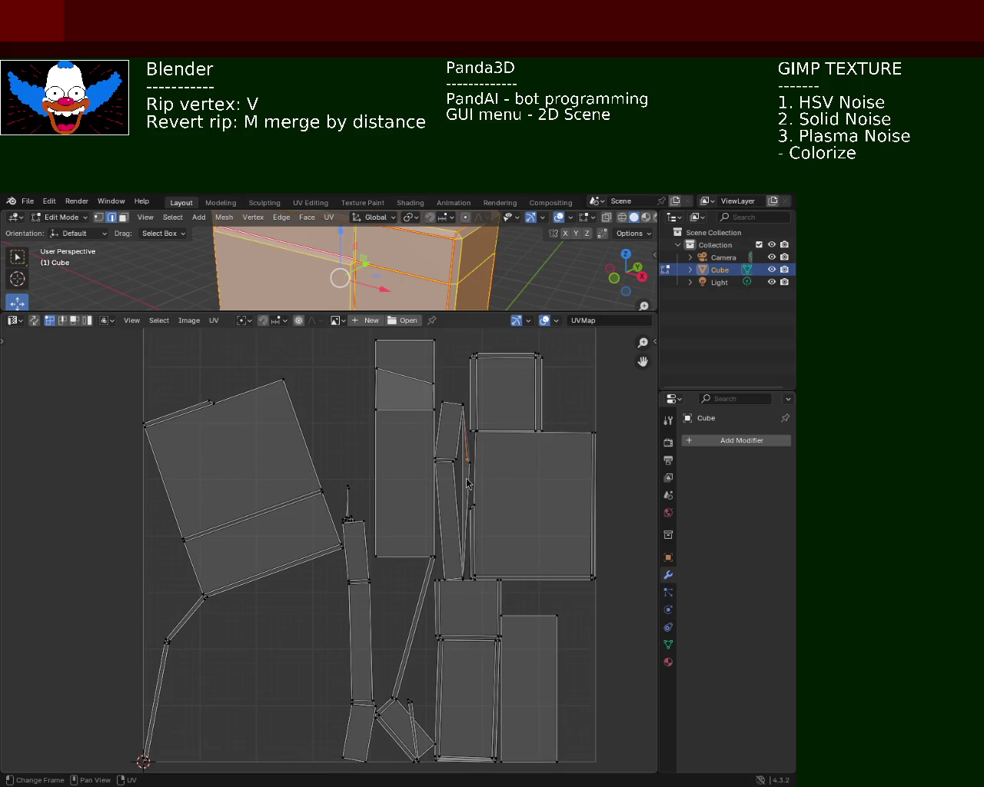
pyautogui.click(494, 286)
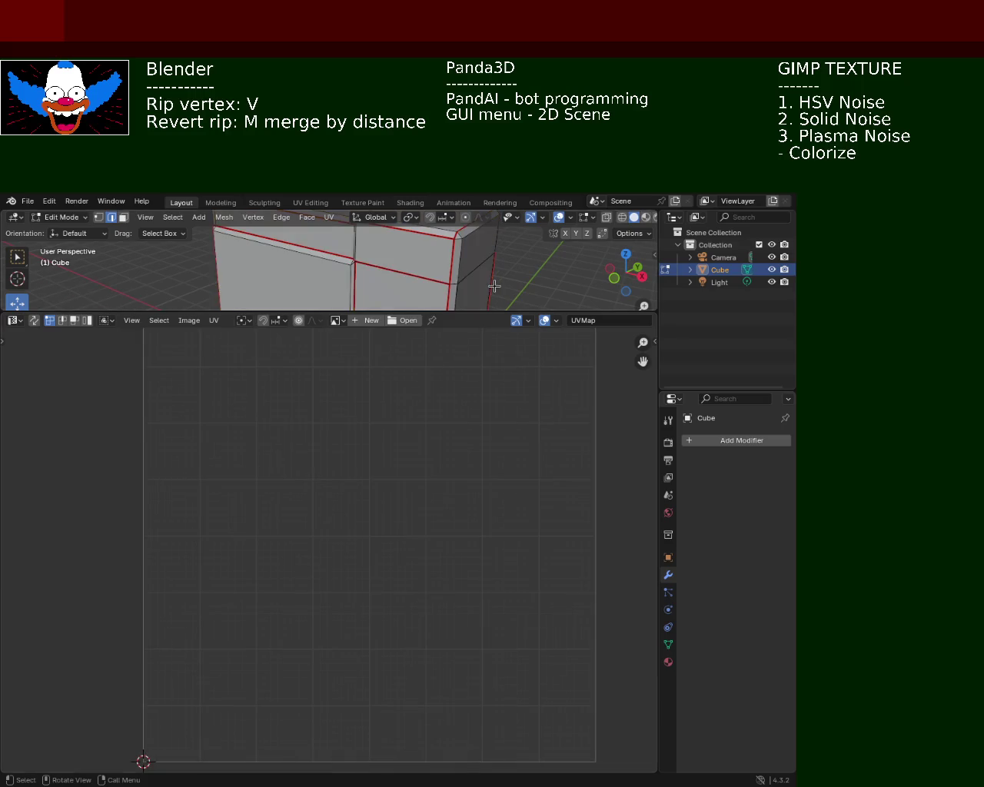
pyautogui.press('a')
pyautogui.press('a')
pyautogui.hotkey('alt', 'a')
pyautogui.press('a')
pyautogui.click(469, 463)
# Compare the thin strip island at lower right against the cabinet in the 3D view.
pyautogui.moveTo(415, 300)
pyautogui.mouseDown(button='middle')
pyautogui.moveTo(376, 271)
pyautogui.moveTo(461, 260)
pyautogui.mouseUp(button='middle')
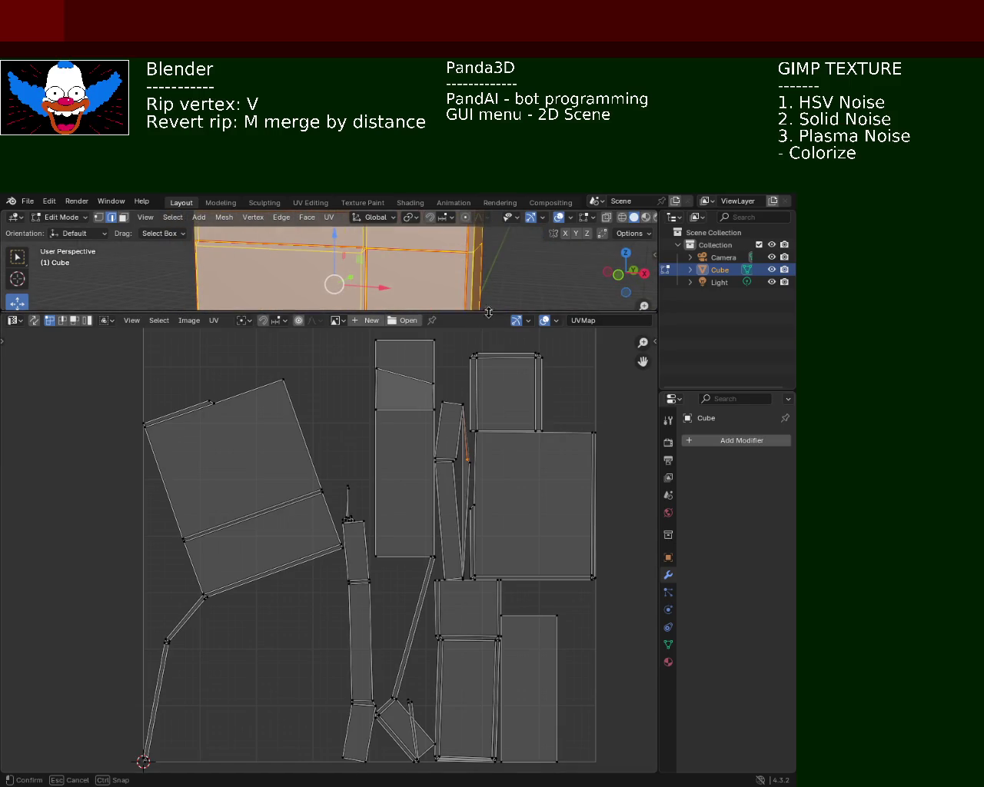
pyautogui.moveTo(489, 314); pyautogui.dragTo(489, 643)
pyautogui.moveTo(310, 435)
pyautogui.mouseDown(button='middle')
pyautogui.moveTo(382, 498)
pyautogui.moveTo(344, 457)
pyautogui.mouseUp(button='middle')
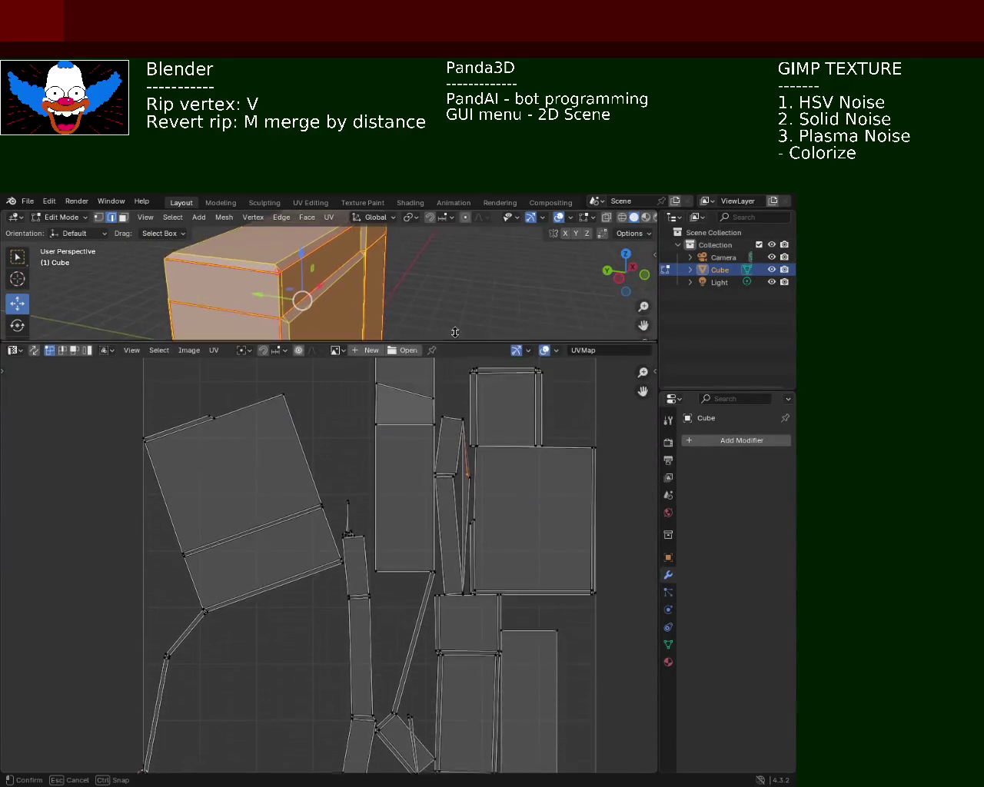
pyautogui.moveTo(467, 641); pyautogui.dragTo(467, 324)
pyautogui.press('a')
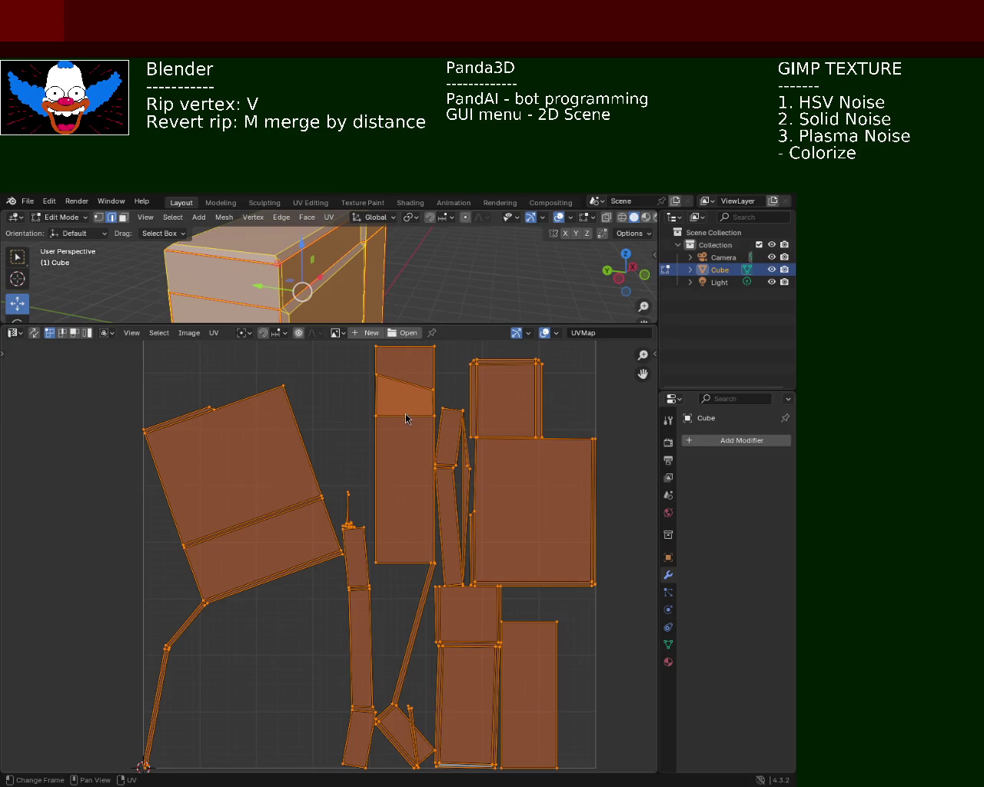
pyautogui.click(318, 416)
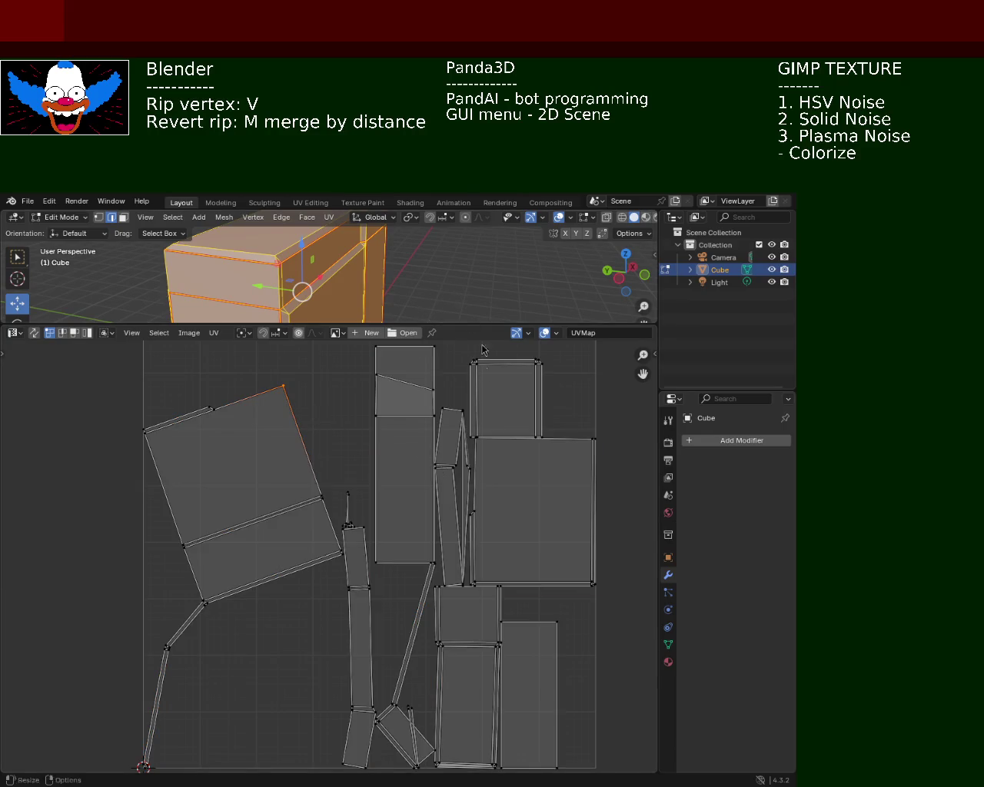
pyautogui.moveTo(381, 482); pyautogui.dragTo(382, 466)
pyautogui.moveTo(429, 320); pyautogui.dragTo(429, 490)
pyautogui.click(458, 376)
pyautogui.moveTo(392, 383)
pyautogui.mouseDown(button='middle')
pyautogui.moveTo(303, 323)
pyautogui.moveTo(323, 355)
pyautogui.moveTo(323, 345)
pyautogui.moveTo(376, 369)
pyautogui.moveTo(330, 411)
pyautogui.moveTo(345, 468)
pyautogui.moveTo(333, 373)
pyautogui.moveTo(384, 341)
pyautogui.moveTo(369, 356)
pyautogui.moveTo(425, 358)
pyautogui.moveTo(408, 356)
pyautogui.moveTo(451, 380)
pyautogui.mouseUp(button='middle')
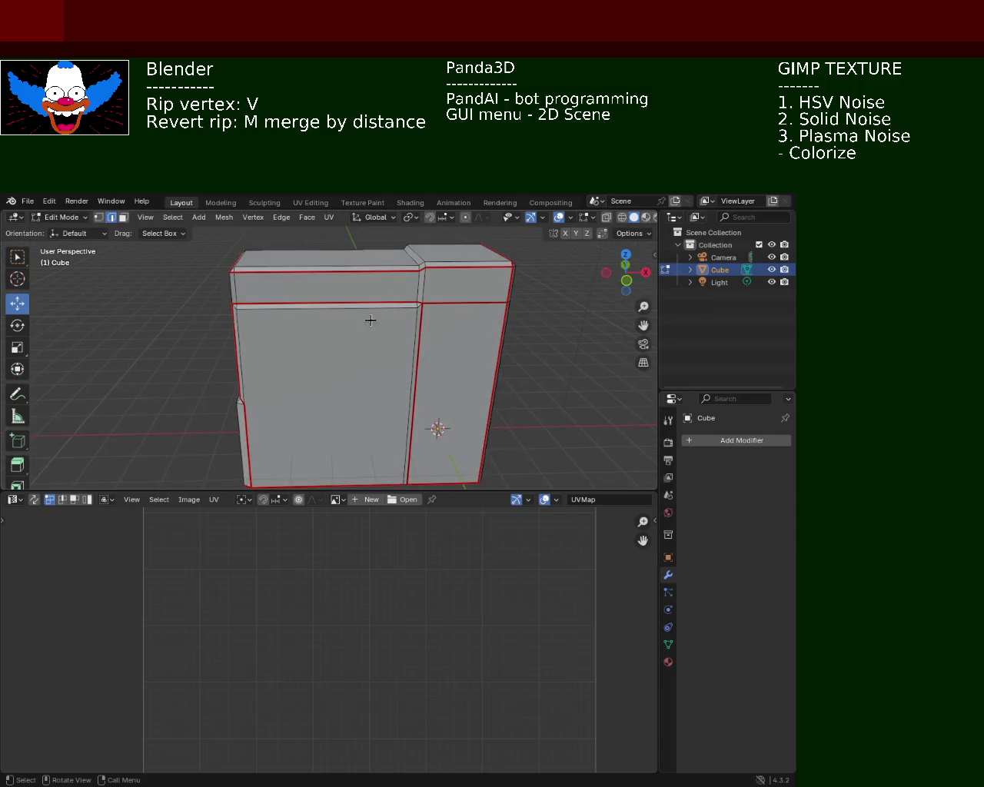
# Delete the stray face and edge inside the cabinet's channel.
pyautogui.scroll(5, 373, 316)
pyautogui.moveTo(367, 288)
pyautogui.mouseDown(button='middle')
pyautogui.moveTo(484, 320)
pyautogui.moveTo(435, 329)
pyautogui.moveTo(394, 306)
pyautogui.moveTo(362, 323)
pyautogui.moveTo(398, 314)
pyautogui.moveTo(432, 329)
pyautogui.moveTo(457, 368)
pyautogui.moveTo(425, 316)
pyautogui.moveTo(424, 272)
pyautogui.moveTo(417, 369)
pyautogui.moveTo(419, 341)
pyautogui.moveTo(386, 362)
pyautogui.moveTo(451, 314)
pyautogui.mouseUp(button='middle')
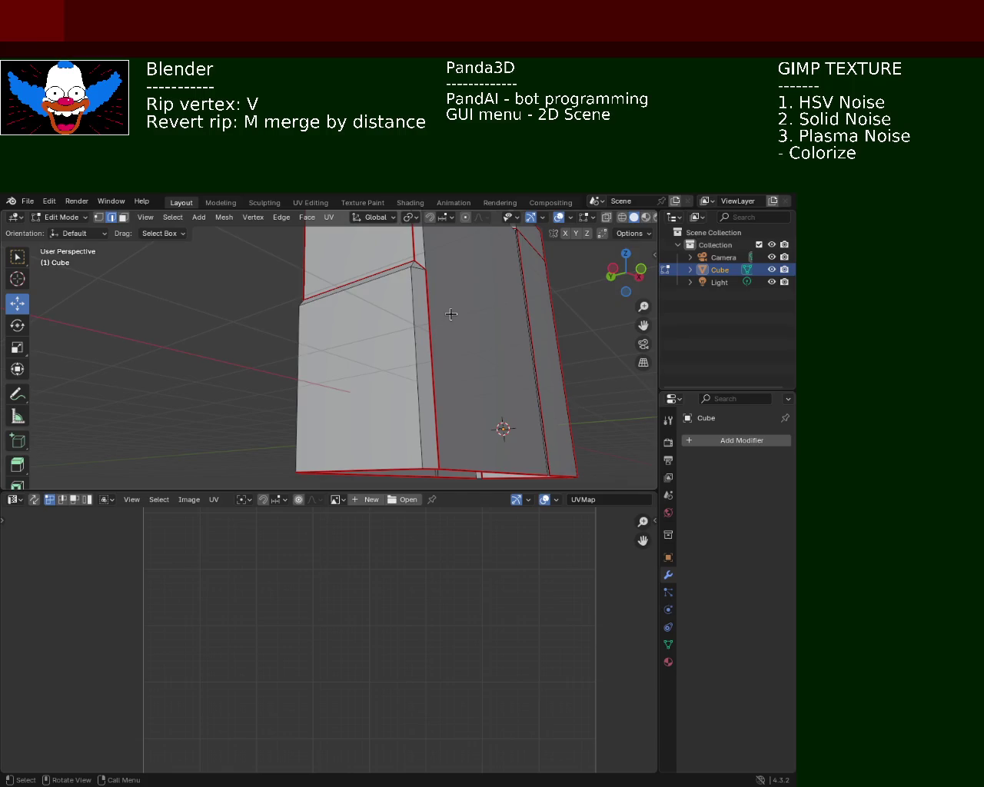
pyautogui.moveTo(483, 494); pyautogui.dragTo(481, 598)
pyautogui.moveTo(502, 479)
pyautogui.mouseDown(button='middle')
pyautogui.moveTo(551, 420)
pyautogui.moveTo(444, 362)
pyautogui.moveTo(391, 387)
pyautogui.moveTo(314, 391)
pyautogui.moveTo(293, 357)
pyautogui.moveTo(410, 362)
pyautogui.moveTo(338, 369)
pyautogui.moveTo(411, 371)
pyautogui.moveTo(400, 356)
pyautogui.moveTo(452, 395)
pyautogui.moveTo(249, 234)
pyautogui.mouseUp(button='middle')
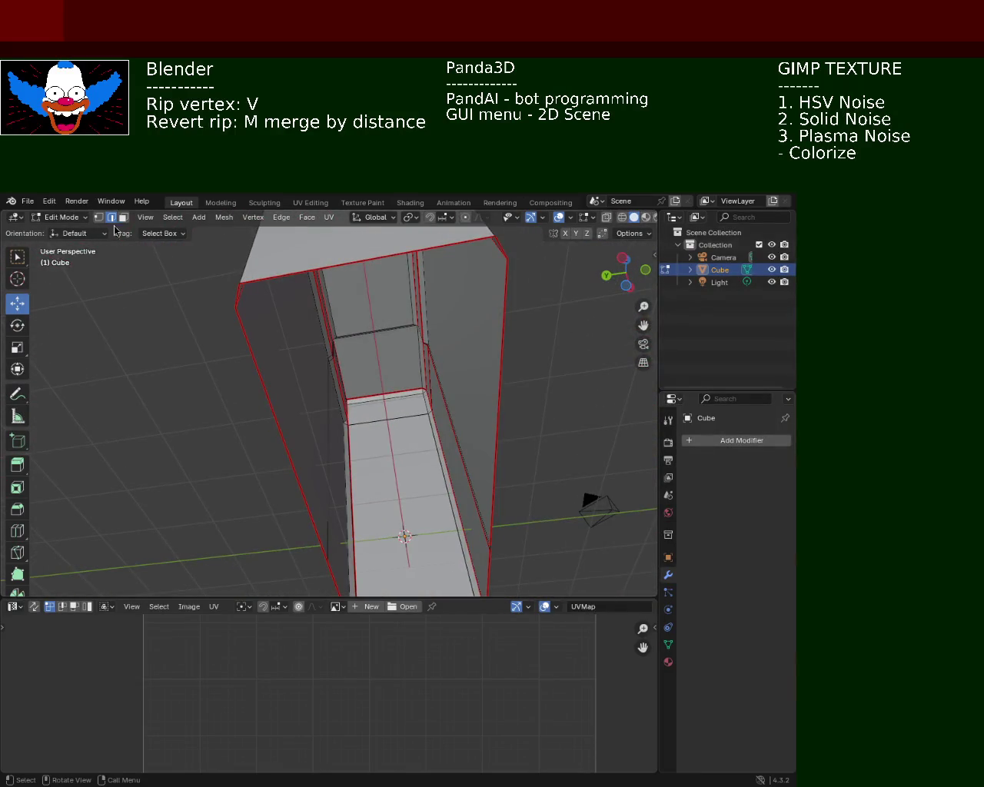
pyautogui.moveTo(489, 365); pyautogui.dragTo(428, 394, button='middle')
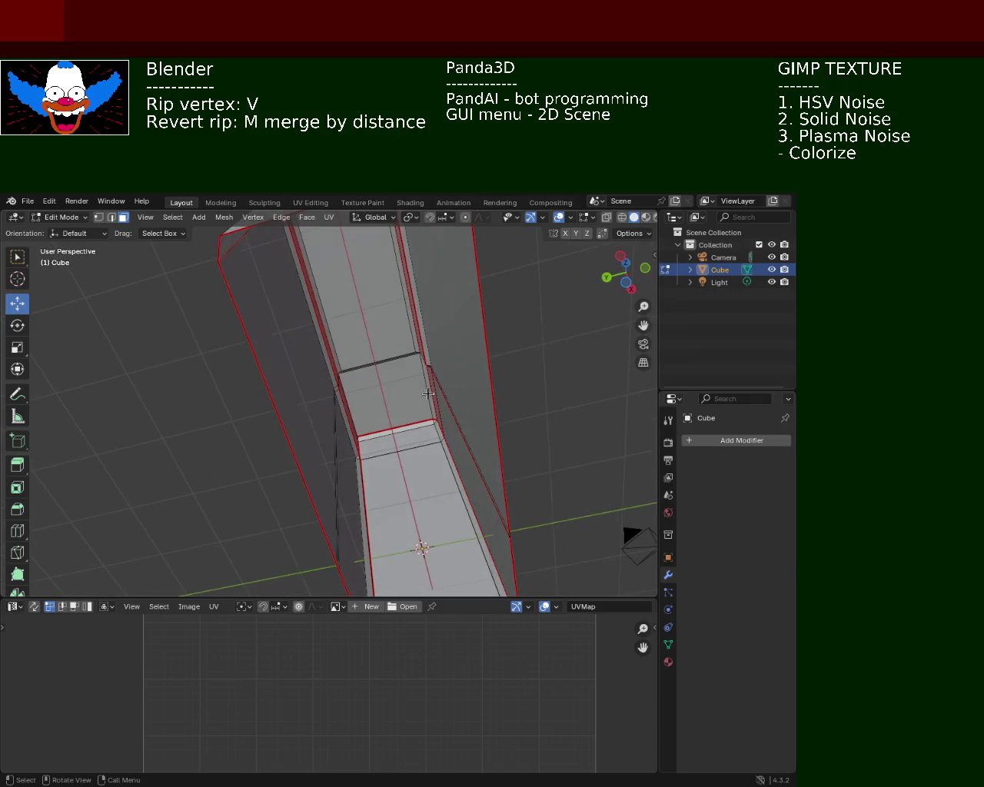
pyautogui.click(397, 359)
pyautogui.click(403, 357)
pyautogui.press('x')
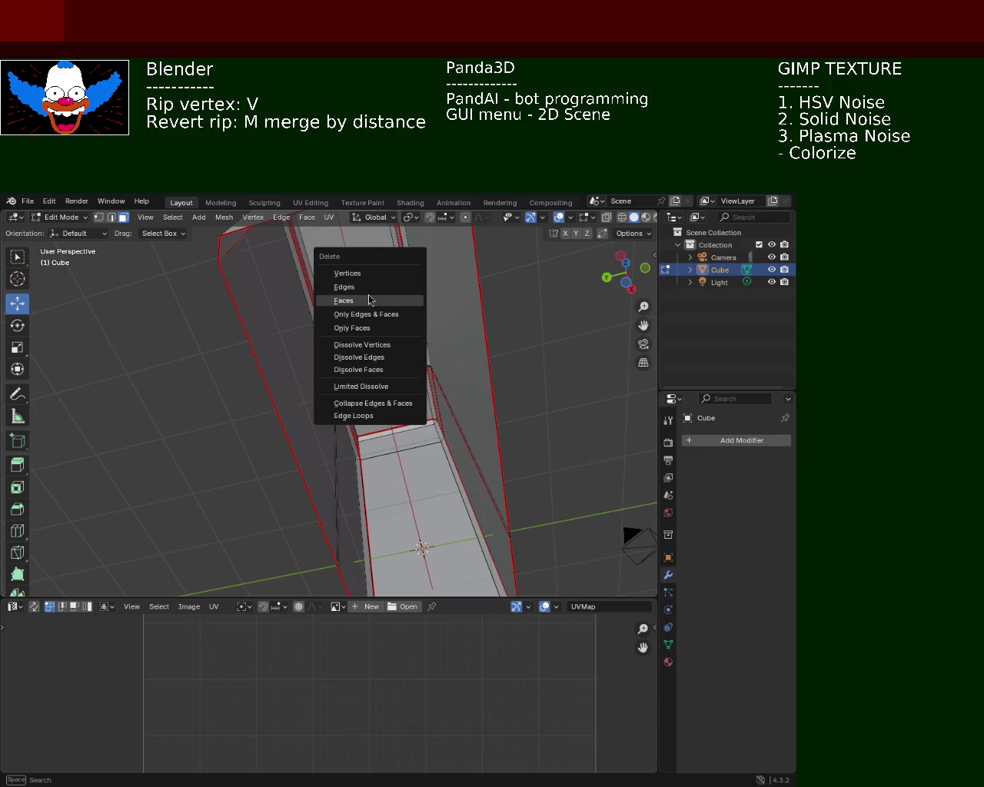
pyautogui.click(369, 299)
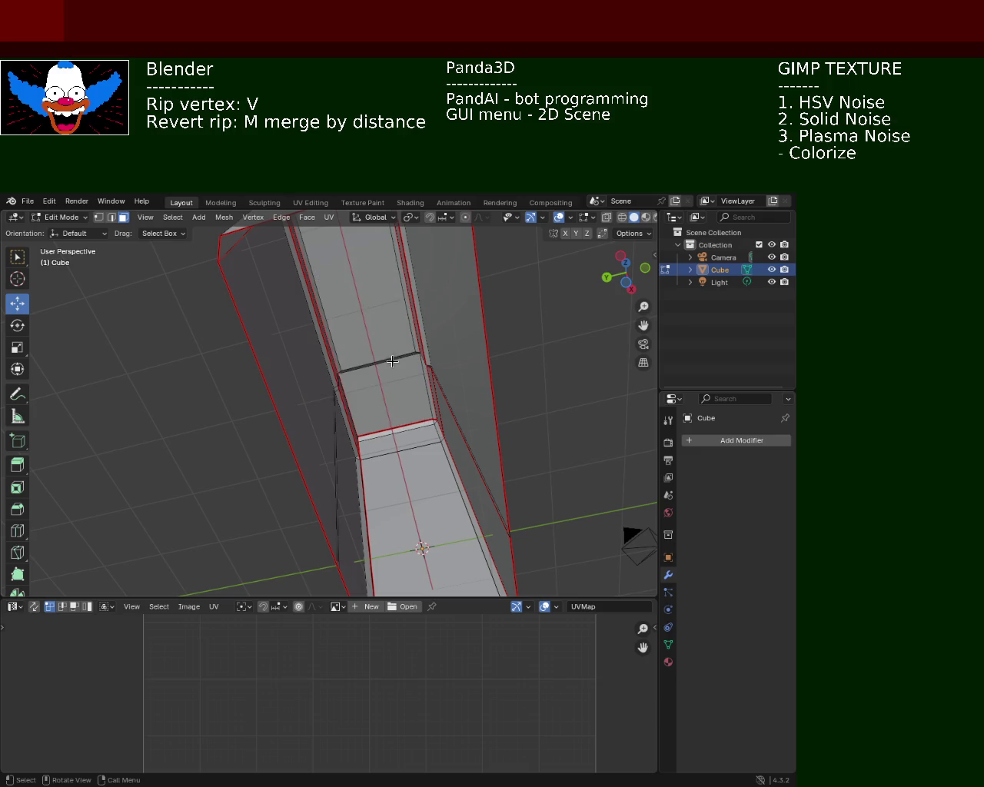
# Select the ripped corner strip's vertices and delete that stray face.
pyautogui.moveTo(412, 347)
pyautogui.mouseDown(button='middle')
pyautogui.moveTo(473, 482)
pyautogui.moveTo(154, 454)
pyautogui.moveTo(461, 358)
pyautogui.moveTo(459, 343)
pyautogui.moveTo(393, 374)
pyautogui.moveTo(395, 398)
pyautogui.moveTo(383, 308)
pyautogui.moveTo(404, 358)
pyautogui.moveTo(479, 345)
pyautogui.moveTo(487, 374)
pyautogui.moveTo(410, 445)
pyautogui.moveTo(382, 450)
pyautogui.moveTo(362, 384)
pyautogui.moveTo(393, 407)
pyautogui.moveTo(336, 389)
pyautogui.moveTo(349, 334)
pyautogui.mouseUp(button='middle')
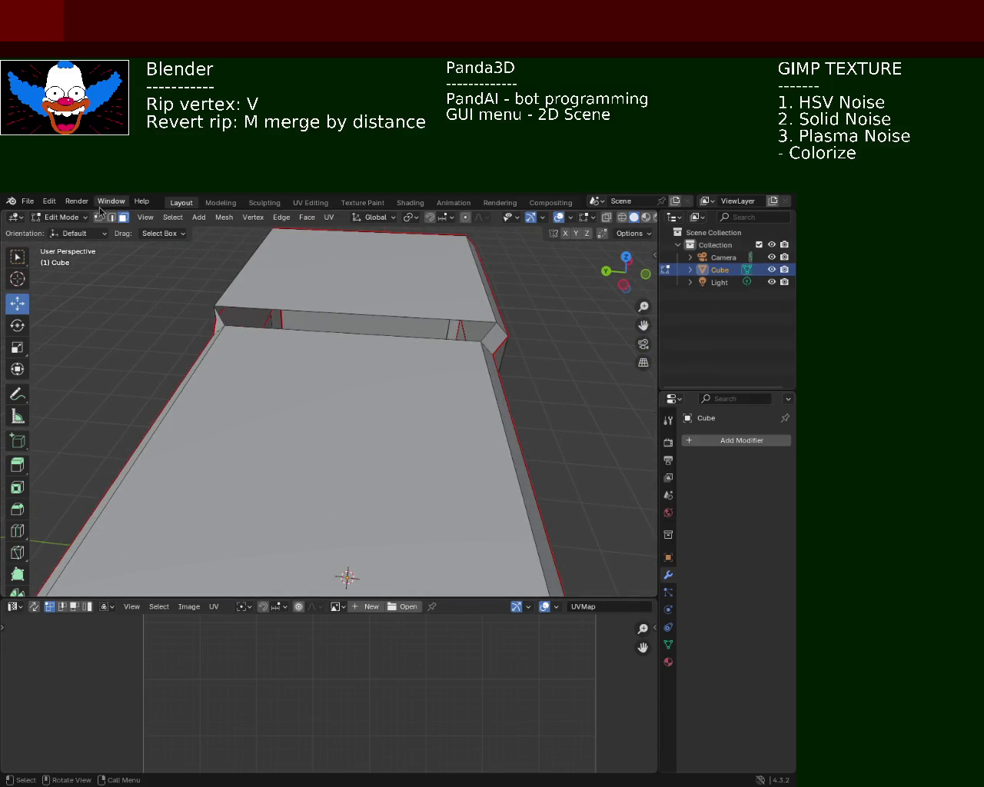
pyautogui.keyDown('shift'); pyautogui.click(228, 325); pyautogui.keyUp('shift')
pyautogui.keyDown('shift'); pyautogui.click(480, 338); pyautogui.keyUp('shift')
pyautogui.keyDown('shift'); pyautogui.click(496, 322); pyautogui.keyUp('shift')
pyautogui.moveTo(395, 338)
pyautogui.mouseDown(button='middle')
pyautogui.moveTo(407, 336)
pyautogui.moveTo(456, 457)
pyautogui.moveTo(404, 424)
pyautogui.moveTo(337, 355)
pyautogui.moveTo(381, 387)
pyautogui.mouseUp(button='middle')
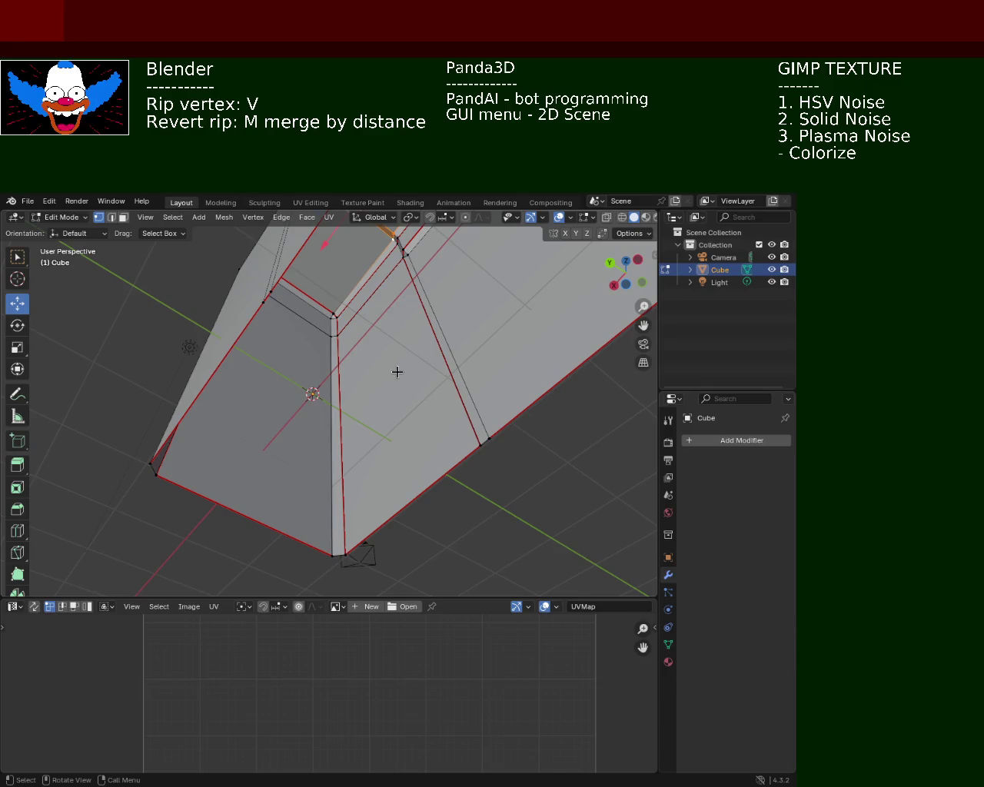
pyautogui.moveTo(436, 354)
pyautogui.mouseDown(button='middle')
pyautogui.moveTo(383, 368)
pyautogui.moveTo(410, 398)
pyautogui.moveTo(450, 411)
pyautogui.moveTo(441, 389)
pyautogui.moveTo(371, 427)
pyautogui.moveTo(474, 479)
pyautogui.moveTo(466, 308)
pyautogui.moveTo(495, 436)
pyautogui.moveTo(505, 406)
pyautogui.moveTo(538, 461)
pyautogui.moveTo(438, 454)
pyautogui.moveTo(501, 395)
pyautogui.mouseUp(button='middle')
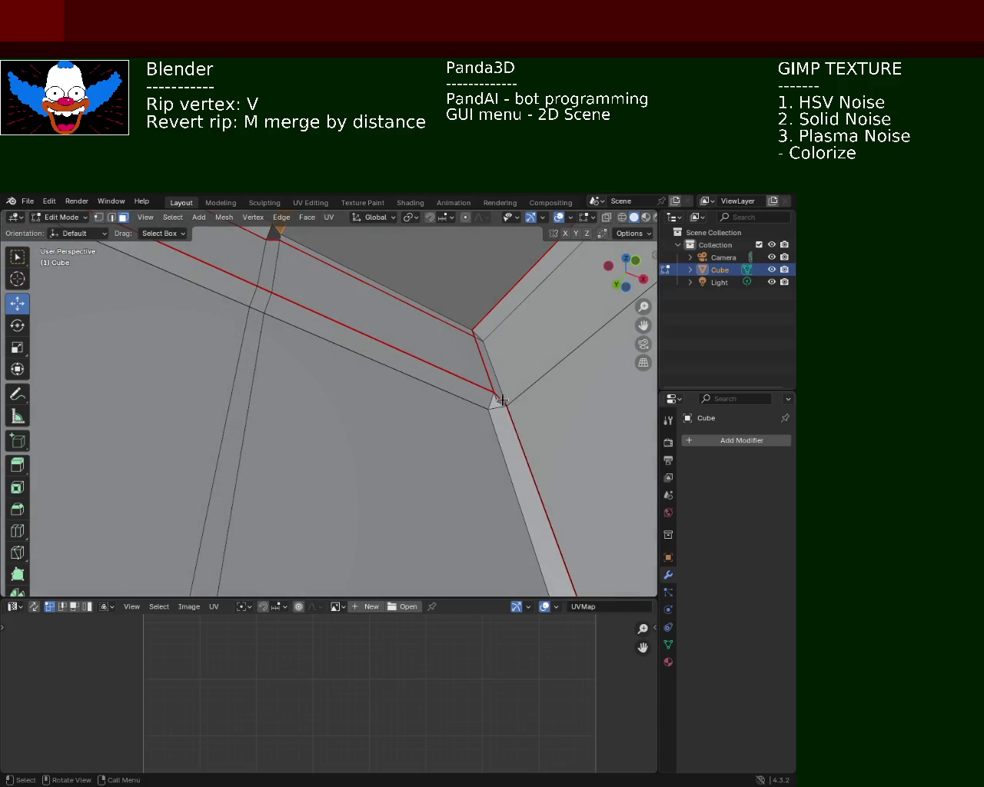
pyautogui.press('x')
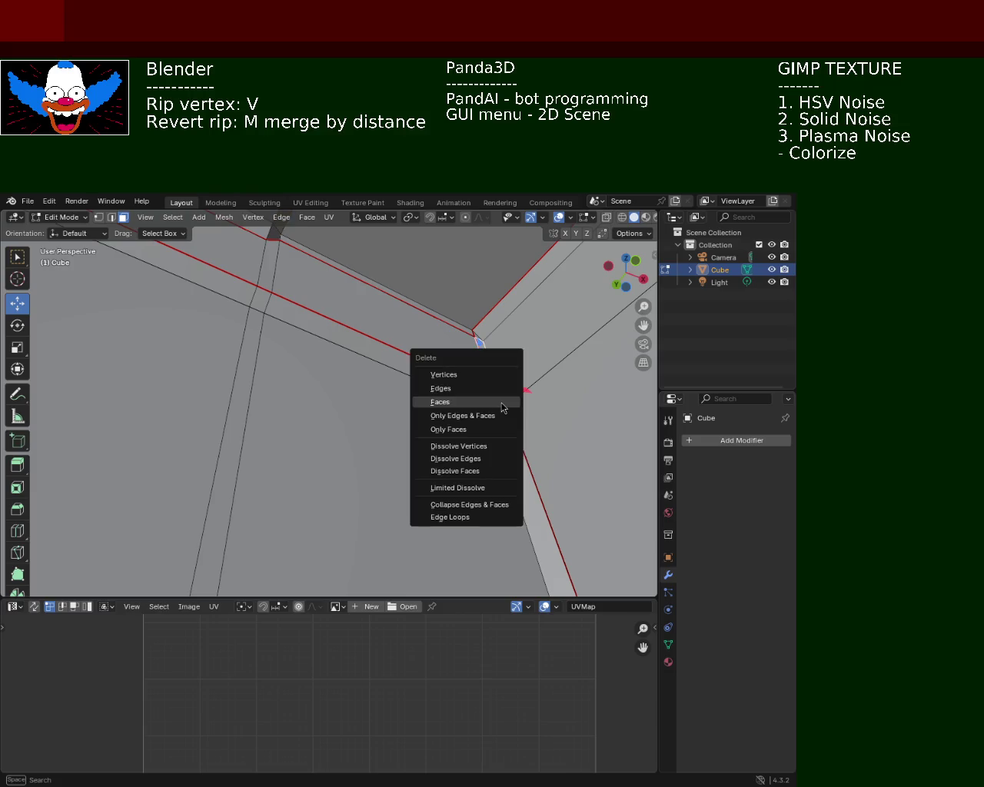
pyautogui.click(500, 404)
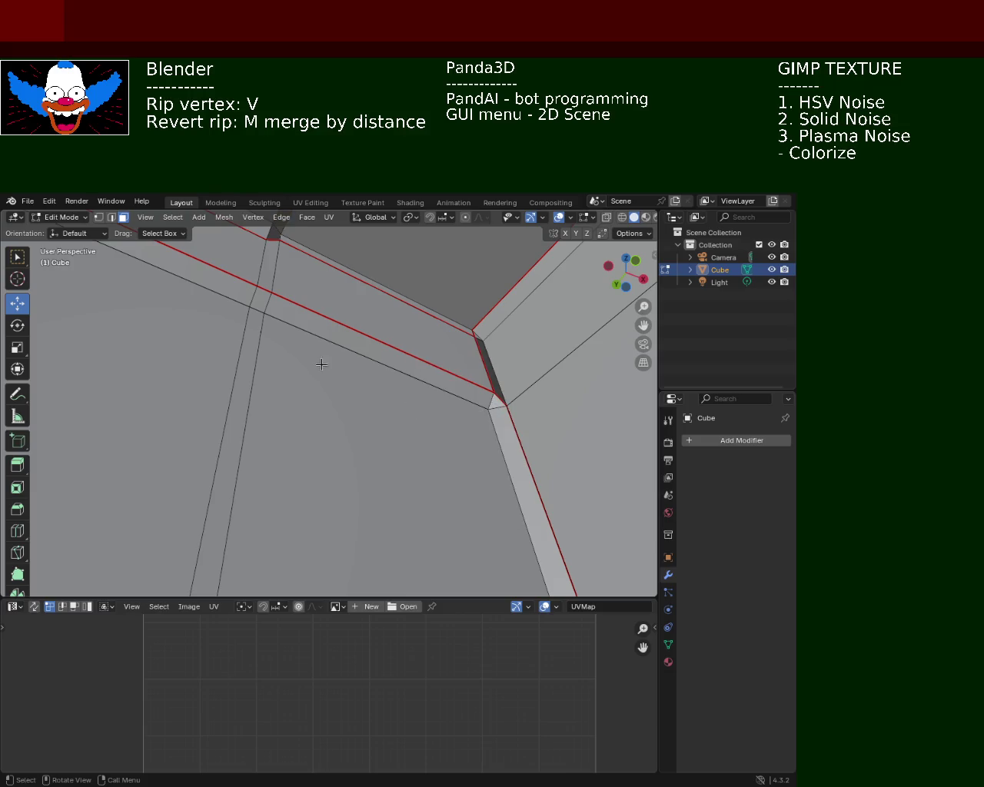
# Check the corner vertex and vertical bevel strip for leftovers, then clear the selection.
pyautogui.moveTo(379, 302)
pyautogui.mouseDown(button='middle')
pyautogui.moveTo(485, 404)
pyautogui.moveTo(358, 330)
pyautogui.moveTo(374, 419)
pyautogui.moveTo(389, 355)
pyautogui.mouseUp(button='middle')
pyautogui.click(389, 356)
pyautogui.moveTo(325, 402); pyautogui.dragTo(414, 368, button='middle')
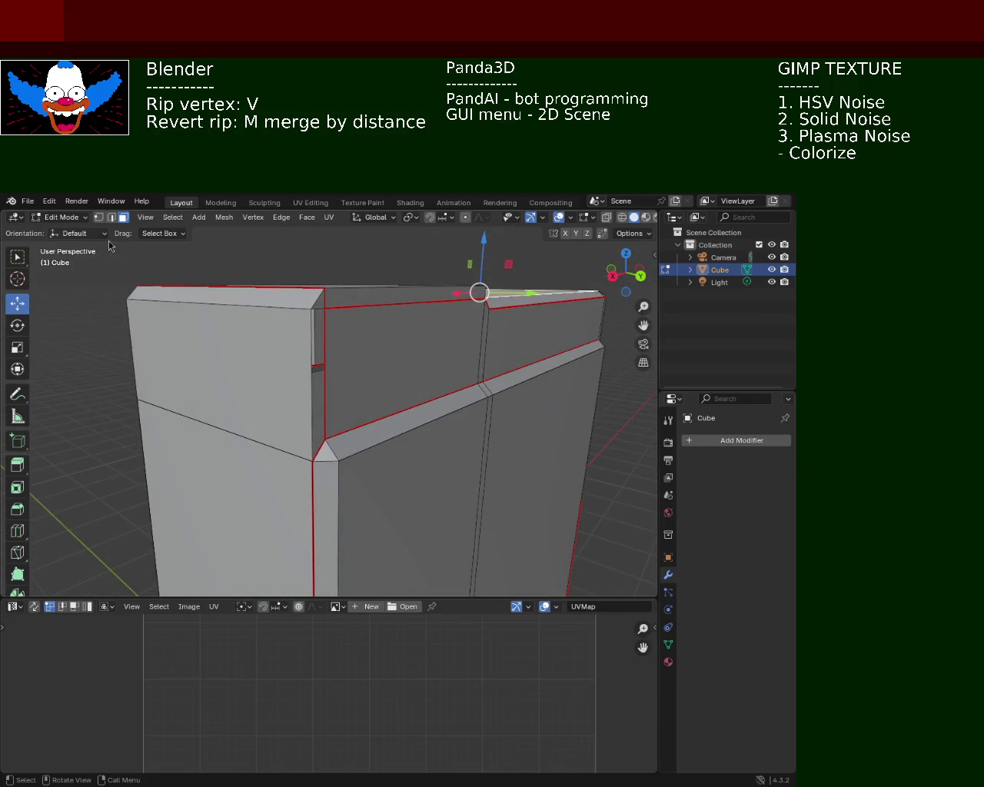
pyautogui.click(326, 311)
pyautogui.moveTo(327, 315); pyautogui.dragTo(328, 363, button='middle')
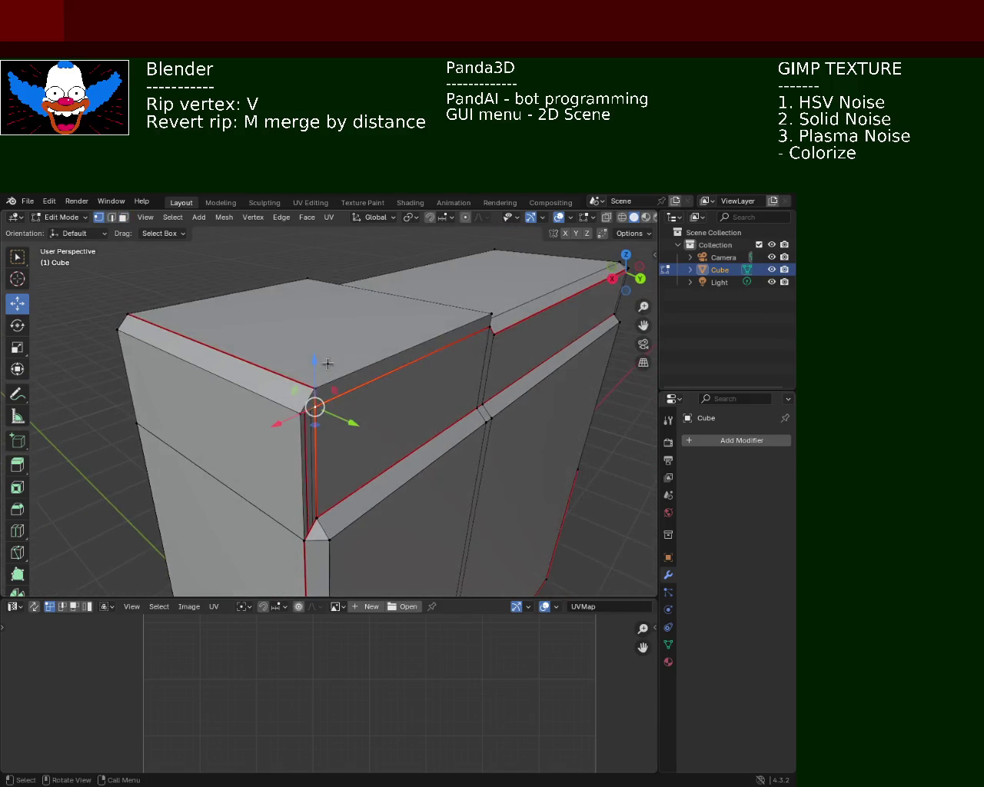
pyautogui.keyDown('shift'); pyautogui.click(308, 540); pyautogui.keyUp('shift')
pyautogui.keyDown('shift'); pyautogui.click(373, 467); pyautogui.keyUp('shift')
pyautogui.hotkey('alt', 'a')
pyautogui.moveTo(397, 448)
pyautogui.mouseDown(button='middle')
pyautogui.moveTo(365, 448)
pyautogui.moveTo(366, 413)
pyautogui.mouseUp(button='middle')
# Select the whole mesh and re-run Smart UV Project, confirming its settings.
pyautogui.press('a')
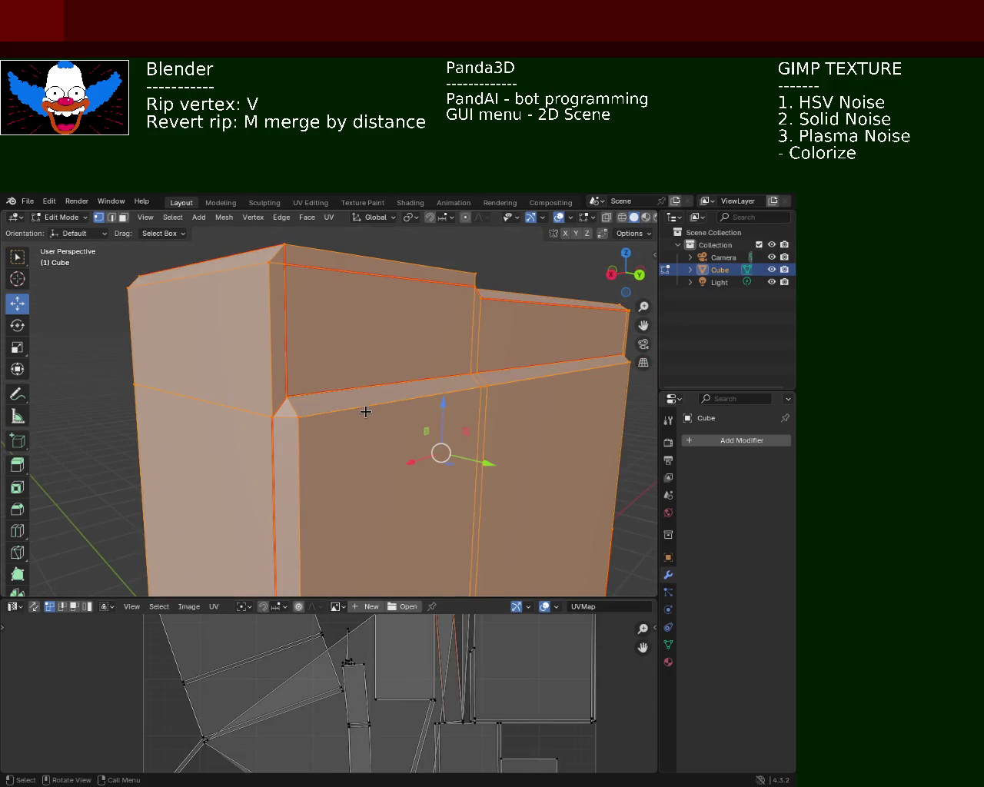
pyautogui.click(329, 217)
pyautogui.moveTo(384, 231)
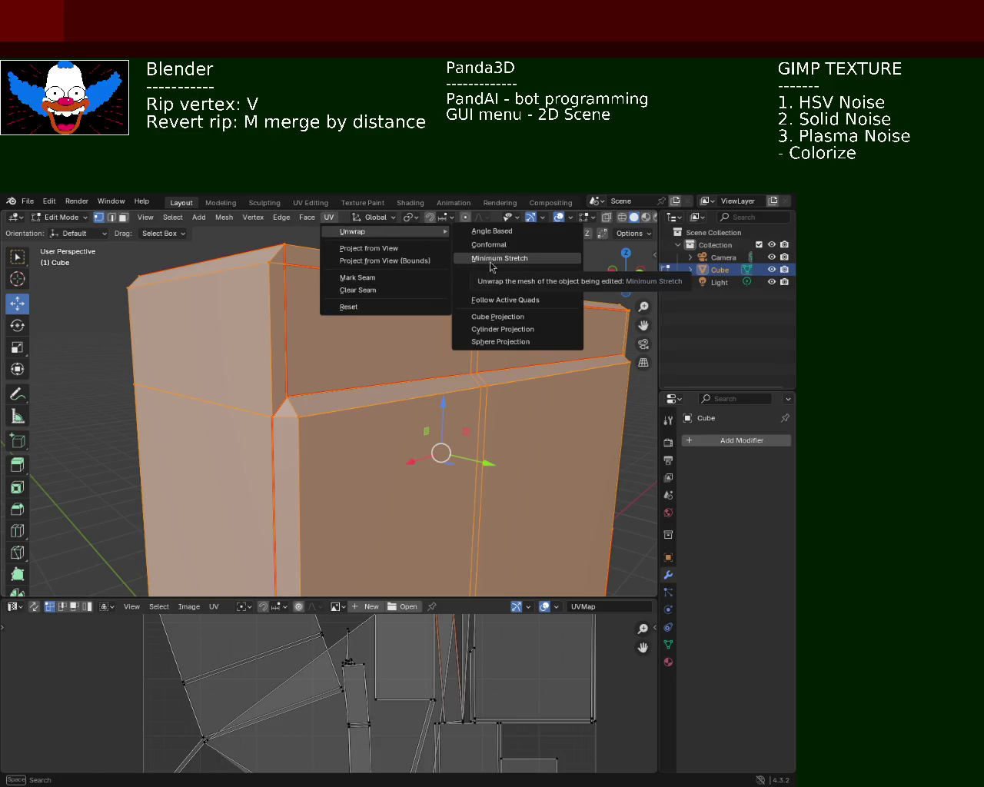
pyautogui.click(505, 279)
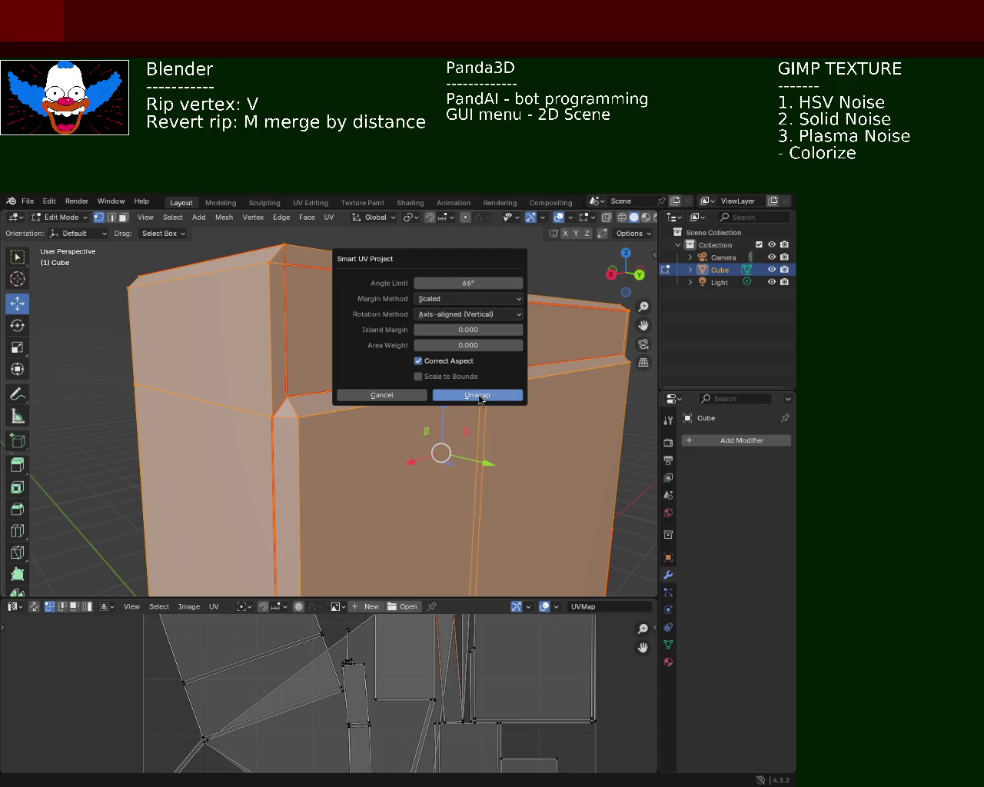
pyautogui.click(476, 399)
# Expand the UV editor to most of the window, fit the islands, and select all UVs.
pyautogui.moveTo(484, 597); pyautogui.dragTo(507, 299)
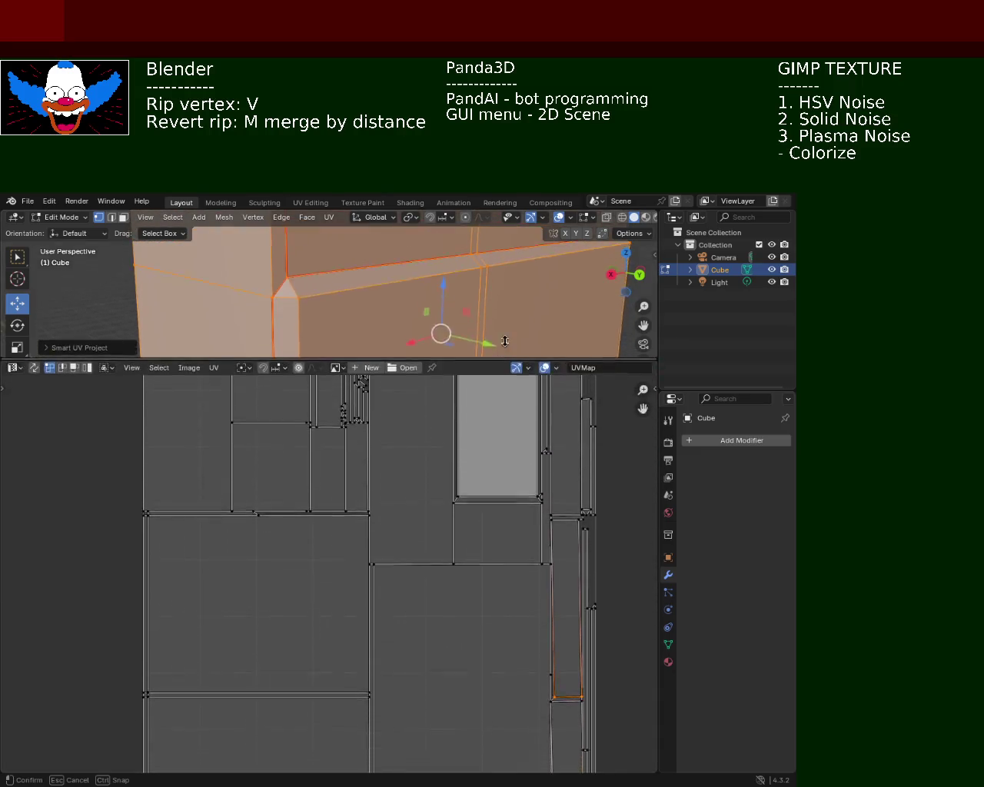
pyautogui.scroll(-4, 410, 409)
pyautogui.scroll(2, 369, 384)
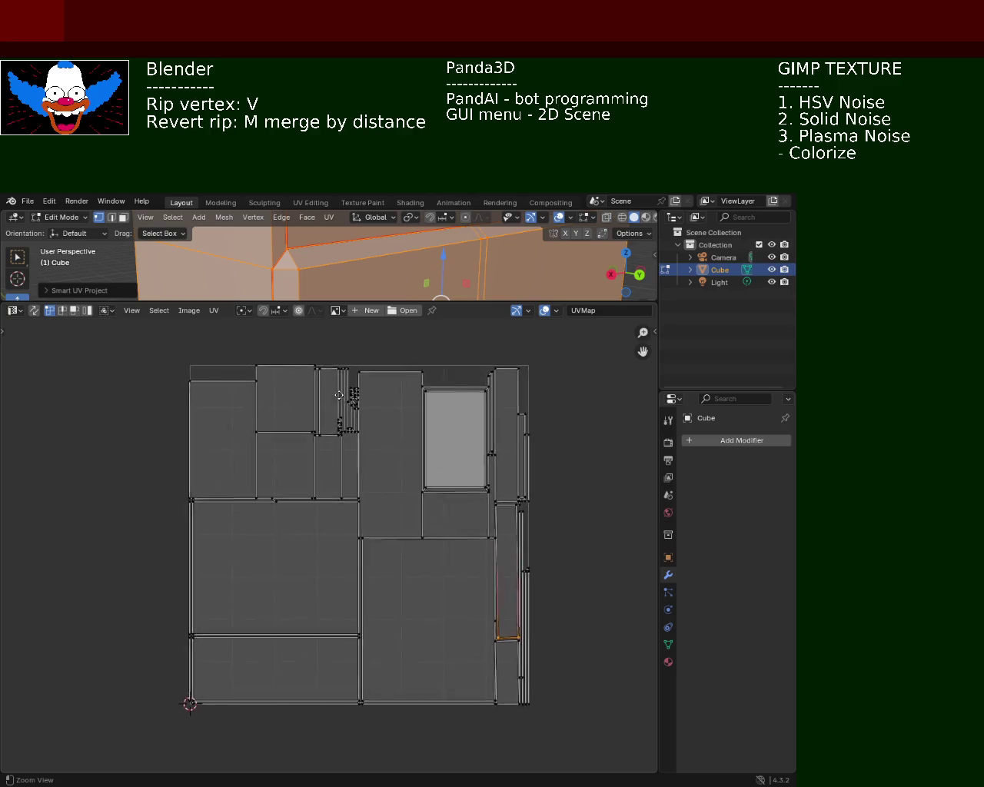
pyautogui.scroll(1, 346, 376)
pyautogui.scroll(2, 321, 362)
pyautogui.scroll(1, 321, 362)
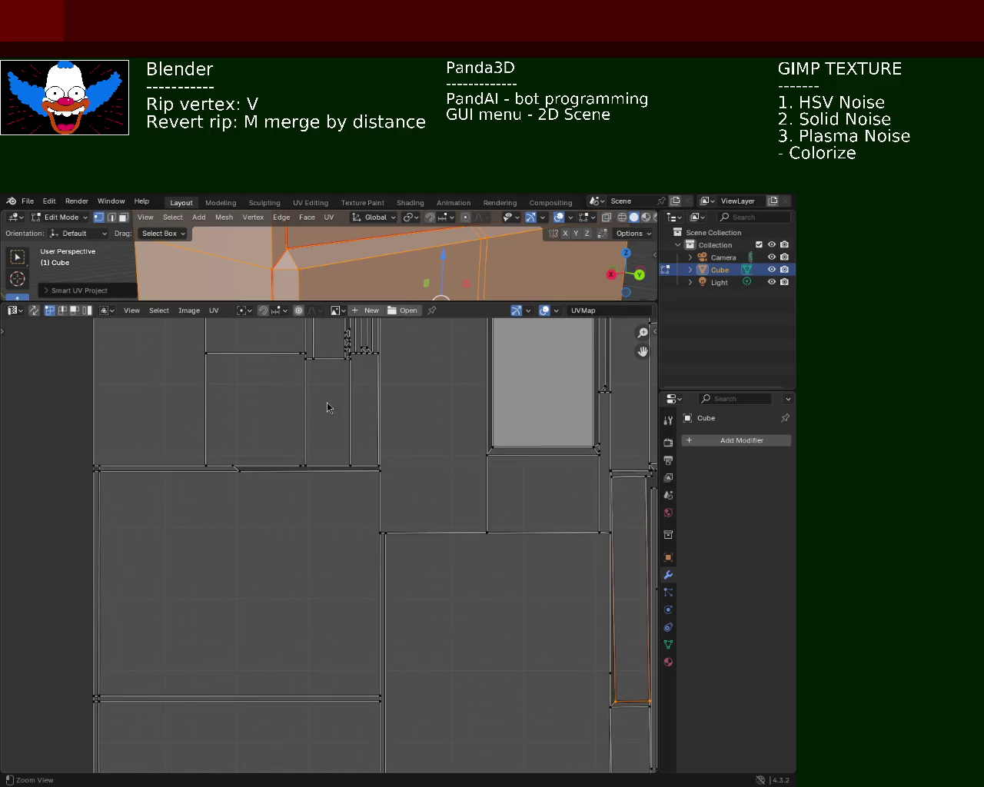
pyautogui.scroll(-1, 324, 430)
pyautogui.scroll(-1, 384, 434)
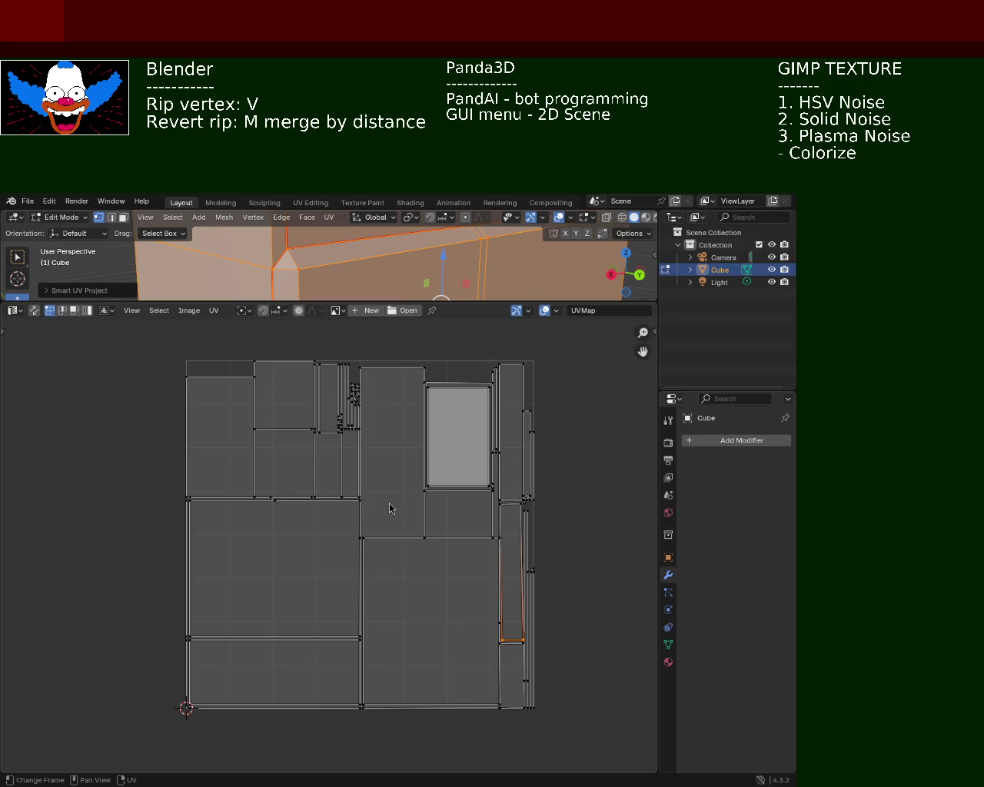
pyautogui.click(592, 611)
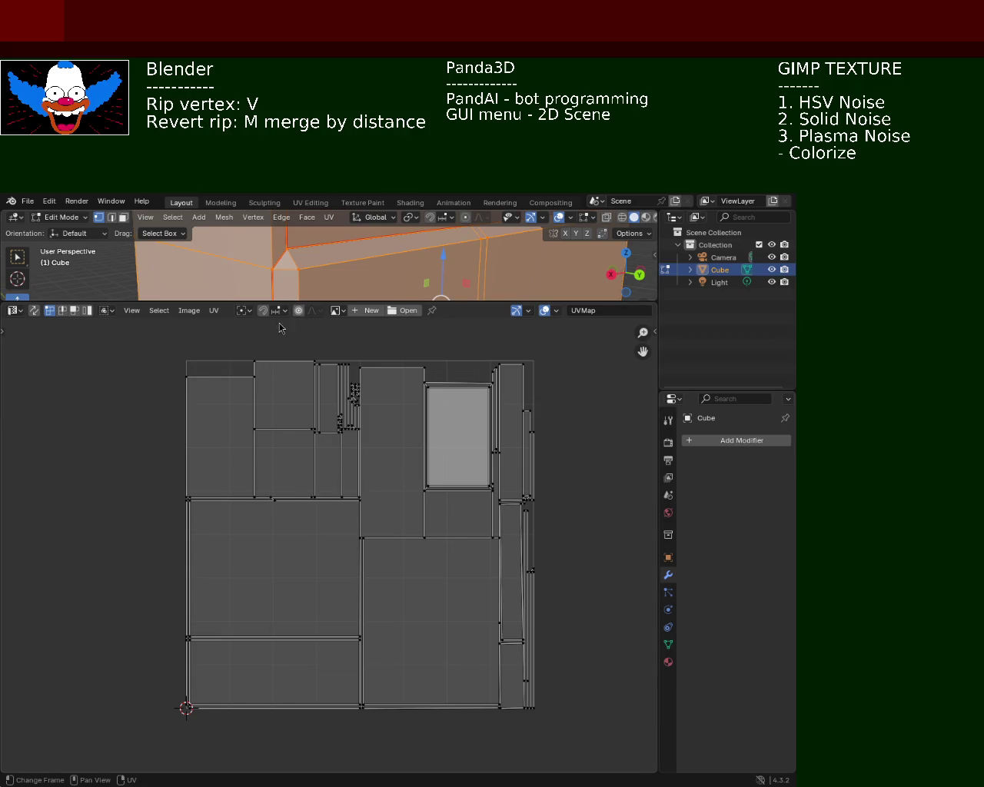
pyautogui.press('a')
pyautogui.click(212, 312)
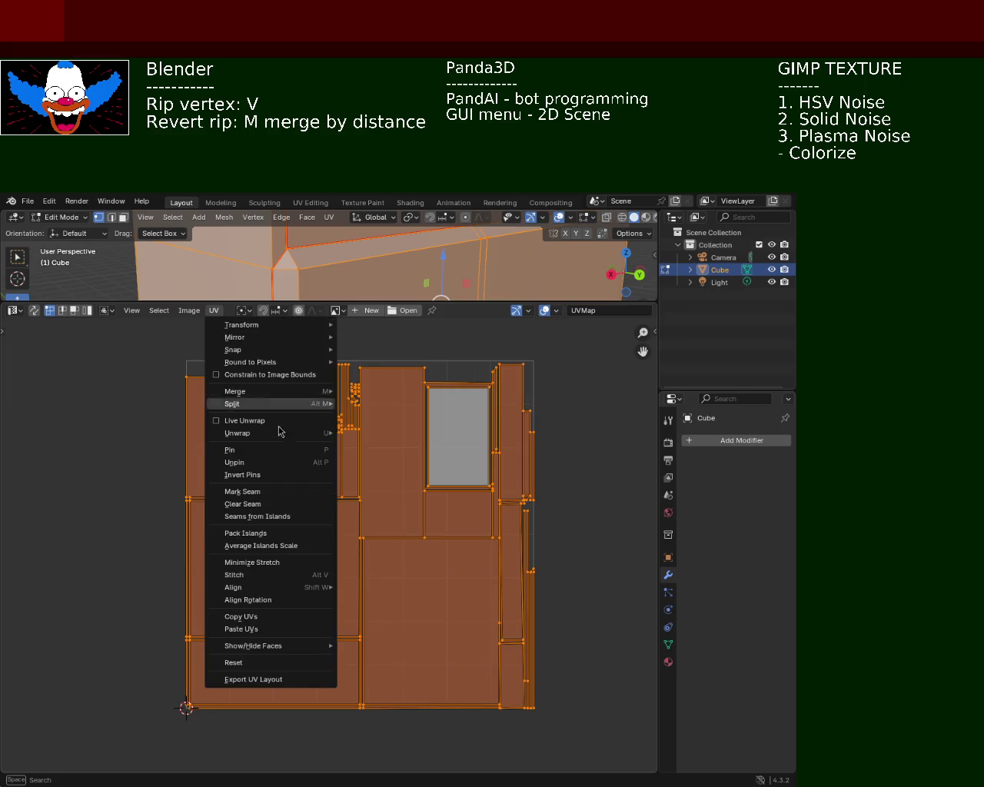
# Unwrap the cabinet mesh into a new UV layout and deselect the islands.
pyautogui.click(320, 223)
pyautogui.click(516, 232)
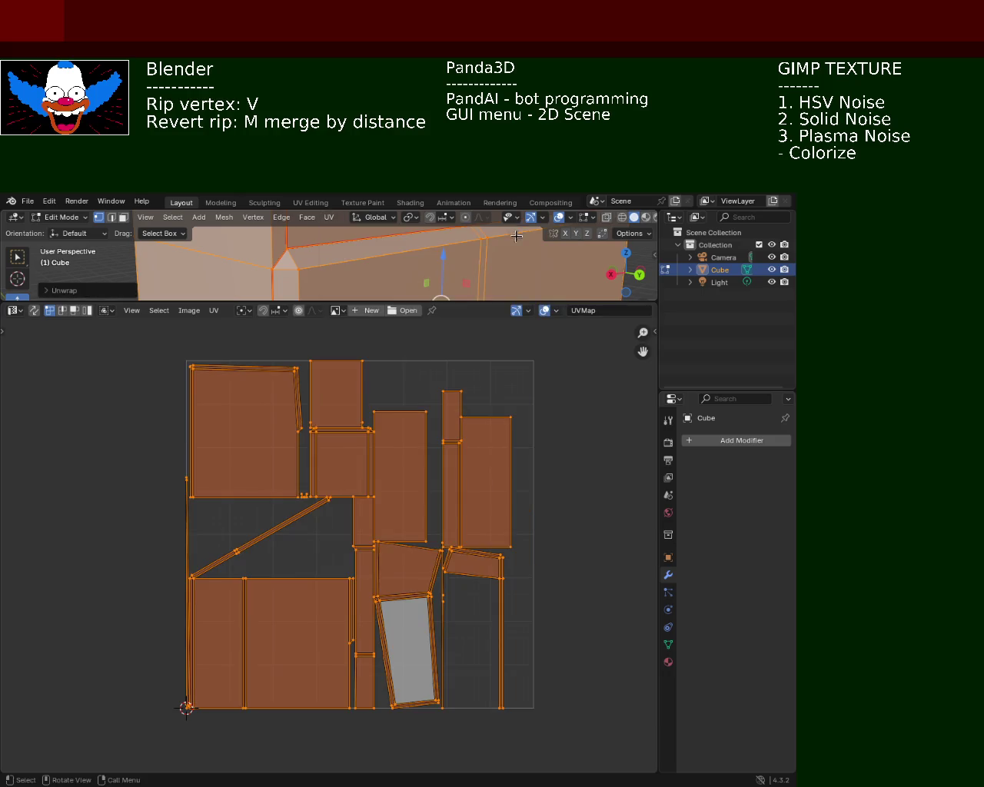
pyautogui.click(587, 573)
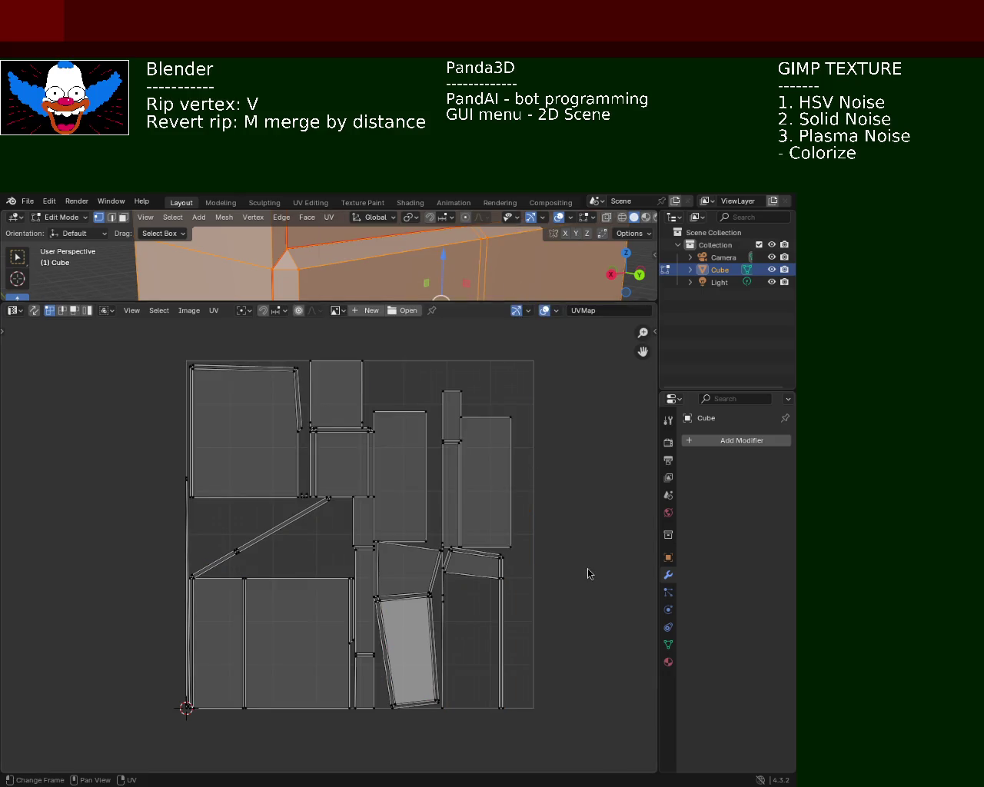
# Zoom around the new UV islands, then give most of the window back to the 3D view.
pyautogui.keyDown('ctrl'); pyautogui.moveTo(415, 715); pyautogui.dragTo(478, 562, button='middle'); pyautogui.keyUp('ctrl')
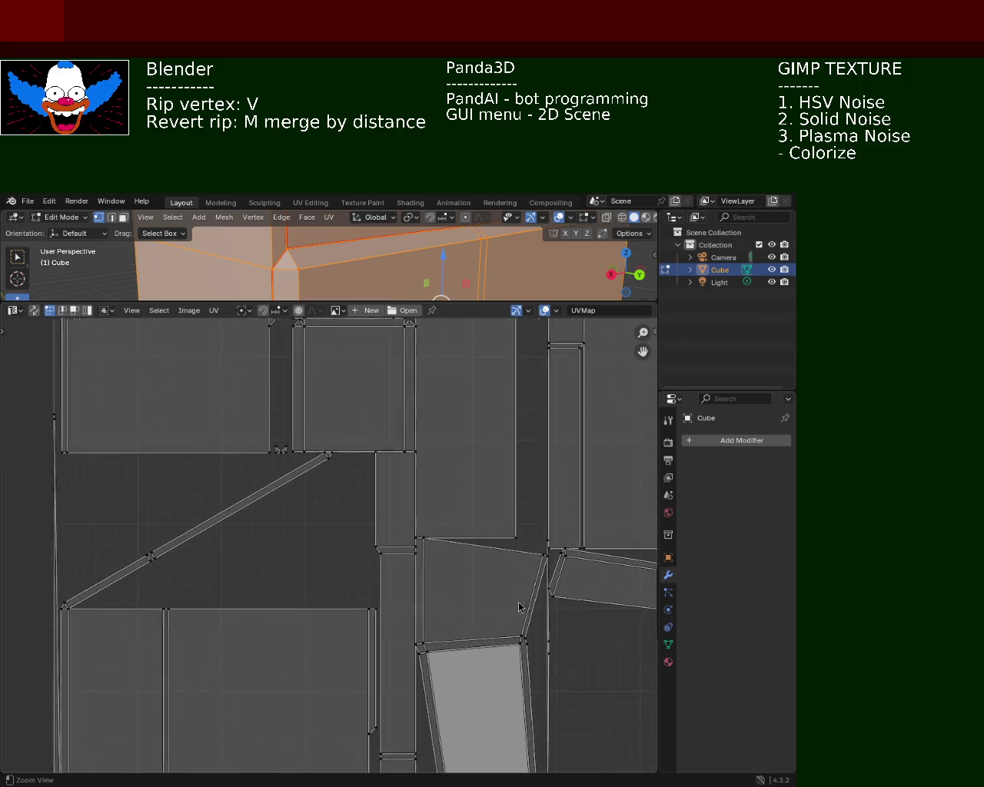
pyautogui.scroll(2, 462, 538)
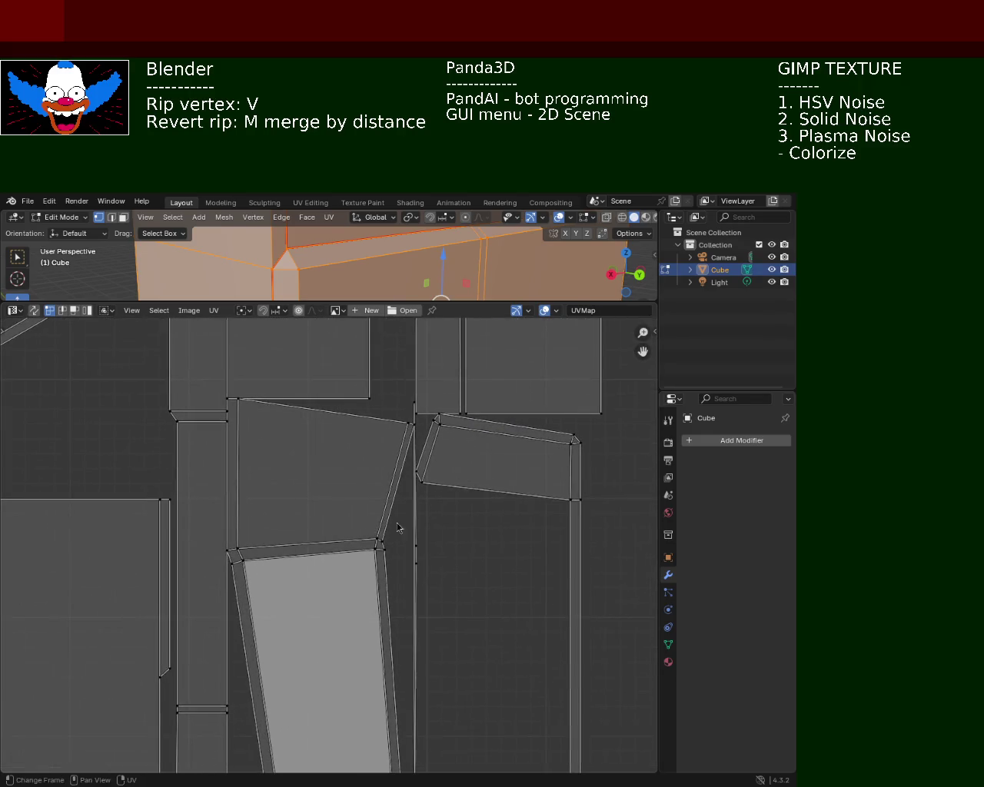
pyautogui.moveTo(444, 511)
pyautogui.keyDown('ctrl'); pyautogui.mouseDown(button='middle')
pyautogui.moveTo(534, 579)
pyautogui.moveTo(286, 444)
pyautogui.moveTo(339, 508)
pyautogui.mouseUp(button='middle'); pyautogui.keyUp('ctrl')
pyautogui.scroll(1, 287, 444)
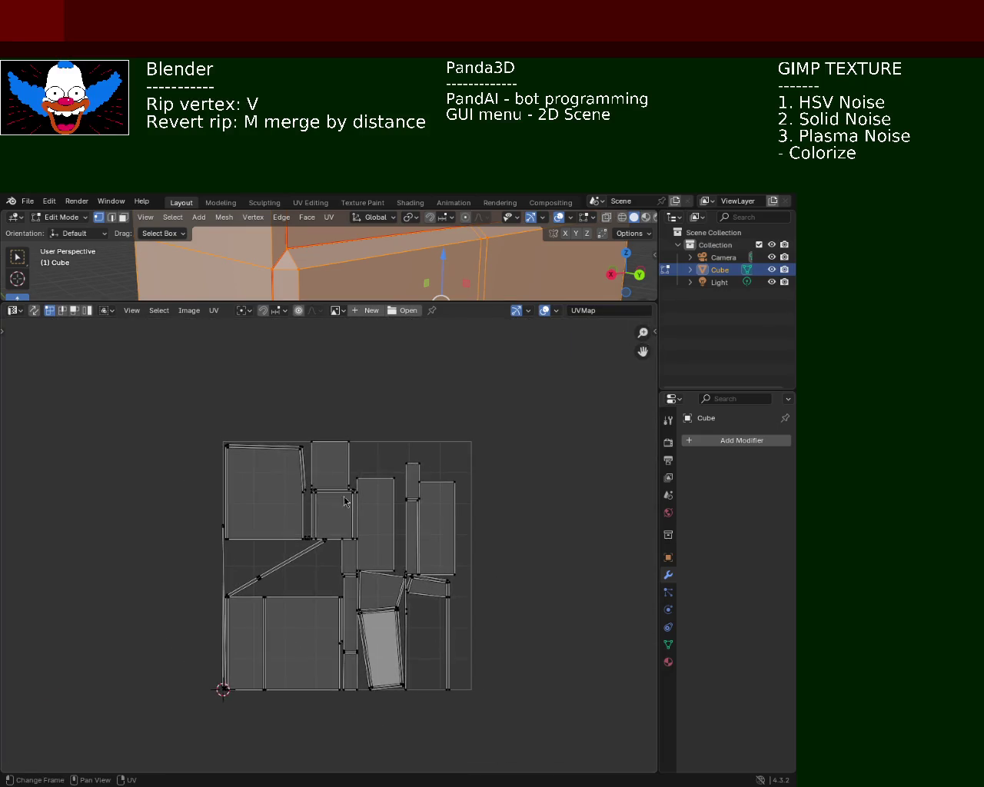
pyautogui.scroll(2, 338, 507)
pyautogui.moveTo(247, 647); pyautogui.dragTo(387, 544, button='middle')
pyautogui.scroll(4, 331, 632)
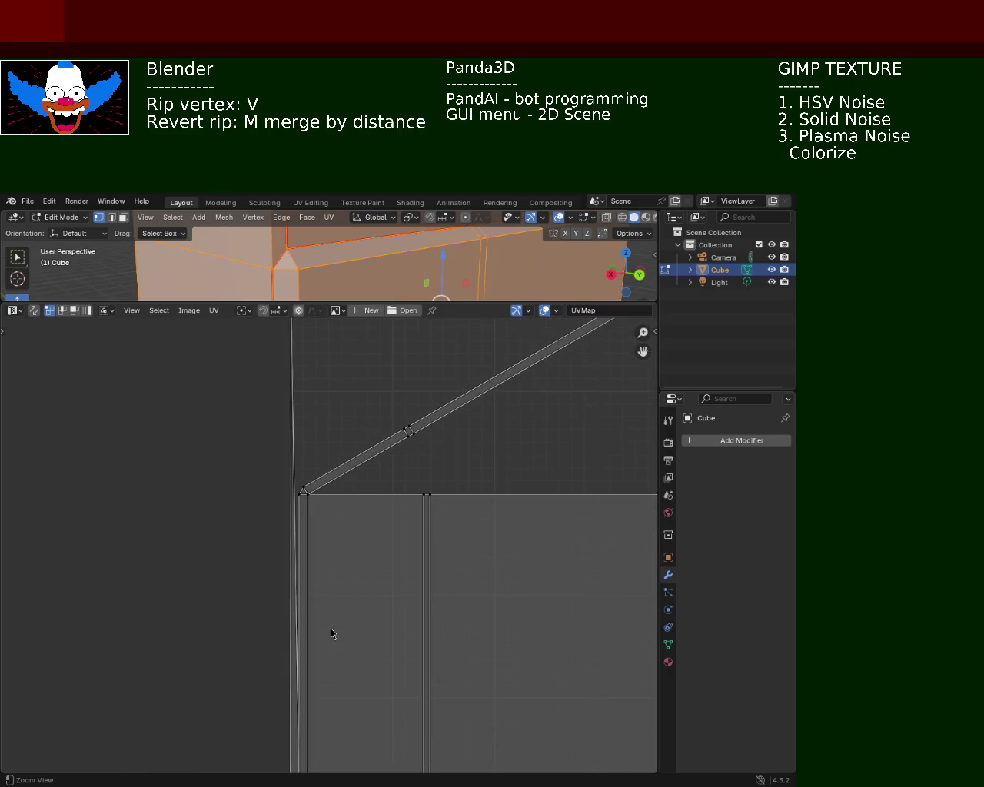
pyautogui.moveTo(347, 602); pyautogui.dragTo(389, 476, button='middle')
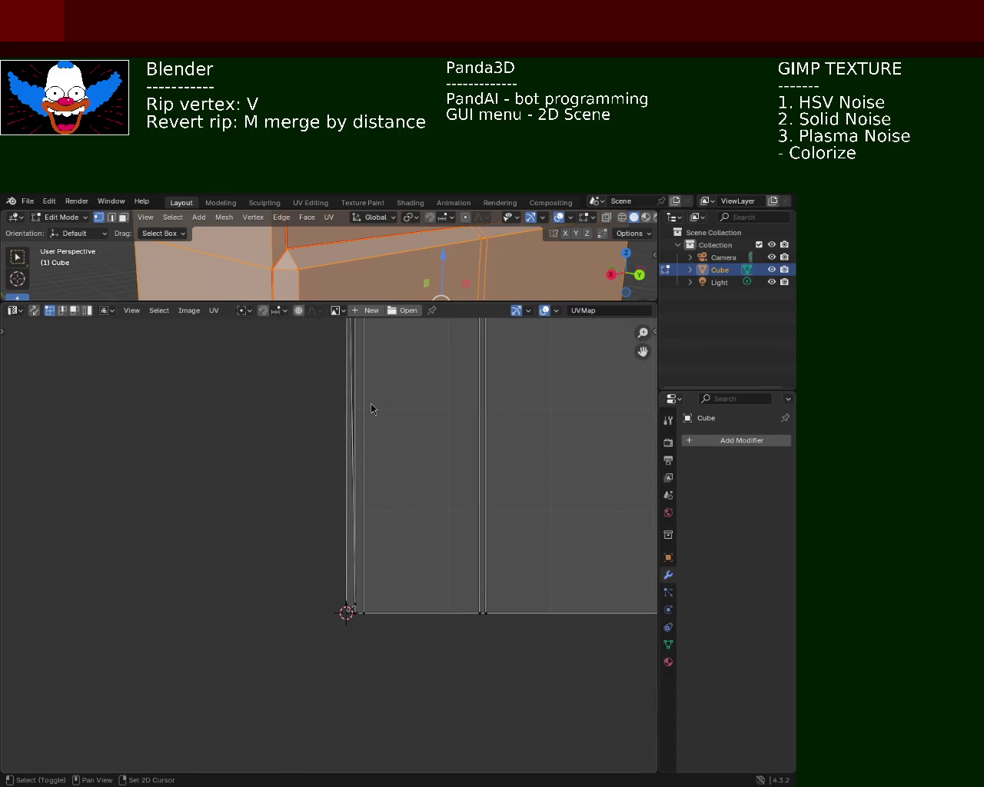
pyautogui.keyDown('ctrl'); pyautogui.moveTo(371, 407); pyautogui.dragTo(352, 487, button='middle'); pyautogui.keyUp('ctrl')
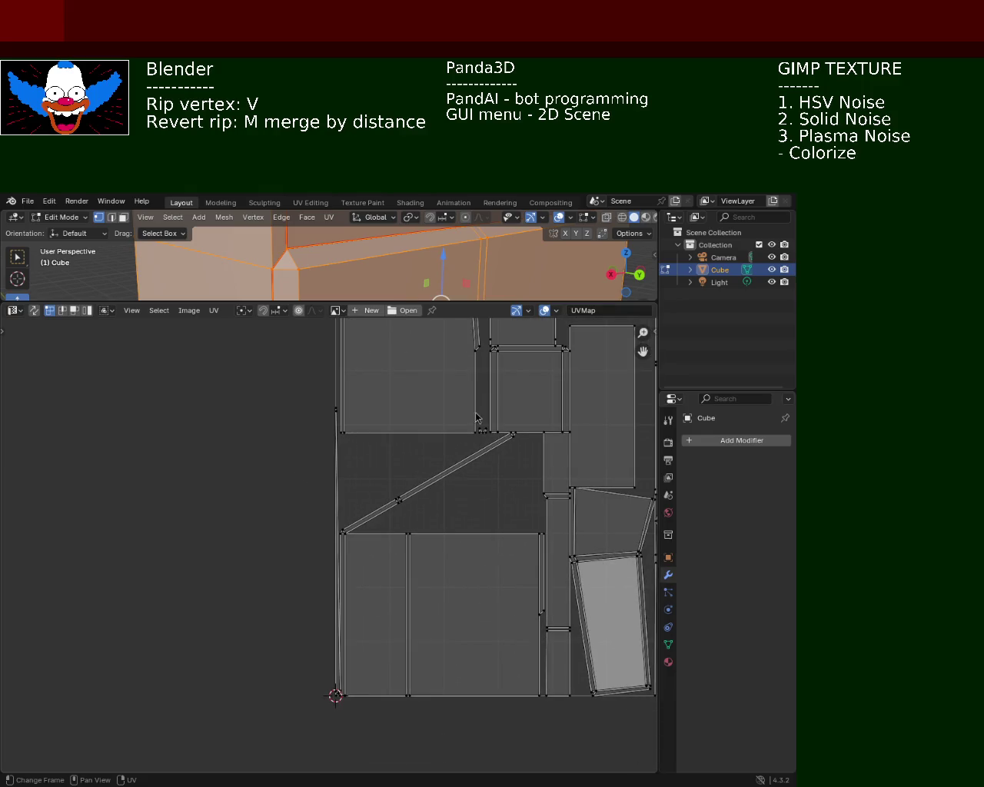
pyautogui.moveTo(491, 302); pyautogui.dragTo(491, 561)
pyautogui.click(300, 404)
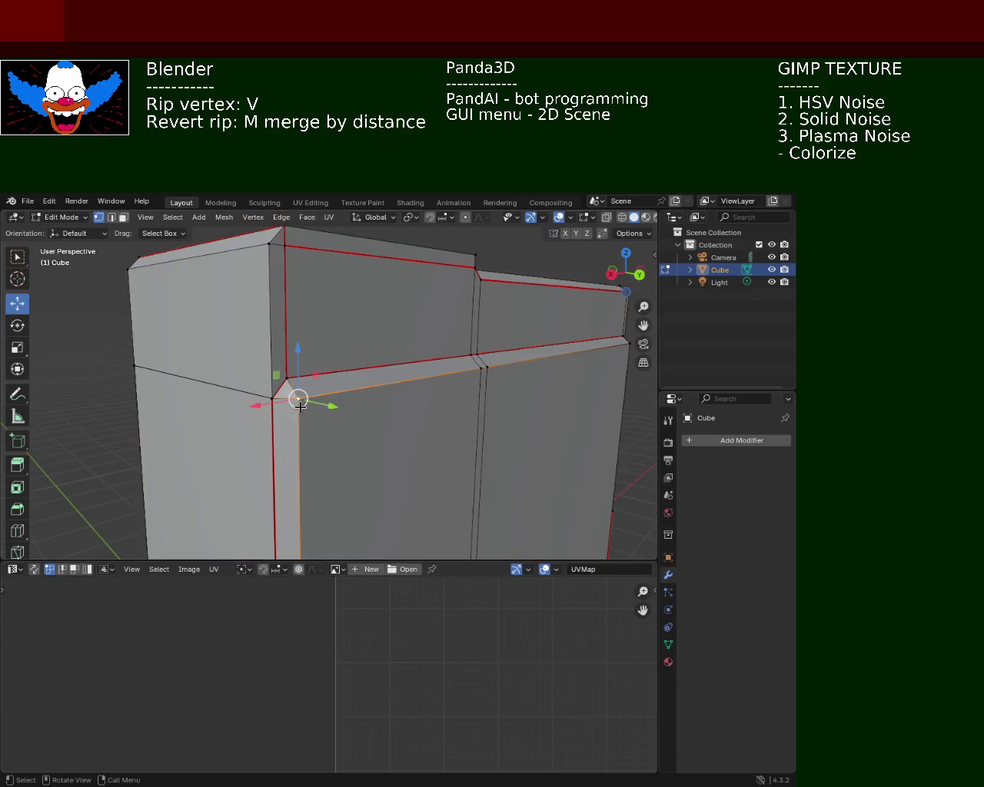
# Clear the unwanted seam from the selected cabinet edge.
pyautogui.moveTo(246, 420)
pyautogui.mouseDown(button='middle')
pyautogui.moveTo(370, 436)
pyautogui.moveTo(395, 468)
pyautogui.moveTo(408, 417)
pyautogui.moveTo(402, 400)
pyautogui.moveTo(427, 415)
pyautogui.moveTo(422, 402)
pyautogui.moveTo(461, 475)
pyautogui.moveTo(497, 374)
pyautogui.moveTo(423, 381)
pyautogui.moveTo(379, 432)
pyautogui.moveTo(398, 385)
pyautogui.moveTo(323, 408)
pyautogui.moveTo(439, 415)
pyautogui.moveTo(418, 356)
pyautogui.moveTo(404, 363)
pyautogui.mouseUp(button='middle')
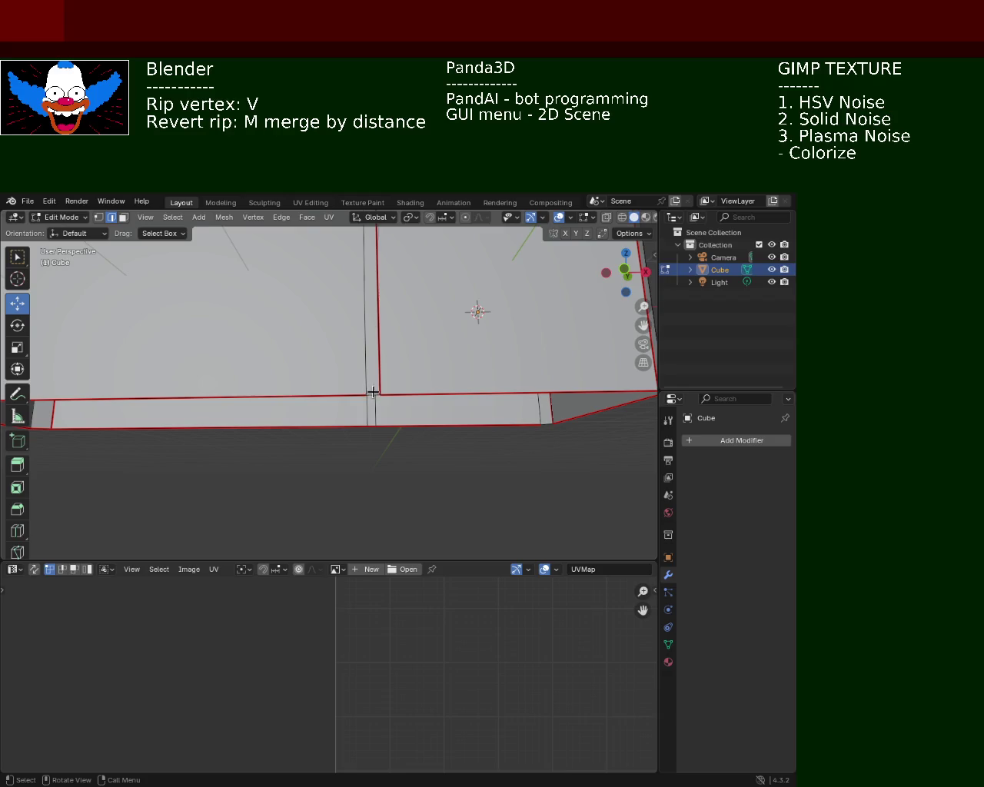
pyautogui.click(282, 218)
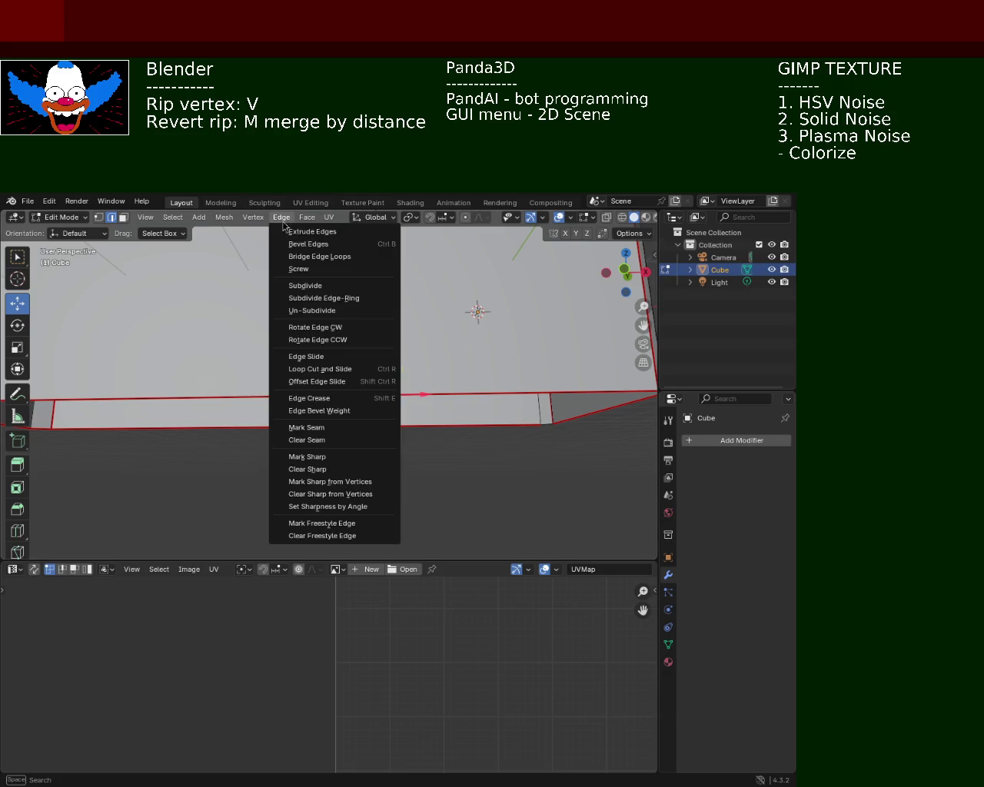
pyautogui.click(300, 441)
# Mark seams on the selected edges along the cabinet's side.
pyautogui.moveTo(465, 468)
pyautogui.mouseDown(button='middle')
pyautogui.moveTo(343, 456)
pyautogui.moveTo(364, 414)
pyautogui.mouseUp(button='middle')
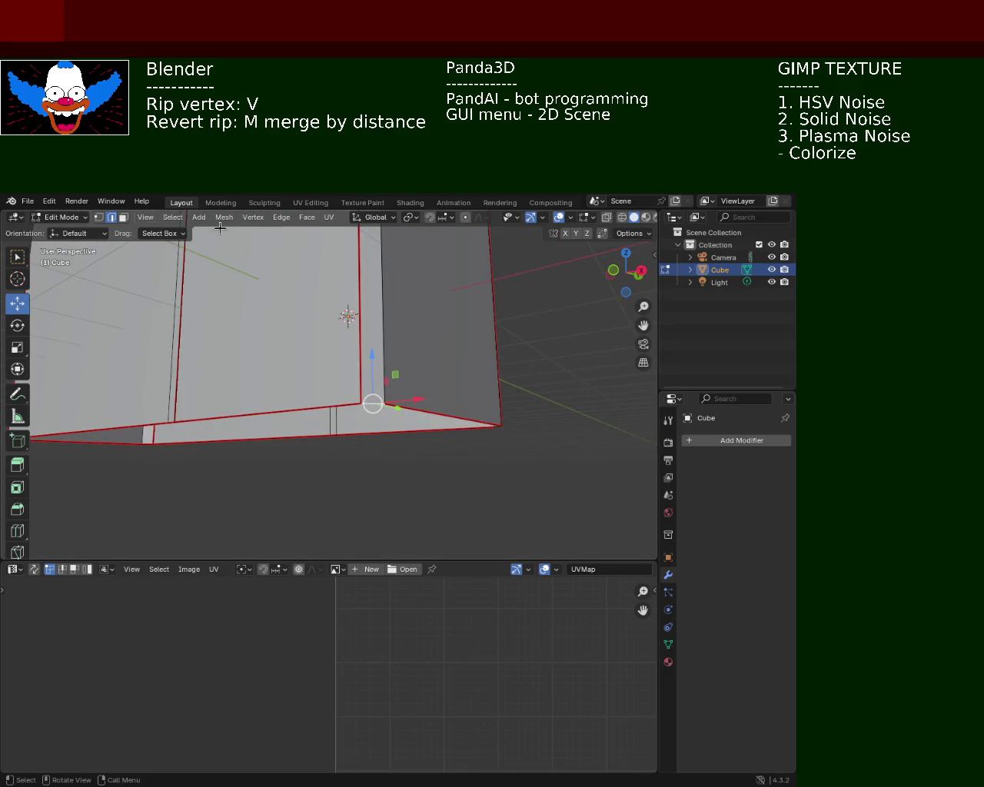
pyautogui.click(284, 219)
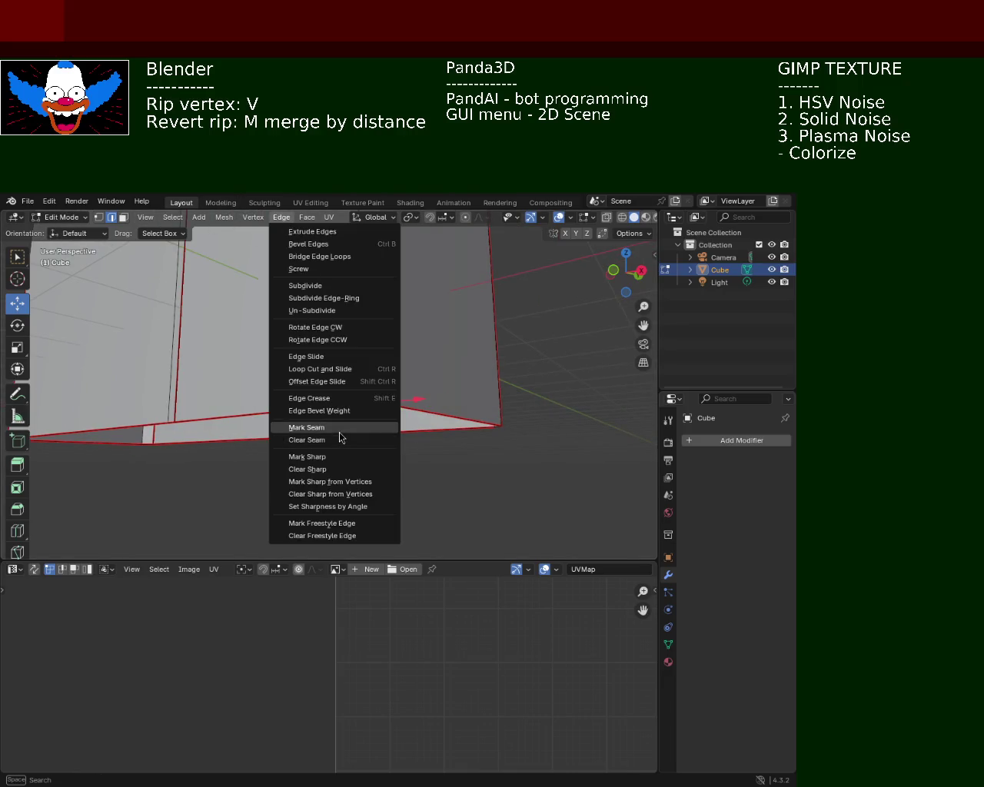
pyautogui.click(340, 430)
pyautogui.moveTo(435, 461)
pyautogui.mouseDown(button='middle')
pyautogui.moveTo(292, 430)
pyautogui.moveTo(321, 402)
pyautogui.moveTo(388, 412)
pyautogui.mouseUp(button='middle')
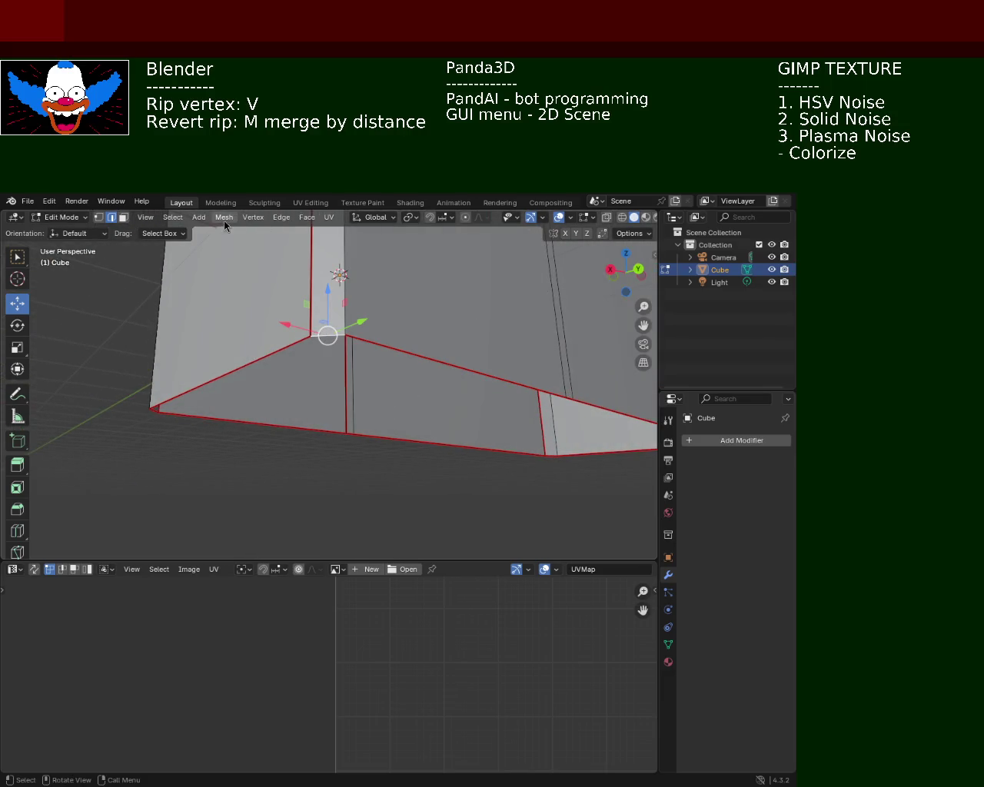
pyautogui.click(282, 223)
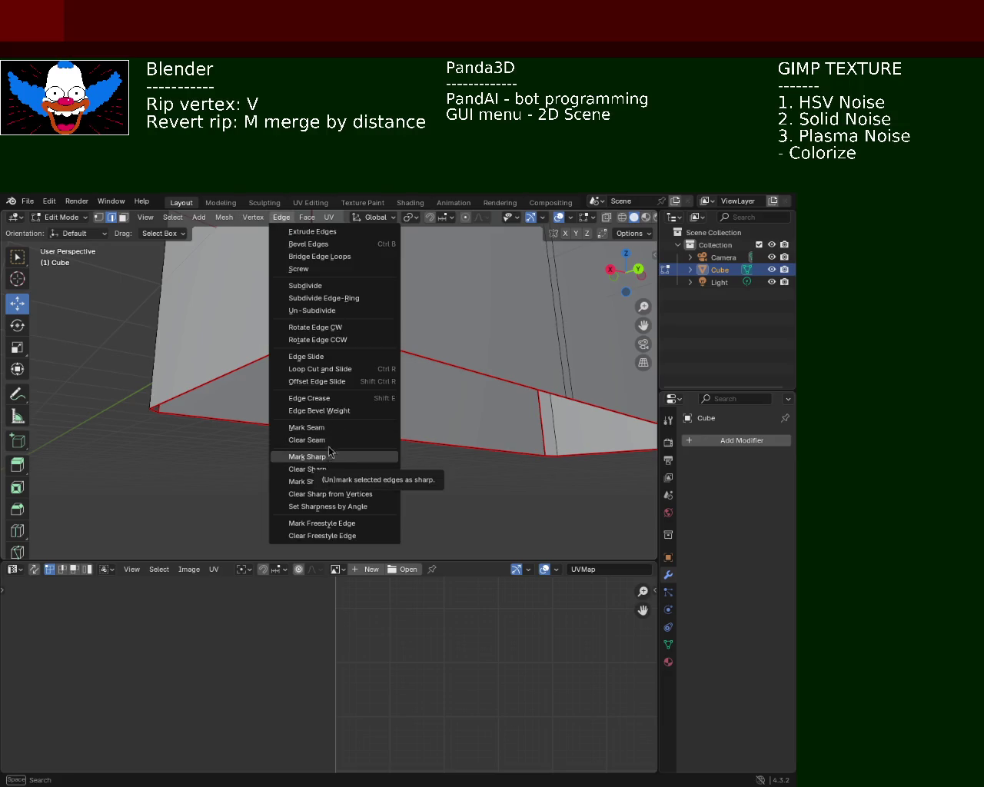
pyautogui.click(361, 427)
# Box-select the cabinet's bottom edges and face in see-through wireframe, then deselect.
pyautogui.moveTo(434, 373)
pyautogui.mouseDown(button='middle')
pyautogui.moveTo(334, 406)
pyautogui.moveTo(367, 384)
pyautogui.moveTo(435, 392)
pyautogui.moveTo(454, 355)
pyautogui.moveTo(571, 282)
pyautogui.moveTo(501, 363)
pyautogui.mouseUp(button='middle')
pyautogui.click(621, 218)
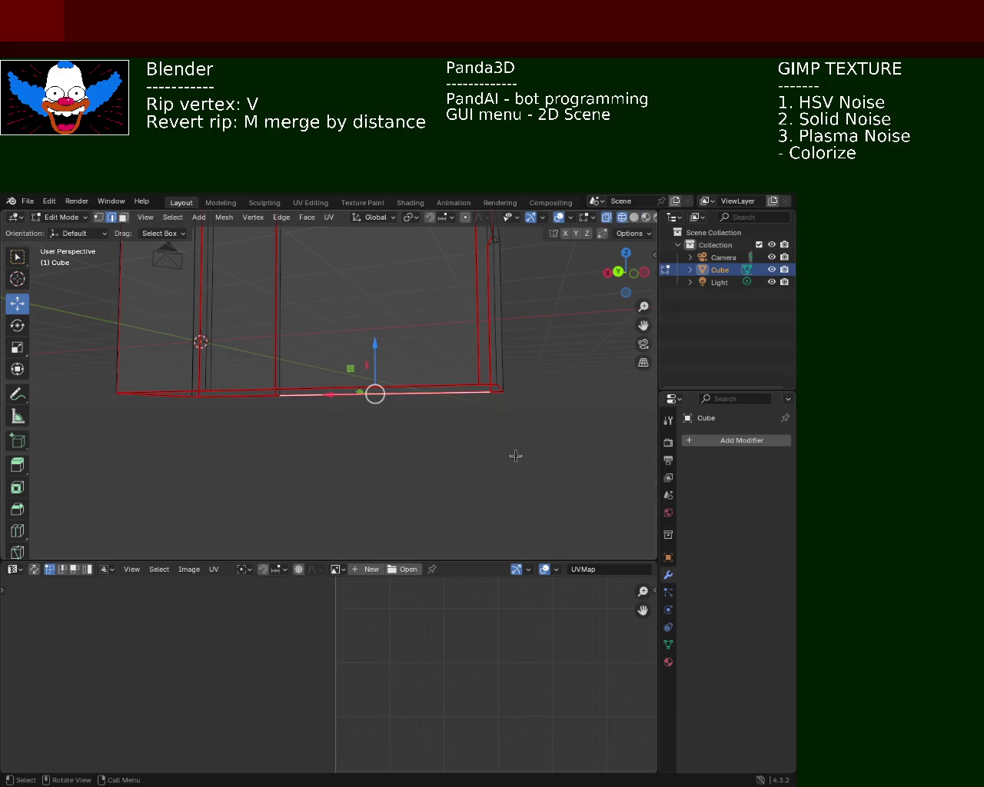
pyautogui.moveTo(545, 475); pyautogui.dragTo(101, 379)
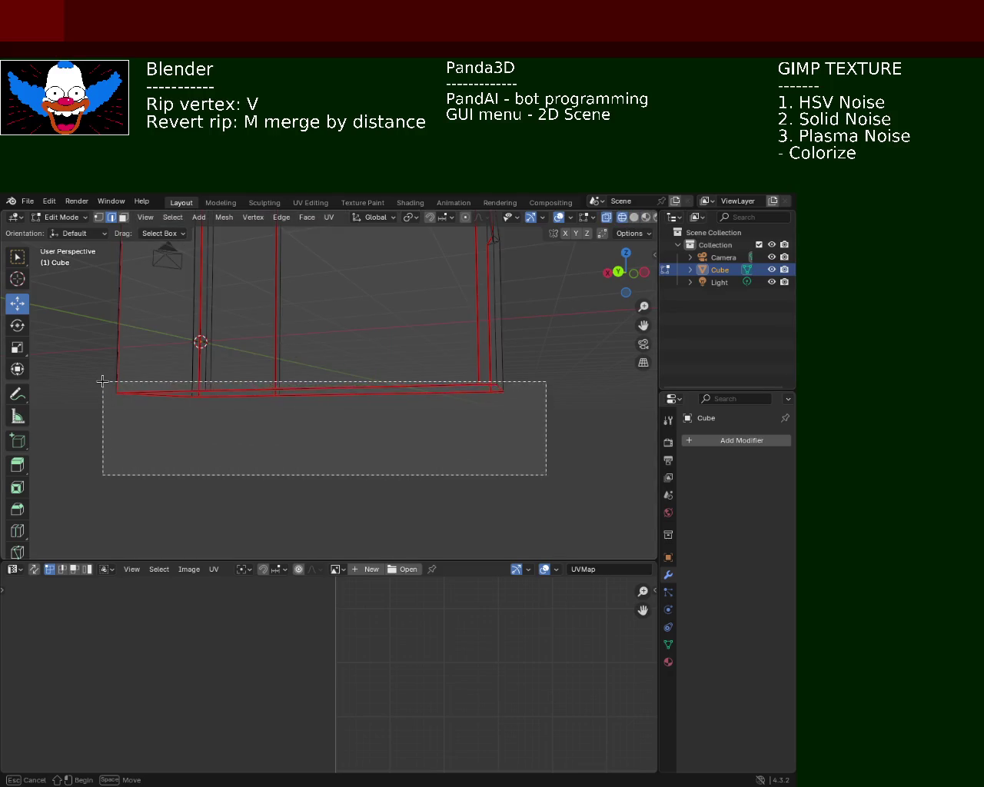
pyautogui.click(99, 218)
pyautogui.moveTo(180, 463); pyautogui.dragTo(303, 466, button='middle')
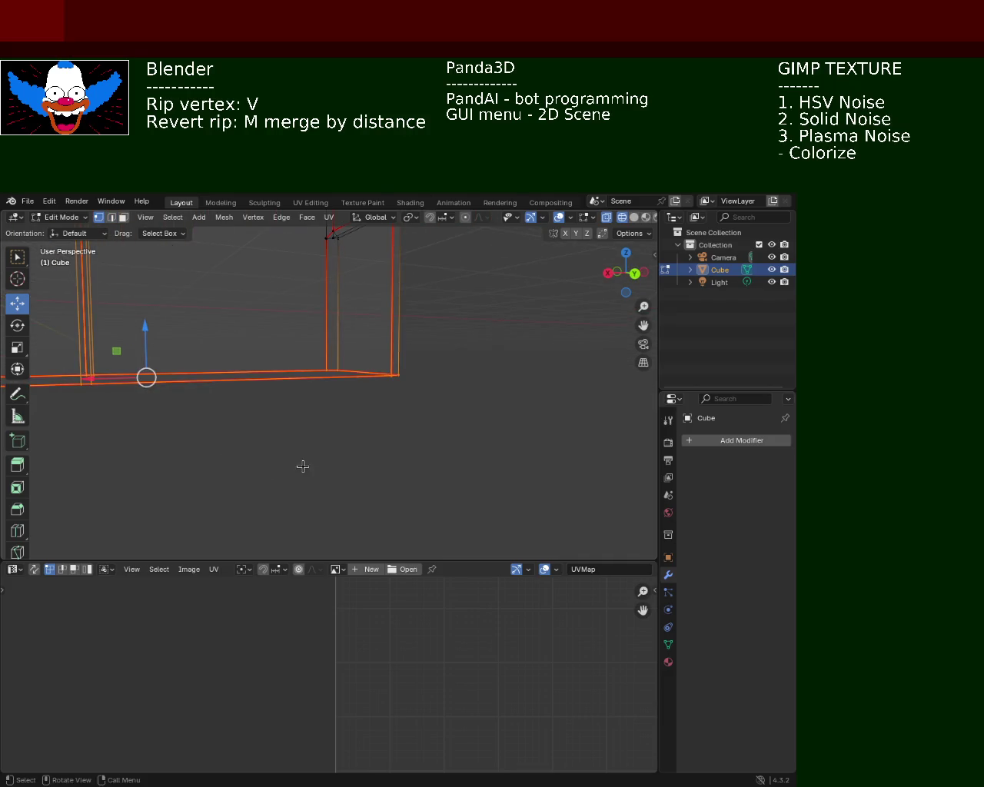
pyautogui.click(634, 217)
pyautogui.moveTo(257, 417)
pyautogui.mouseDown(button='middle')
pyautogui.moveTo(495, 422)
pyautogui.moveTo(418, 461)
pyautogui.mouseUp(button='middle')
pyautogui.moveTo(553, 510); pyautogui.dragTo(59, 371)
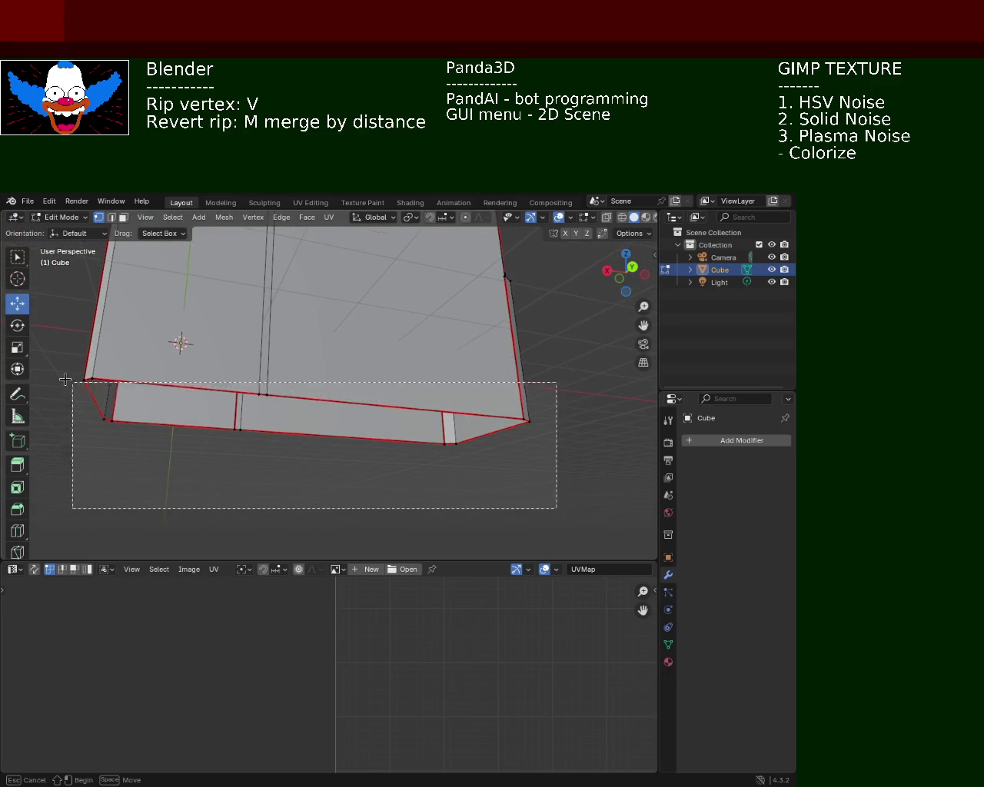
pyautogui.moveTo(147, 383)
pyautogui.mouseDown(button='middle')
pyautogui.moveTo(159, 424)
pyautogui.moveTo(330, 412)
pyautogui.mouseUp(button='middle')
pyautogui.click(548, 405)
# Select the whole mesh and unwrap it again with the chosen UV unwrap method.
pyautogui.press('a')
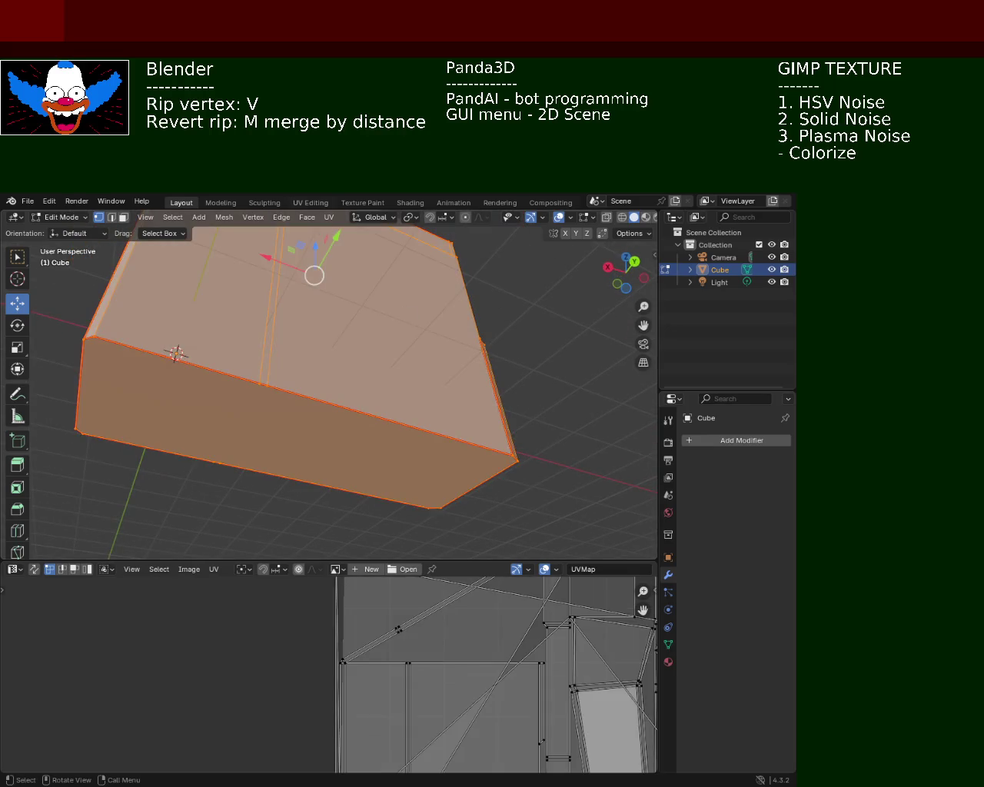
pyautogui.click(329, 217)
pyautogui.moveTo(353, 232)
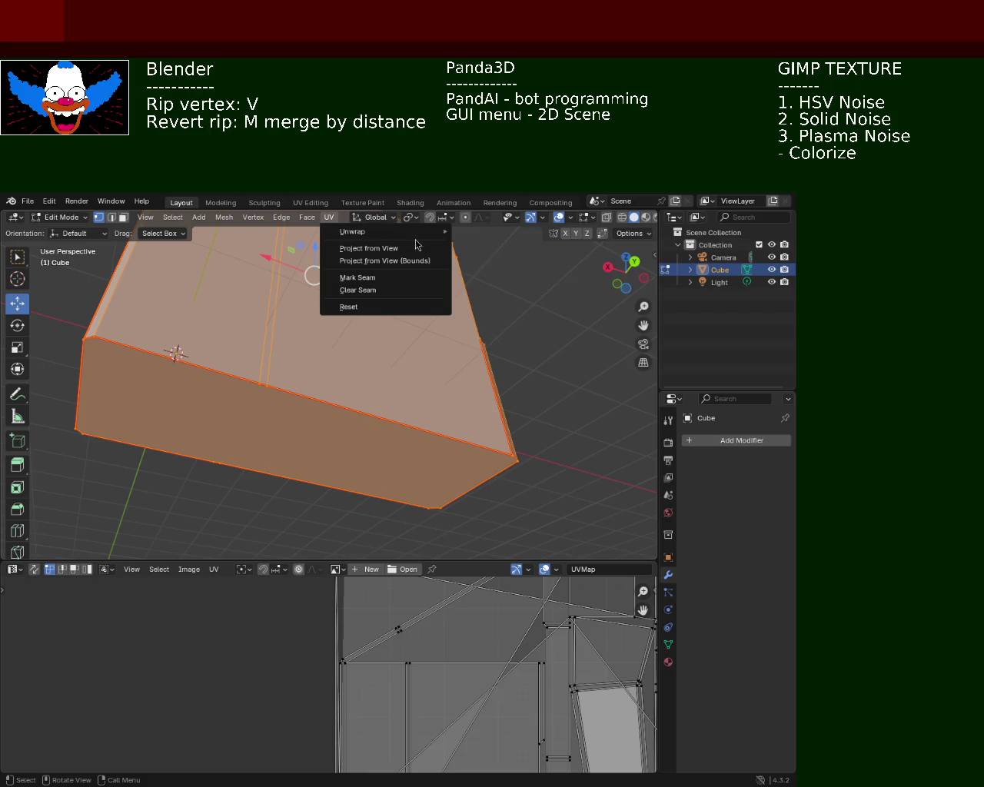
pyautogui.click(527, 260)
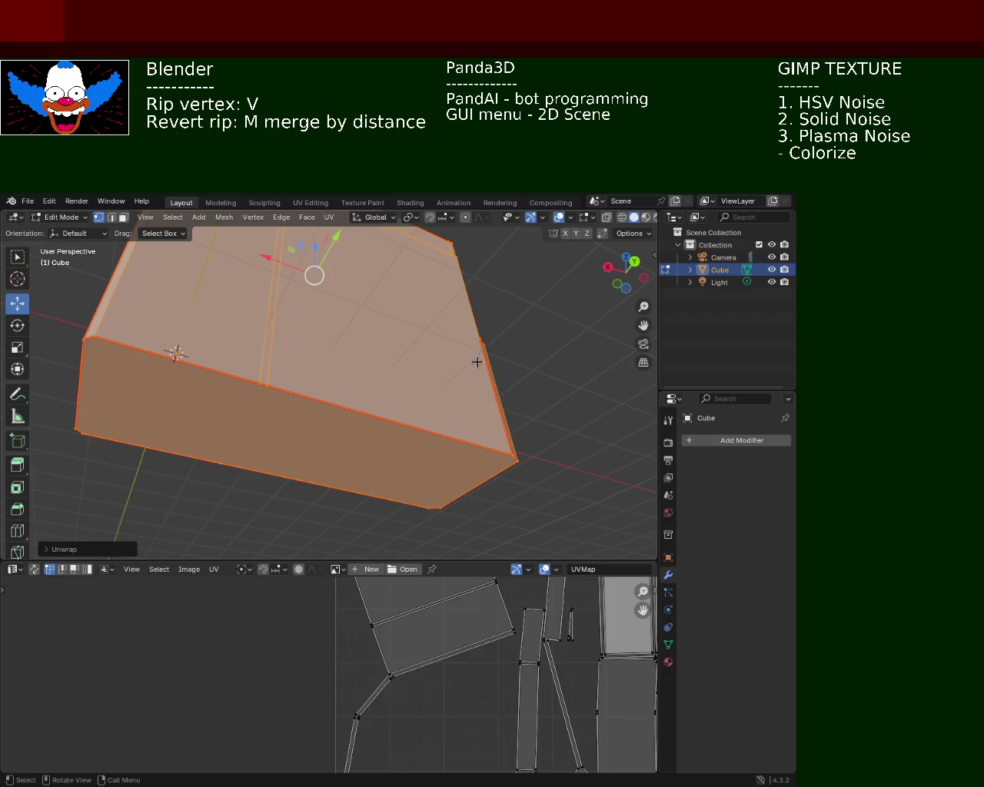
pyautogui.moveTo(541, 559); pyautogui.dragTo(500, 345)
pyautogui.moveTo(442, 486)
pyautogui.keyDown('ctrl'); pyautogui.mouseDown(button='middle')
pyautogui.moveTo(390, 521)
pyautogui.moveTo(402, 560)
pyautogui.moveTo(427, 430)
pyautogui.moveTo(492, 459)
pyautogui.mouseUp(button='middle'); pyautogui.keyUp('ctrl')
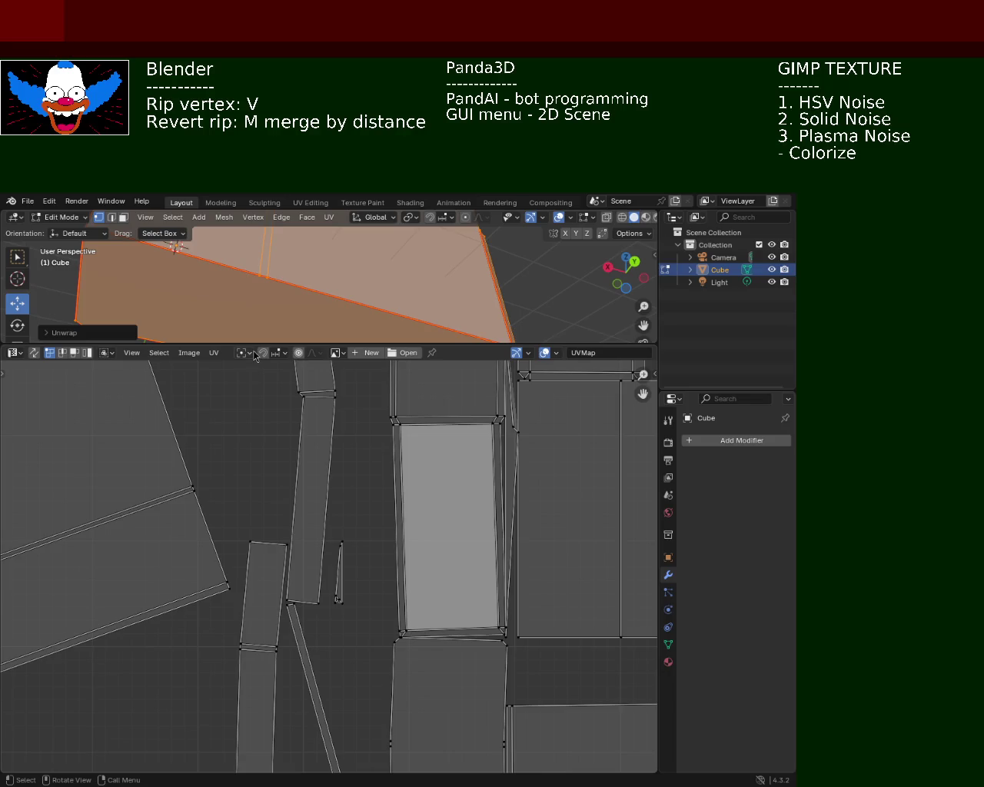
pyautogui.click(329, 217)
pyautogui.moveTo(384, 232)
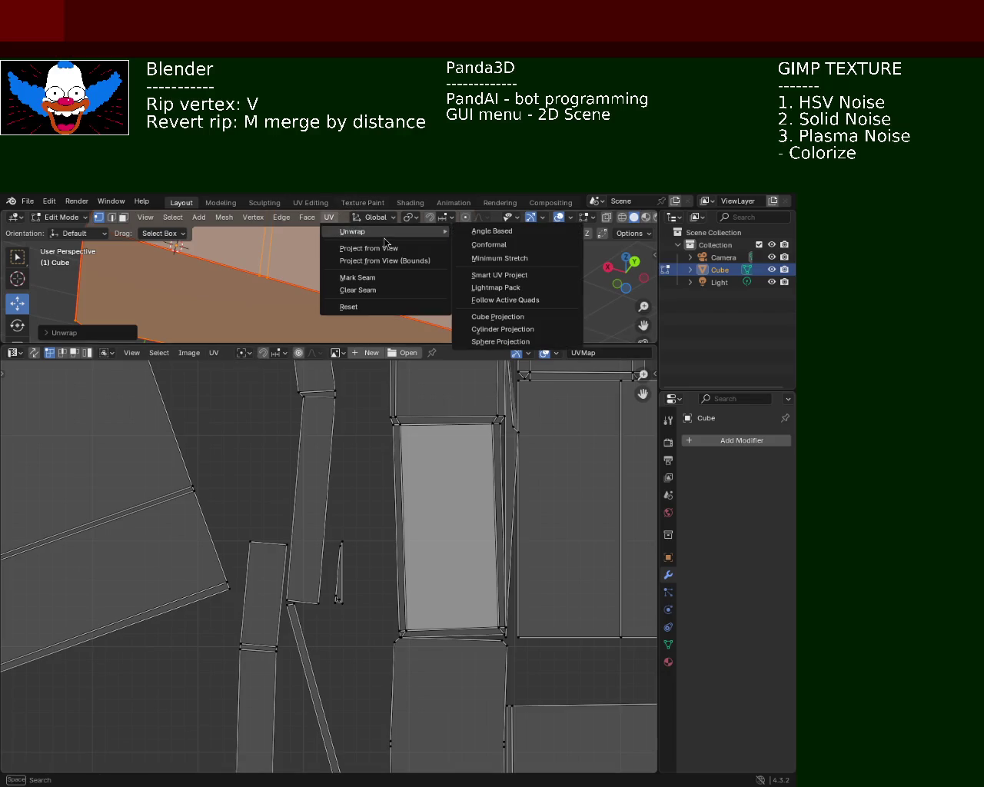
pyautogui.click(531, 249)
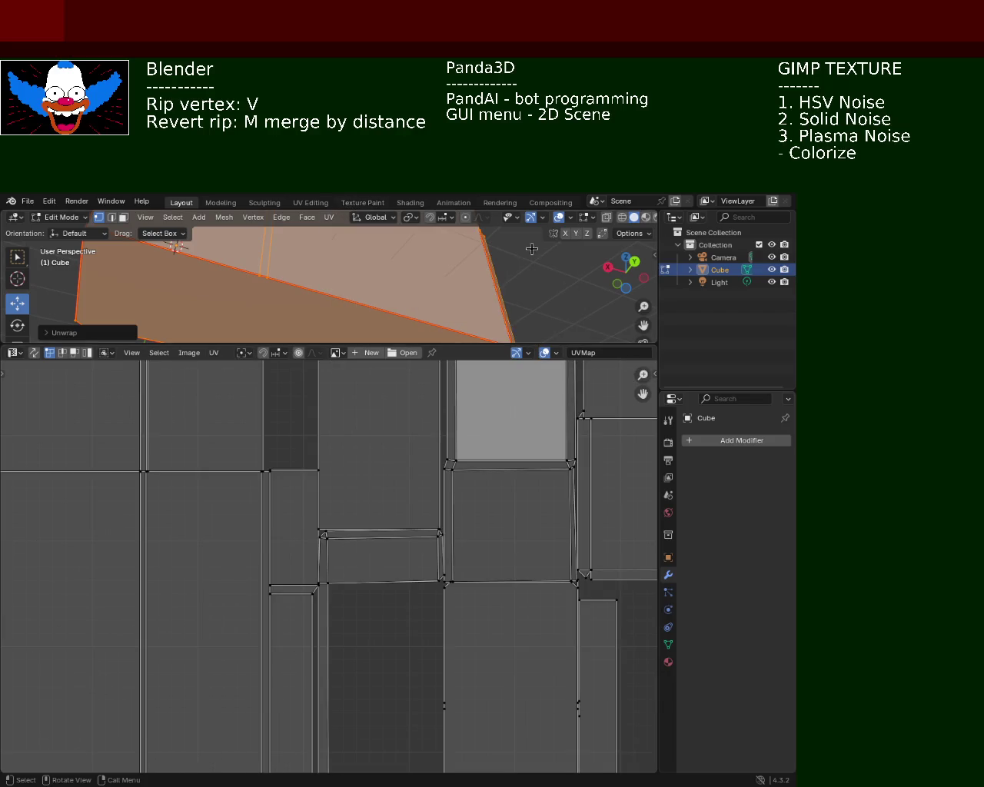
# Zoom and pan across the UV square to inspect the new islands, especially the lower-left ones.
pyautogui.scroll(-5, 392, 564)
pyautogui.scroll(-1, 283, 587)
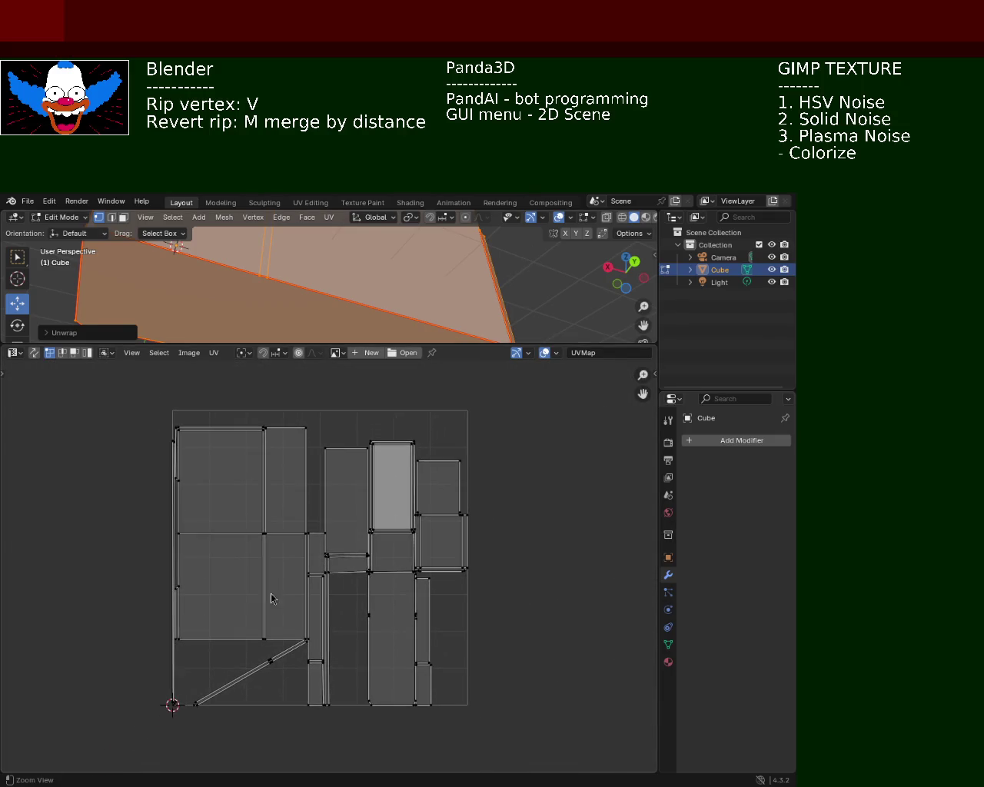
pyautogui.scroll(2, 197, 426)
pyautogui.scroll(2, 208, 438)
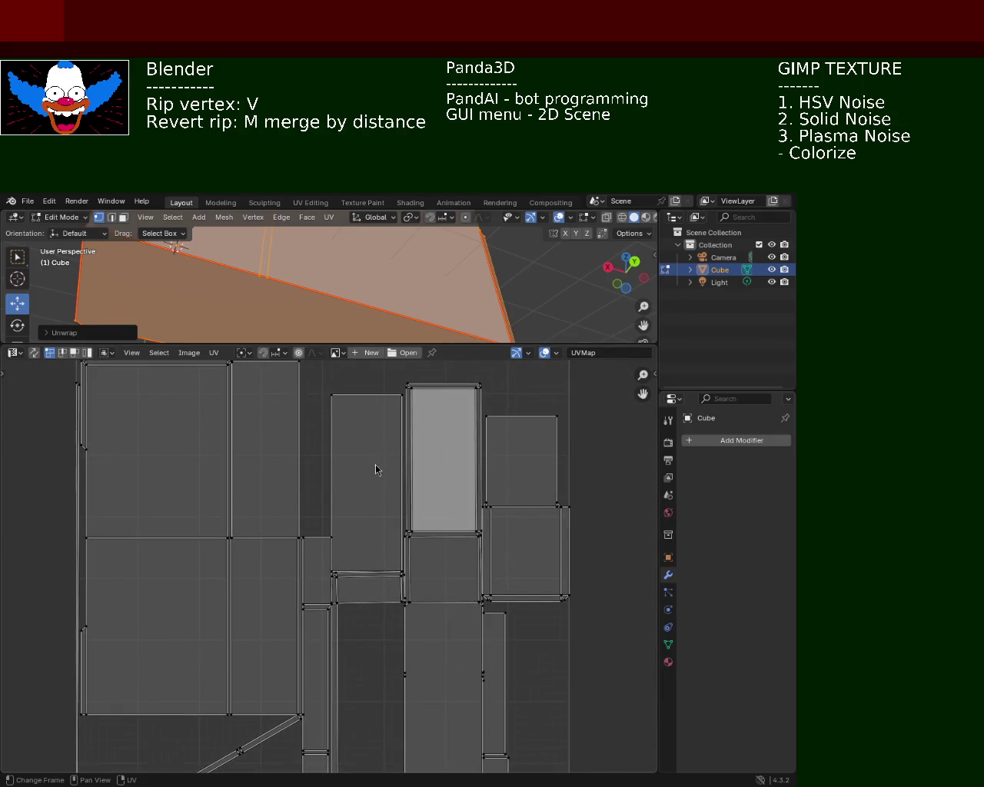
pyautogui.hscroll(-3, 374, 436)
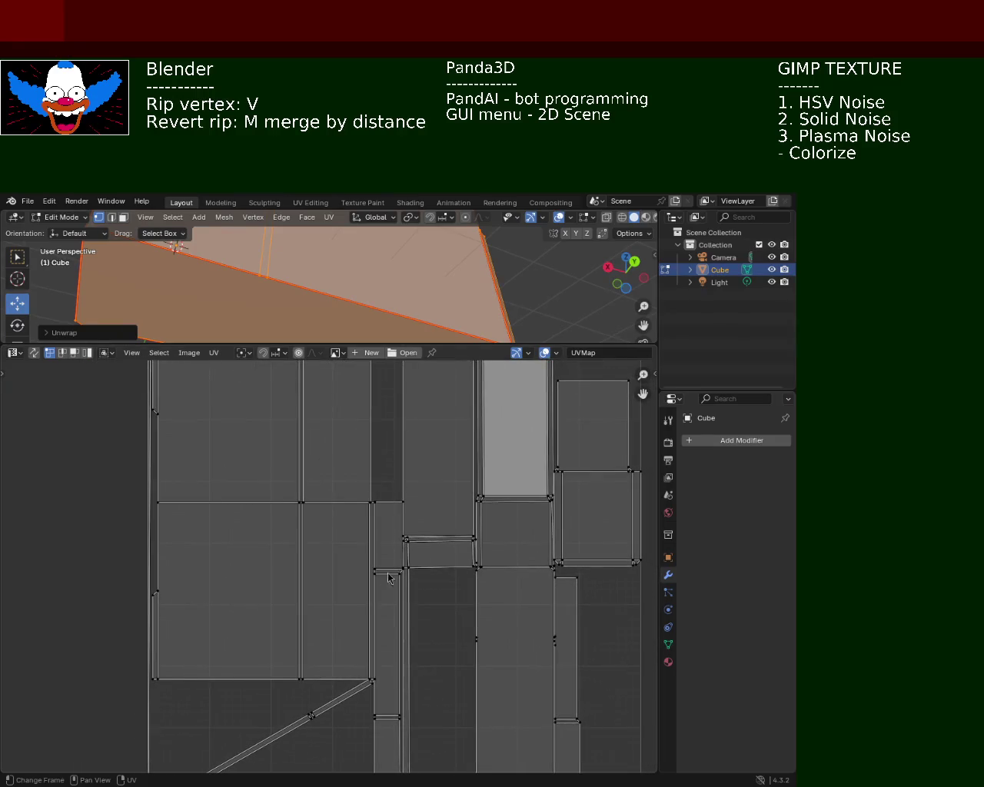
pyautogui.hscroll(2, 391, 567)
pyautogui.scroll(2, 325, 527)
pyautogui.scroll(1, 377, 432)
pyautogui.scroll(-1, 377, 432)
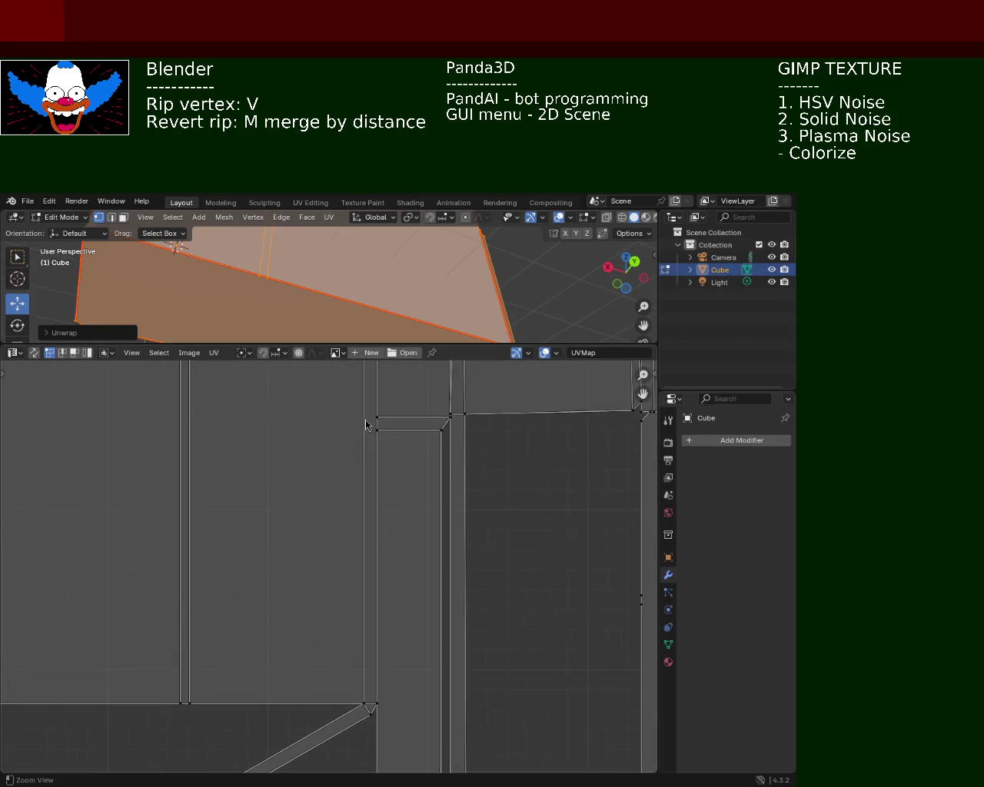
pyautogui.scroll(-1, 377, 432)
pyautogui.scroll(-3, 361, 492)
pyautogui.moveTo(266, 497); pyautogui.dragTo(344, 555, button='middle')
pyautogui.scroll(2, 344, 556)
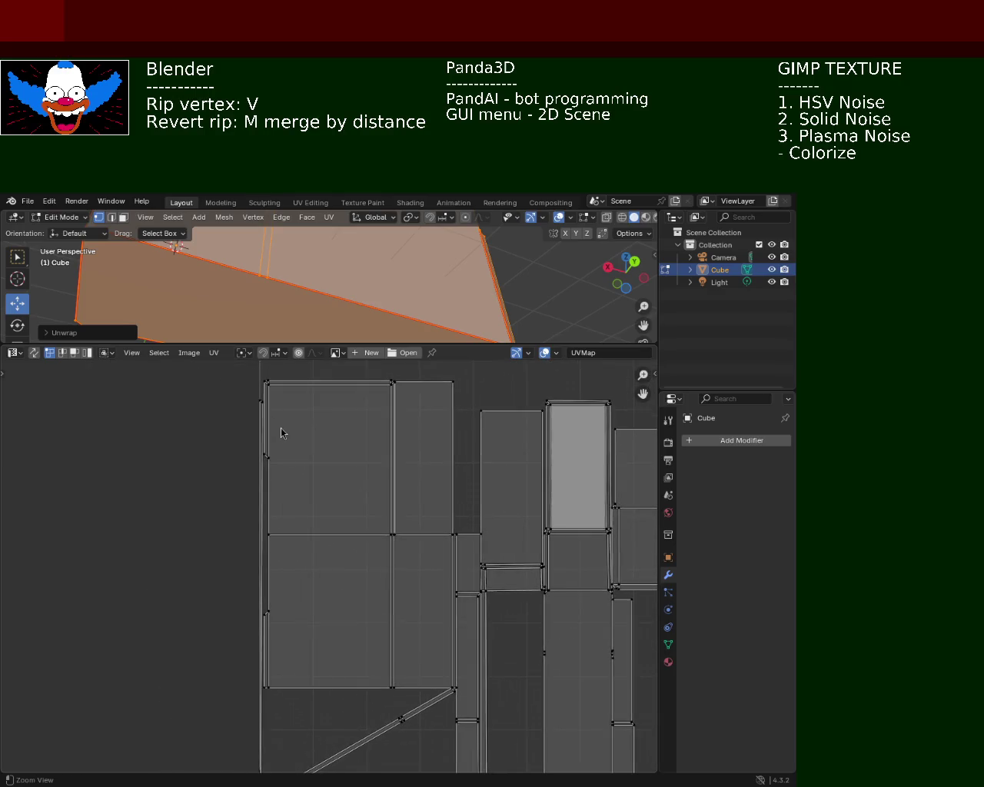
pyautogui.scroll(2, 325, 518)
pyautogui.moveTo(356, 618); pyautogui.dragTo(350, 526, button='middle')
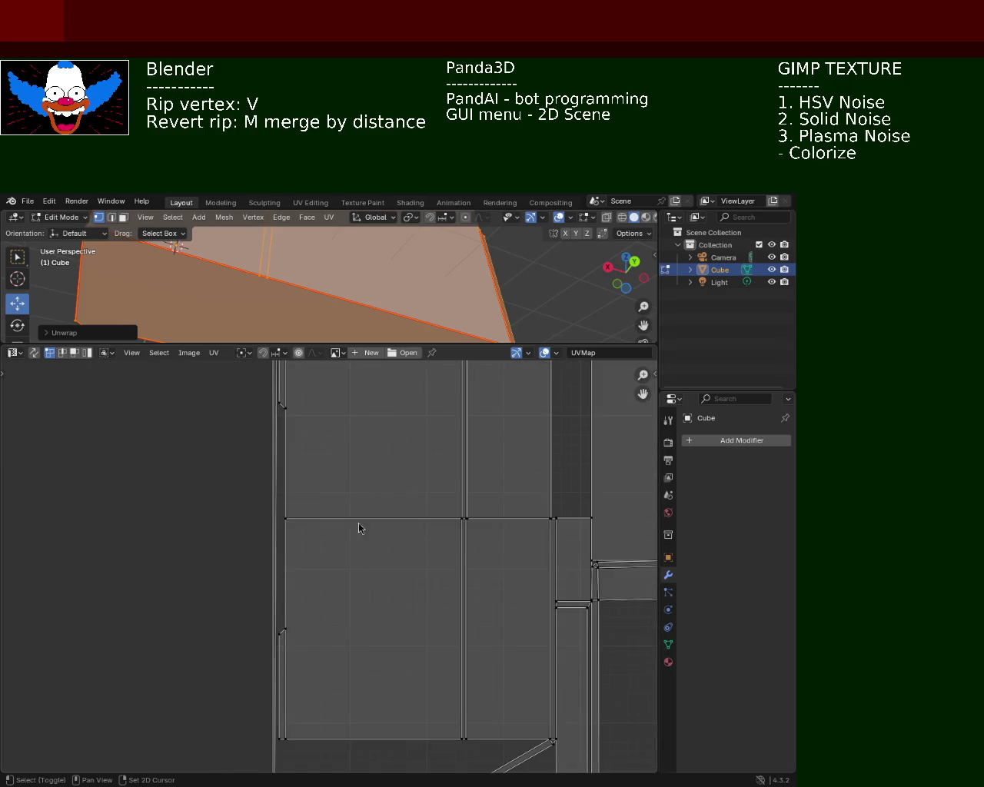
pyautogui.scroll(2, 327, 569)
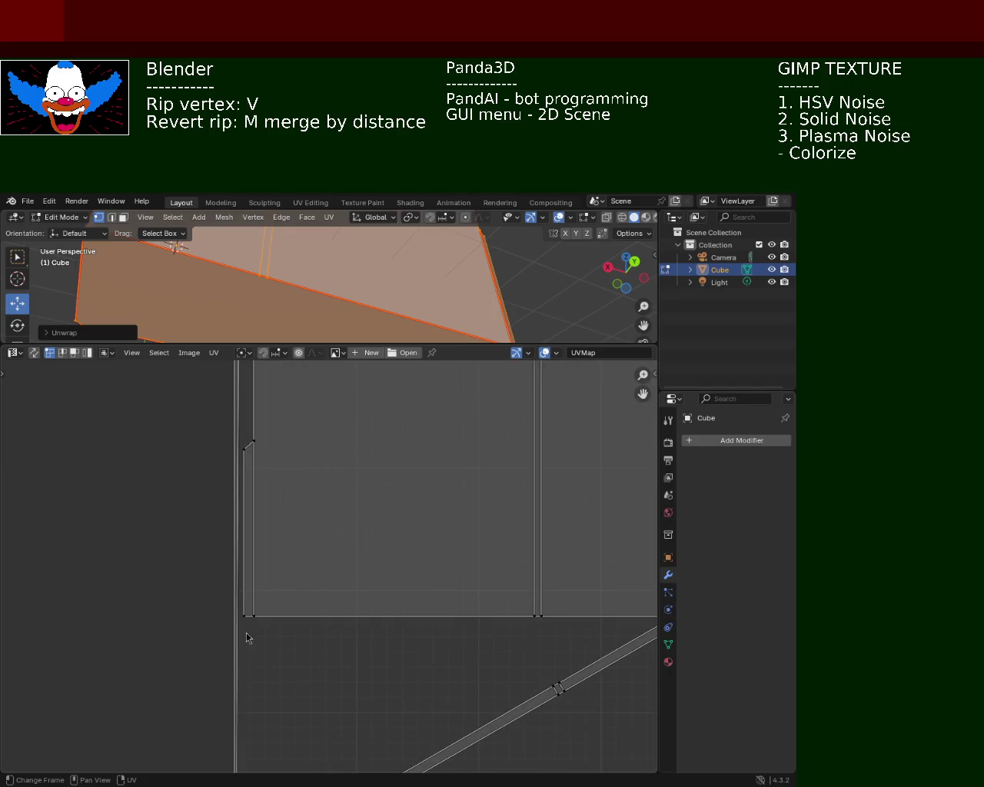
pyautogui.moveTo(246, 639); pyautogui.dragTo(333, 471, button='middle')
pyautogui.scroll(1, 342, 538)
pyautogui.moveTo(343, 535)
pyautogui.mouseDown(button='middle')
pyautogui.moveTo(345, 444)
pyautogui.moveTo(336, 493)
pyautogui.mouseUp(button='middle')
pyautogui.scroll(2, 335, 587)
pyautogui.scroll(3, 322, 538)
pyautogui.scroll(1, 336, 441)
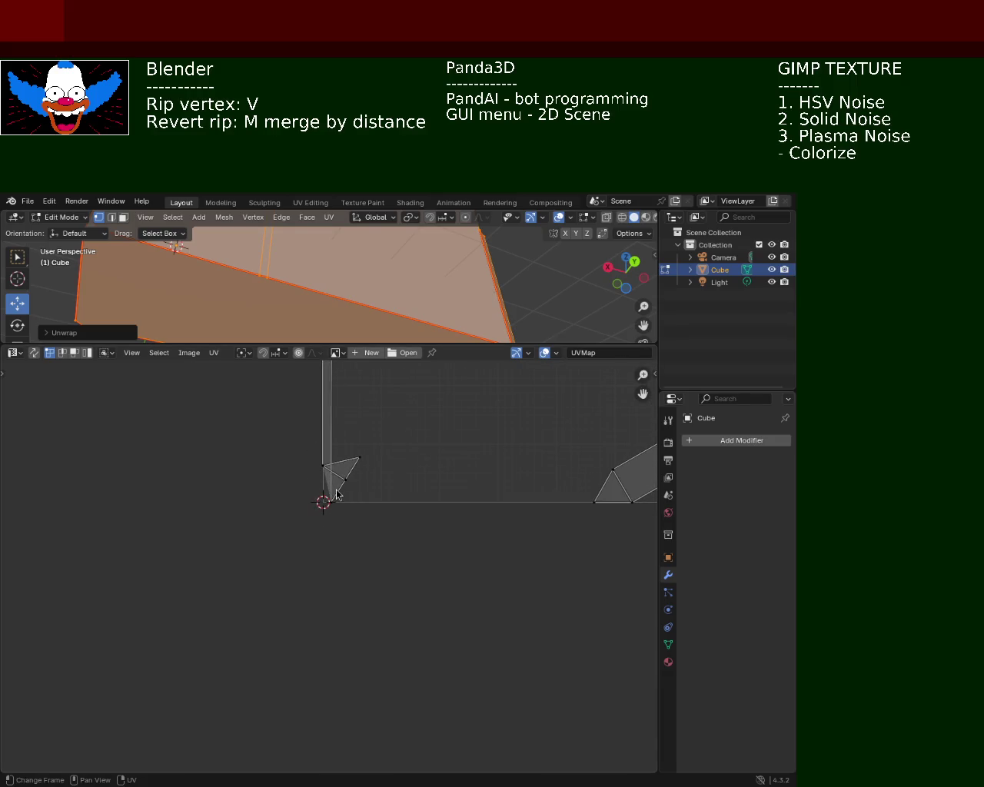
pyautogui.scroll(-3, 344, 524)
pyautogui.scroll(-3, 384, 571)
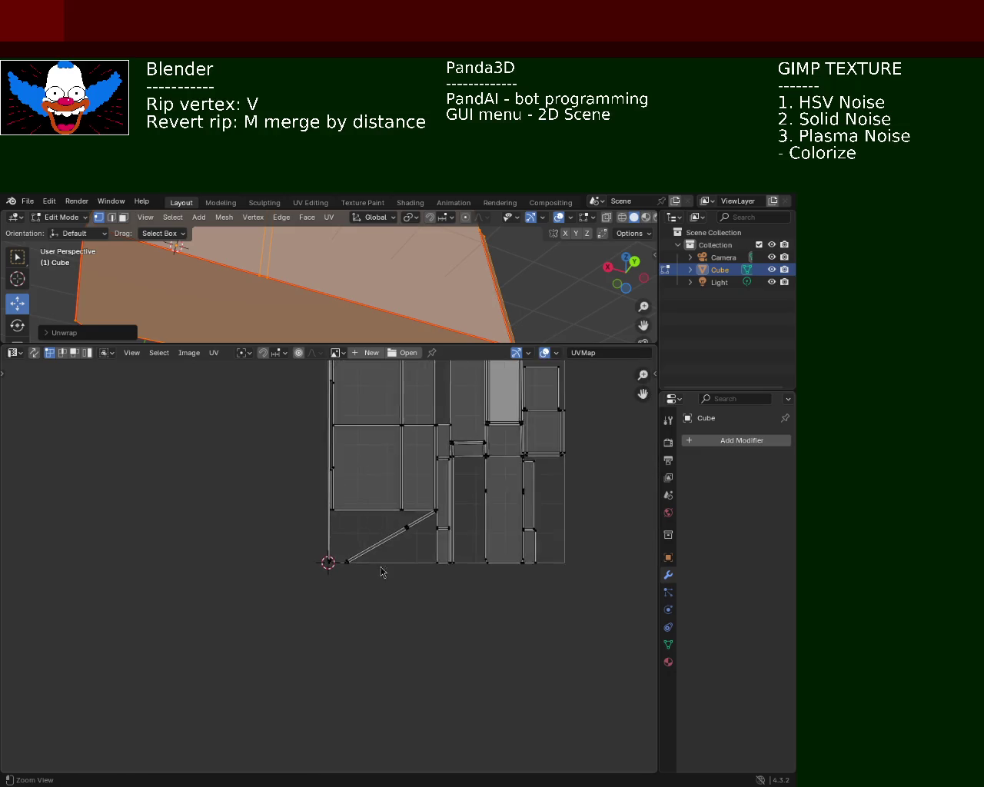
pyautogui.scroll(-2, 387, 597)
pyautogui.scroll(1, 331, 559)
pyautogui.scroll(3, 330, 560)
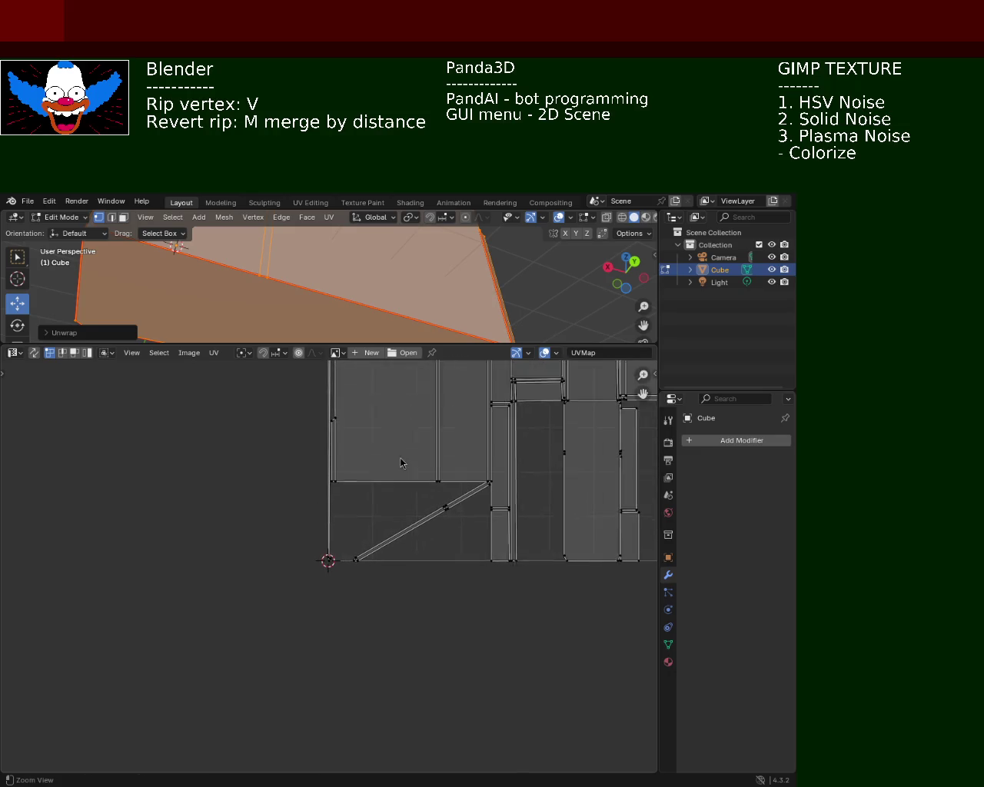
# Shrink the UV editor back and deselect everything in the mesh.
pyautogui.moveTo(470, 342); pyautogui.dragTo(471, 512)
pyautogui.hotkey('alt', 'a')
pyautogui.moveTo(509, 351)
pyautogui.mouseDown(button='middle')
pyautogui.moveTo(468, 378)
pyautogui.moveTo(350, 411)
pyautogui.moveTo(220, 369)
pyautogui.moveTo(266, 454)
pyautogui.moveTo(291, 356)
pyautogui.moveTo(242, 362)
pyautogui.moveTo(299, 349)
pyautogui.moveTo(254, 368)
pyautogui.moveTo(237, 352)
pyautogui.moveTo(279, 454)
pyautogui.moveTo(290, 342)
pyautogui.moveTo(268, 333)
pyautogui.moveTo(315, 328)
pyautogui.moveTo(326, 347)
pyautogui.moveTo(290, 347)
pyautogui.moveTo(345, 377)
pyautogui.moveTo(310, 334)
pyautogui.moveTo(366, 350)
pyautogui.moveTo(331, 385)
pyautogui.moveTo(400, 382)
pyautogui.moveTo(286, 379)
pyautogui.moveTo(374, 417)
pyautogui.moveTo(269, 385)
pyautogui.moveTo(318, 369)
pyautogui.moveTo(314, 389)
pyautogui.moveTo(261, 395)
pyautogui.mouseUp(button='middle')
# Mark the long edge along the cabinet's top step as a UV seam.
pyautogui.moveTo(369, 382)
pyautogui.mouseDown(button='middle')
pyautogui.moveTo(285, 391)
pyautogui.moveTo(330, 351)
pyautogui.moveTo(144, 250)
pyautogui.mouseUp(button='middle')
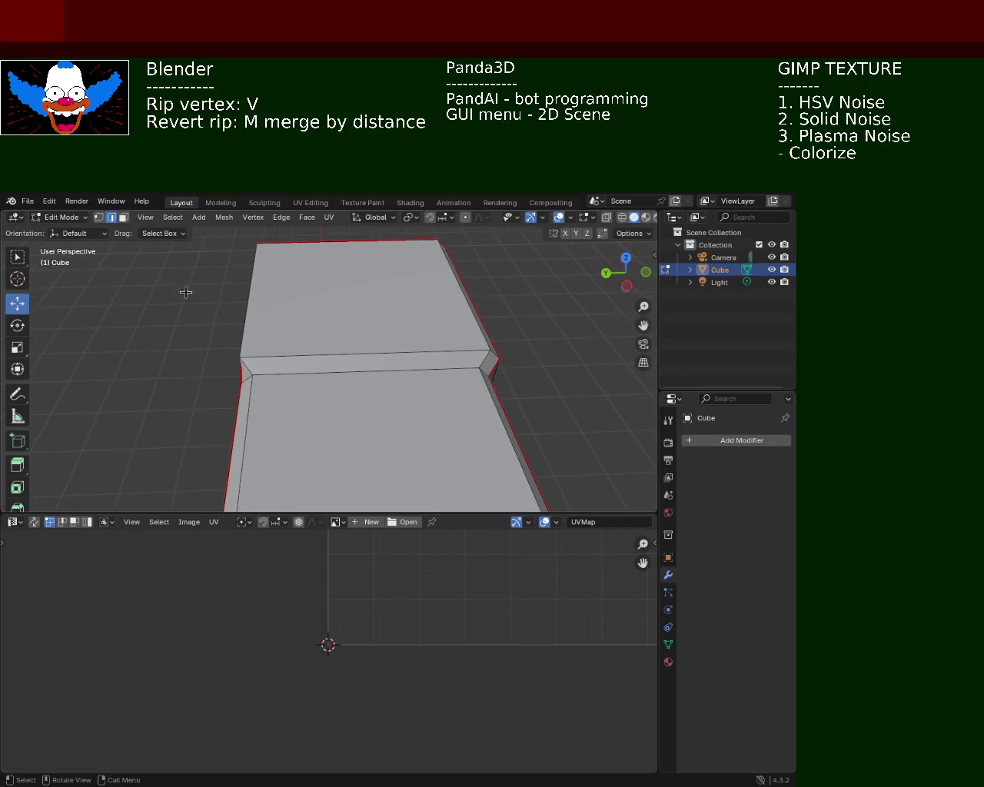
pyautogui.moveTo(297, 385)
pyautogui.mouseDown(button='middle')
pyautogui.moveTo(320, 406)
pyautogui.moveTo(427, 426)
pyautogui.mouseUp(button='middle')
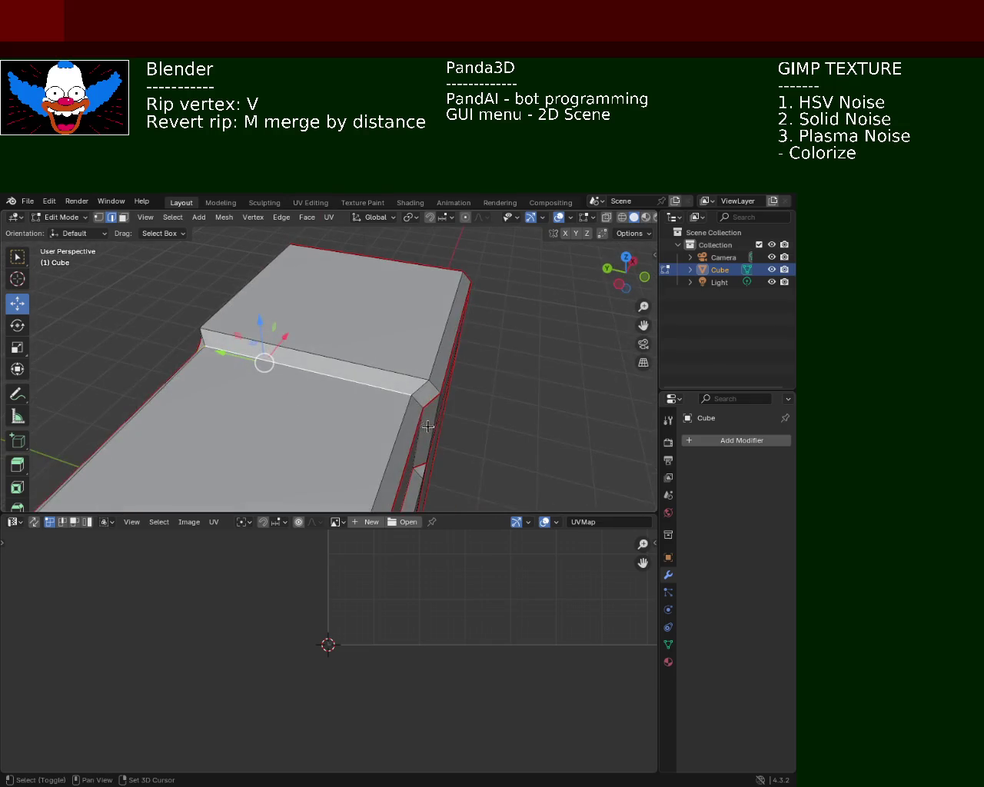
pyautogui.click(413, 398)
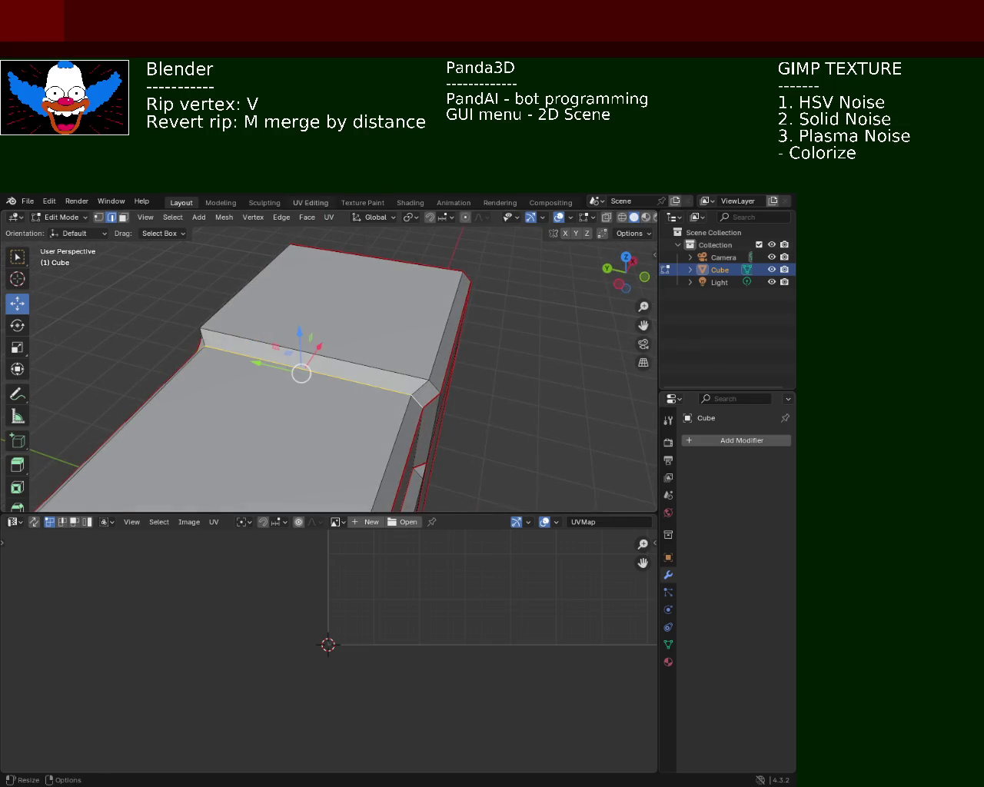
pyautogui.click(281, 218)
pyautogui.click(321, 427)
pyautogui.moveTo(510, 404)
pyautogui.mouseDown(button='middle')
pyautogui.moveTo(395, 384)
pyautogui.moveTo(439, 345)
pyautogui.moveTo(294, 376)
pyautogui.moveTo(413, 372)
pyautogui.moveTo(454, 386)
pyautogui.moveTo(312, 346)
pyautogui.mouseUp(button='middle')
# Save the file as cabinet_1.blend and select the entire mesh.
pyautogui.hotkey('ctrl', 's')
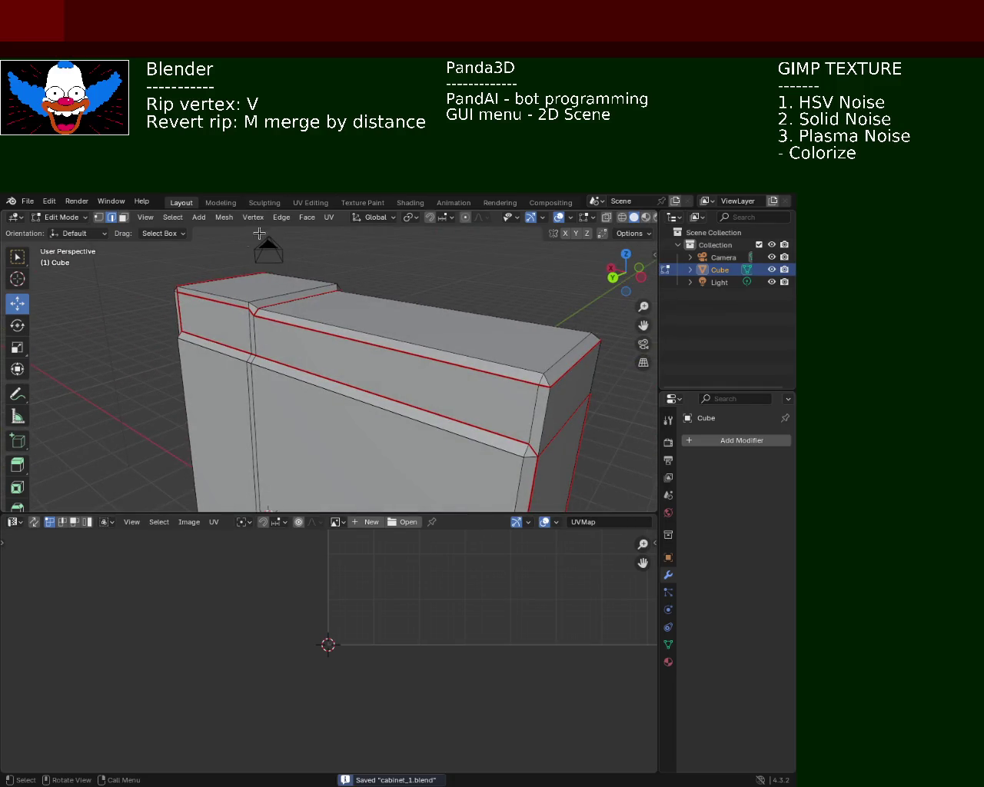
pyautogui.press('a')
pyautogui.click(328, 217)
pyautogui.moveTo(352, 231)
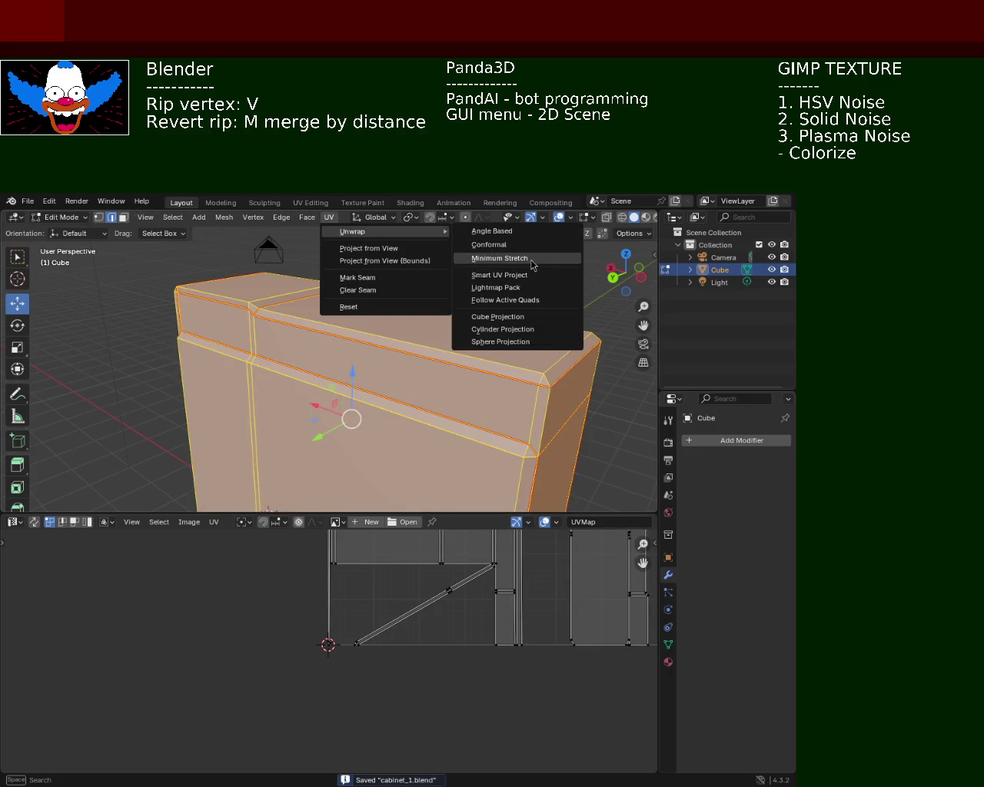
# Re-unwrap the whole cabinet with Minimum Stretch and enlarge the UV editor to inspect the islands.
pyautogui.click(507, 244)
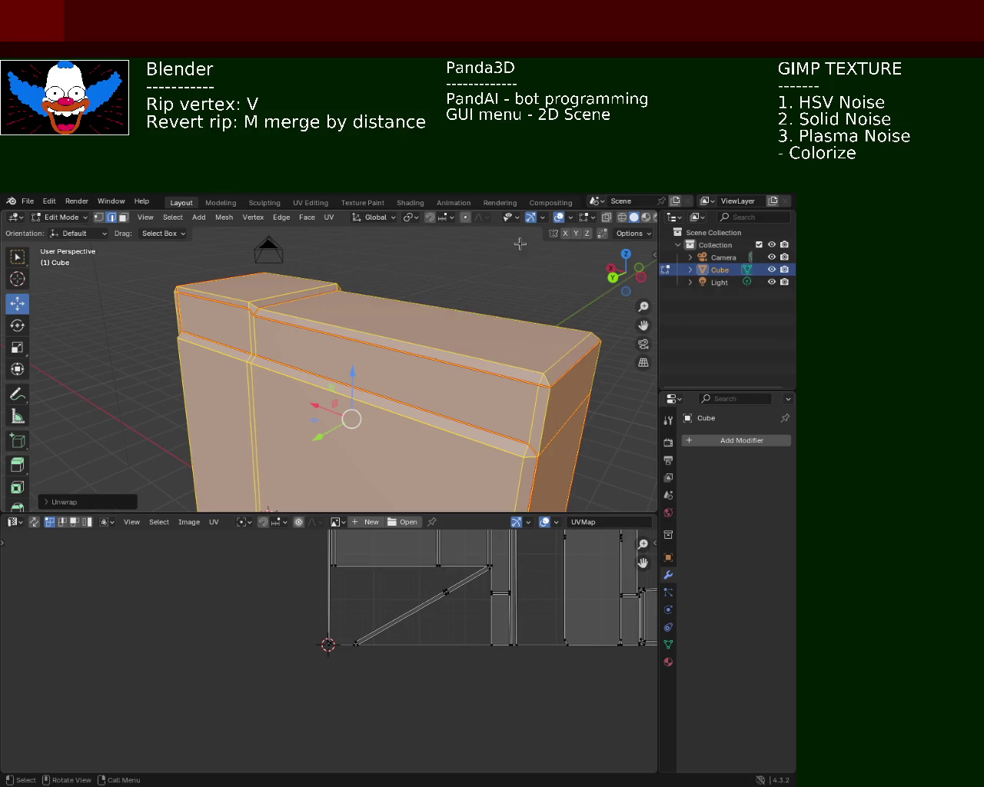
pyautogui.moveTo(475, 511); pyautogui.dragTo(475, 280)
pyautogui.moveTo(440, 319)
pyautogui.mouseDown(button='middle')
pyautogui.moveTo(331, 467)
pyautogui.moveTo(344, 462)
pyautogui.mouseUp(button='middle')
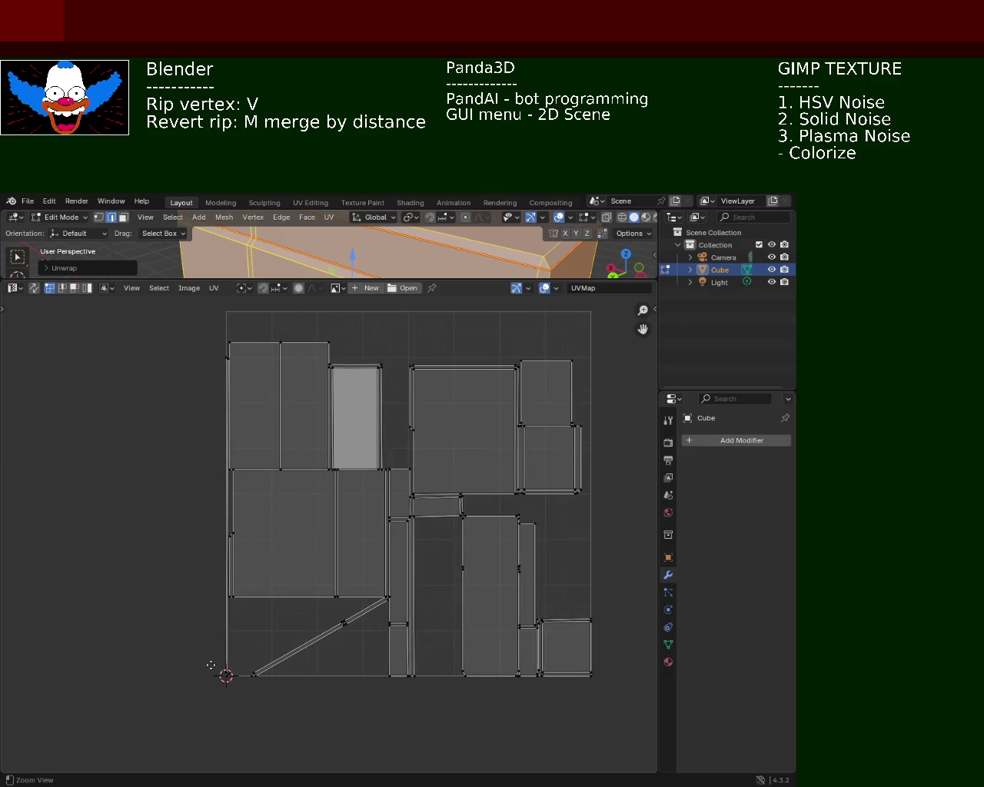
pyautogui.scroll(2, 210, 665)
pyautogui.scroll(1, 218, 634)
pyautogui.scroll(1, 218, 624)
pyautogui.scroll(1, 226, 550)
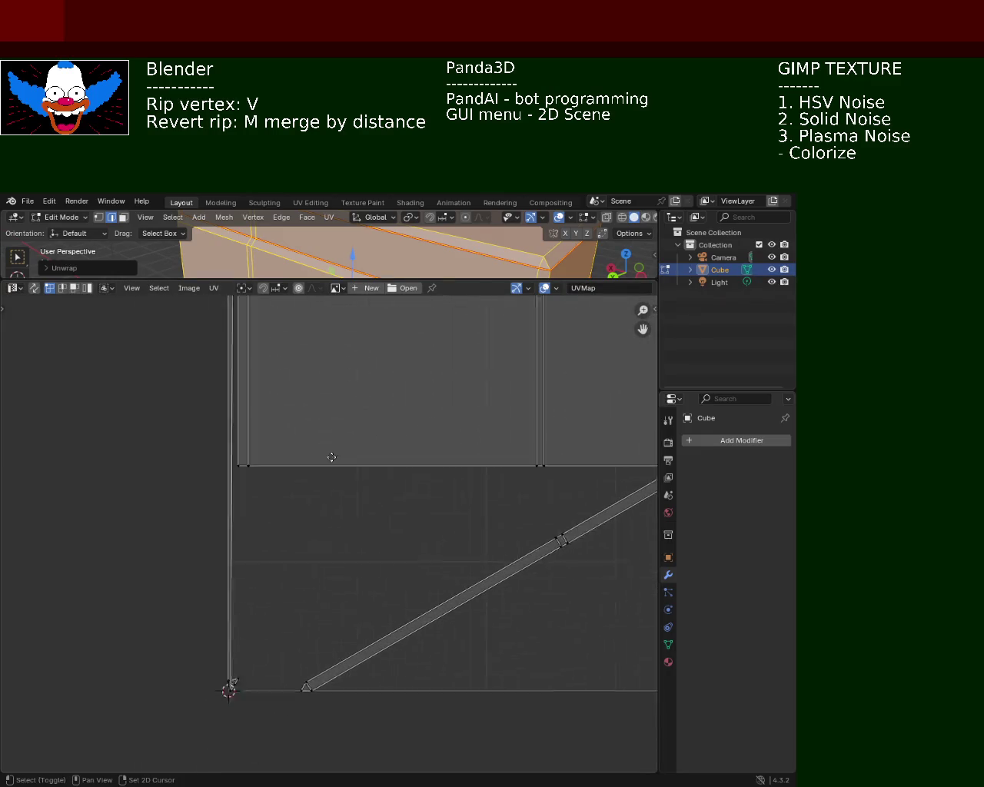
pyautogui.scroll(1, 316, 481)
pyautogui.scroll(-3, 299, 562)
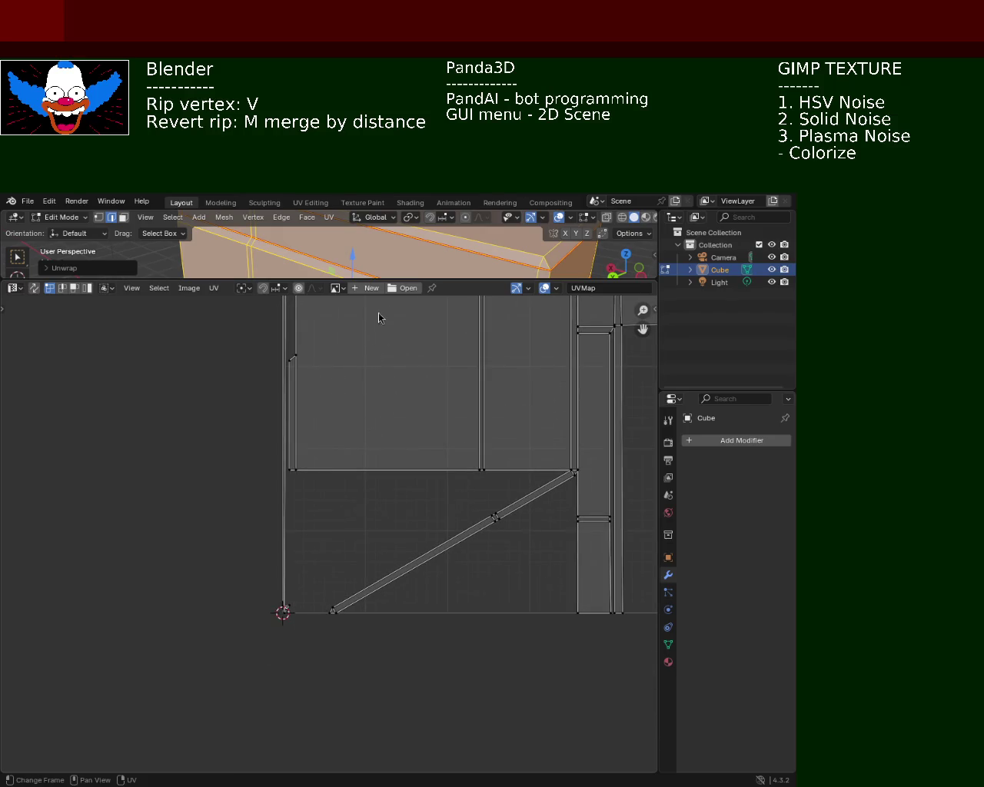
# Give the 3D viewport its room back and select an edge on the cabinet's top.
pyautogui.moveTo(439, 277); pyautogui.dragTo(442, 522)
pyautogui.moveTo(382, 336); pyautogui.dragTo(397, 340, button='middle')
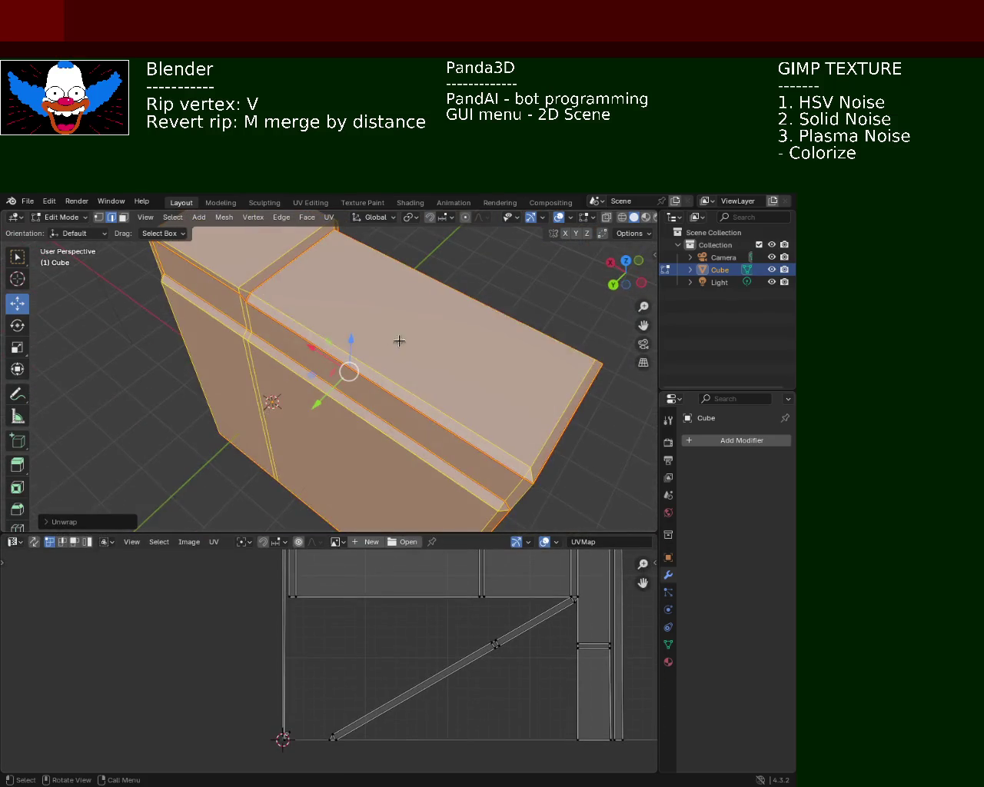
pyautogui.click(449, 277)
pyautogui.moveTo(254, 317)
pyautogui.mouseDown(button='middle')
pyautogui.moveTo(341, 344)
pyautogui.moveTo(323, 350)
pyautogui.mouseUp(button='middle')
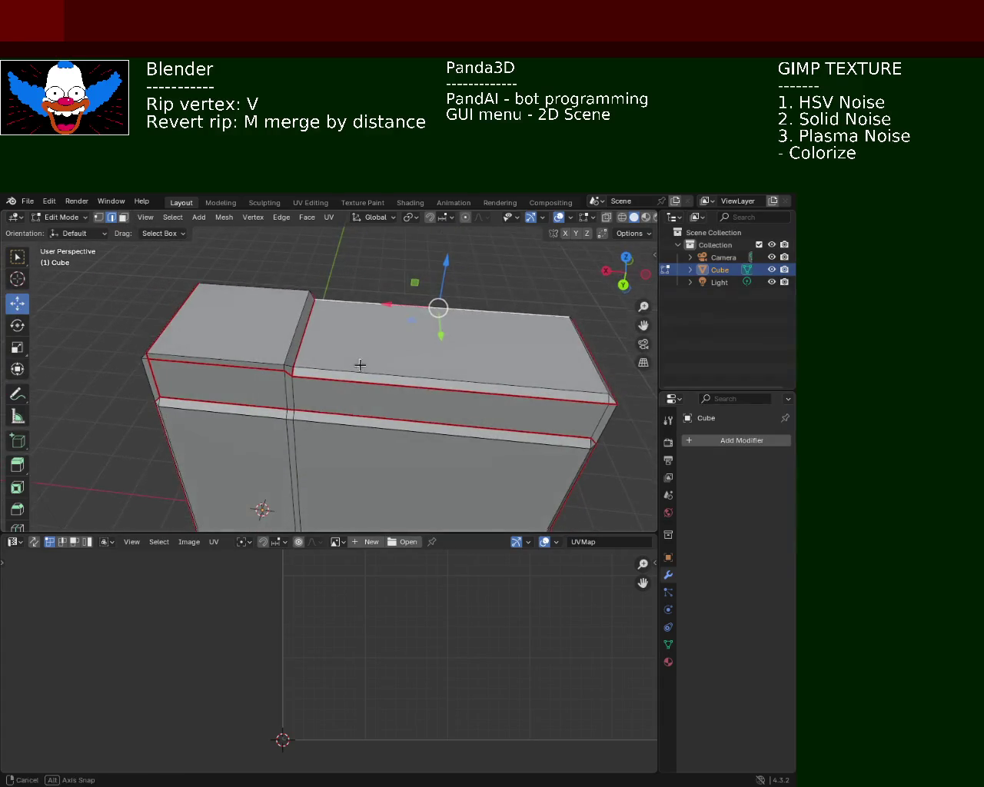
# Dissolve the stray horizontal edge on the cabinet's side panel.
pyautogui.moveTo(300, 450)
pyautogui.mouseDown(button='middle')
pyautogui.moveTo(326, 425)
pyautogui.moveTo(339, 376)
pyautogui.moveTo(282, 382)
pyautogui.moveTo(356, 397)
pyautogui.moveTo(340, 401)
pyautogui.moveTo(358, 345)
pyautogui.moveTo(364, 362)
pyautogui.moveTo(441, 338)
pyautogui.moveTo(431, 366)
pyautogui.moveTo(261, 323)
pyautogui.moveTo(331, 307)
pyautogui.moveTo(370, 342)
pyautogui.moveTo(478, 259)
pyautogui.moveTo(470, 334)
pyautogui.moveTo(420, 362)
pyautogui.moveTo(339, 340)
pyautogui.moveTo(389, 406)
pyautogui.moveTo(346, 382)
pyautogui.moveTo(285, 382)
pyautogui.moveTo(387, 344)
pyautogui.moveTo(379, 281)
pyautogui.moveTo(331, 419)
pyautogui.moveTo(375, 373)
pyautogui.mouseUp(button='middle')
pyautogui.moveTo(389, 366); pyautogui.dragTo(297, 342, button='middle')
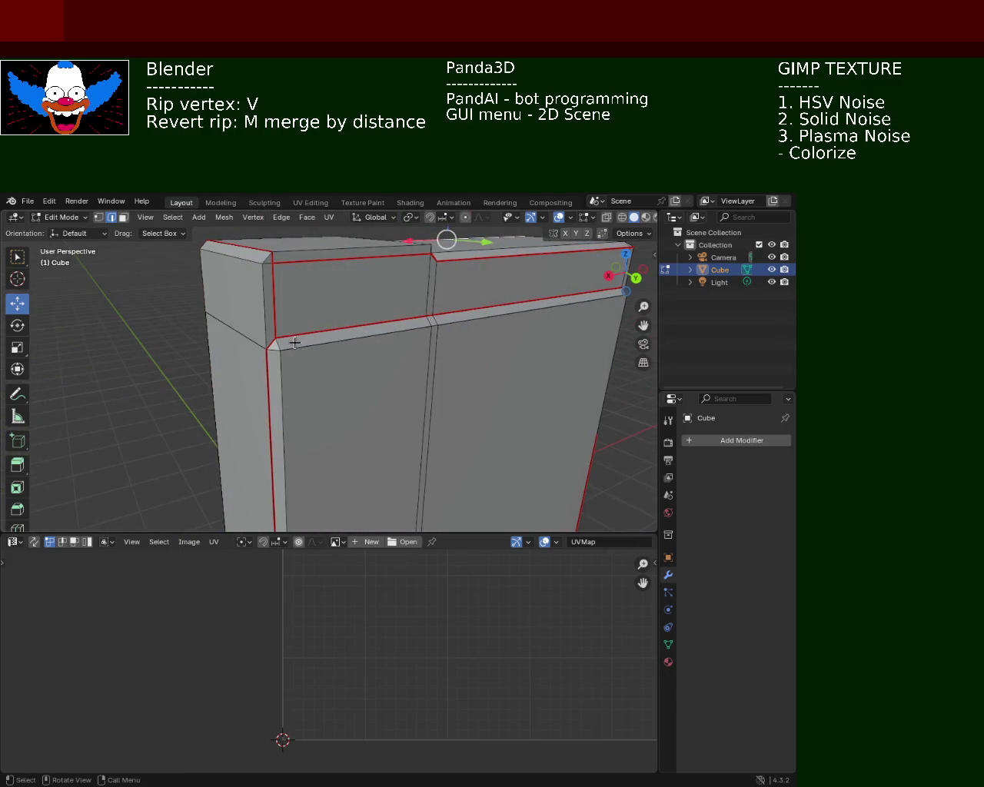
pyautogui.moveTo(295, 343); pyautogui.dragTo(462, 309, button='middle')
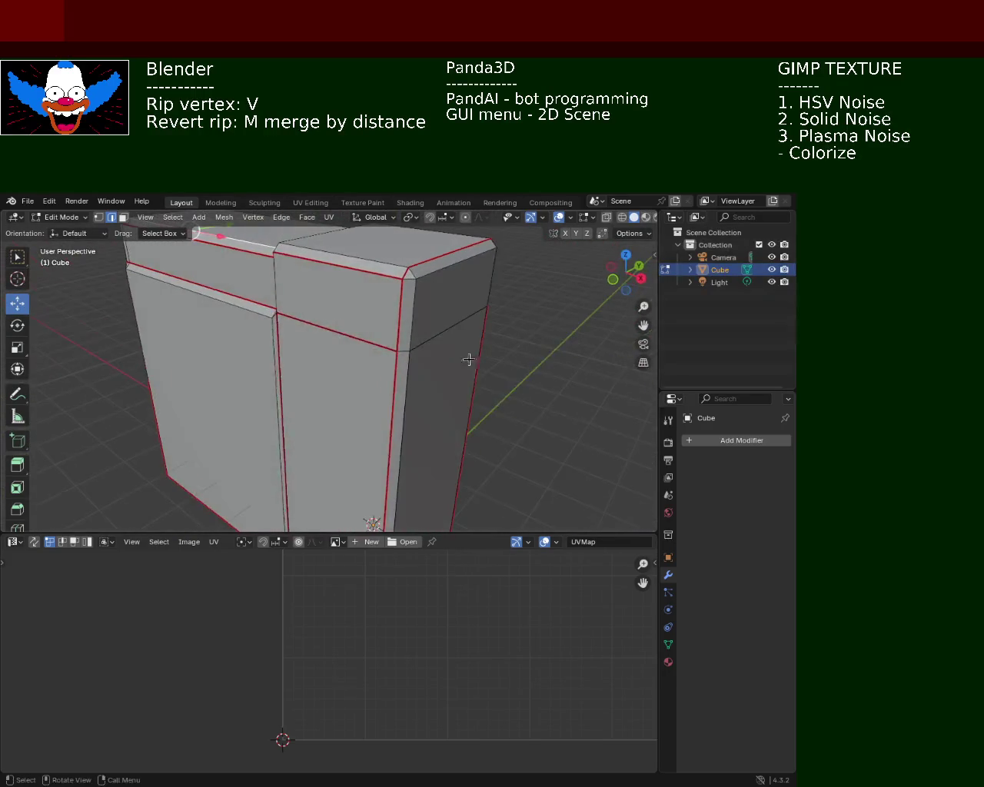
pyautogui.moveTo(462, 309)
pyautogui.mouseDown(button='middle')
pyautogui.moveTo(373, 337)
pyautogui.moveTo(248, 238)
pyautogui.moveTo(235, 268)
pyautogui.mouseUp(button='middle')
pyautogui.scroll(2, 332, 360)
pyautogui.scroll(2, 332, 360)
pyautogui.moveTo(332, 359)
pyautogui.mouseDown(button='middle')
pyautogui.moveTo(298, 424)
pyautogui.moveTo(350, 339)
pyautogui.mouseUp(button='middle')
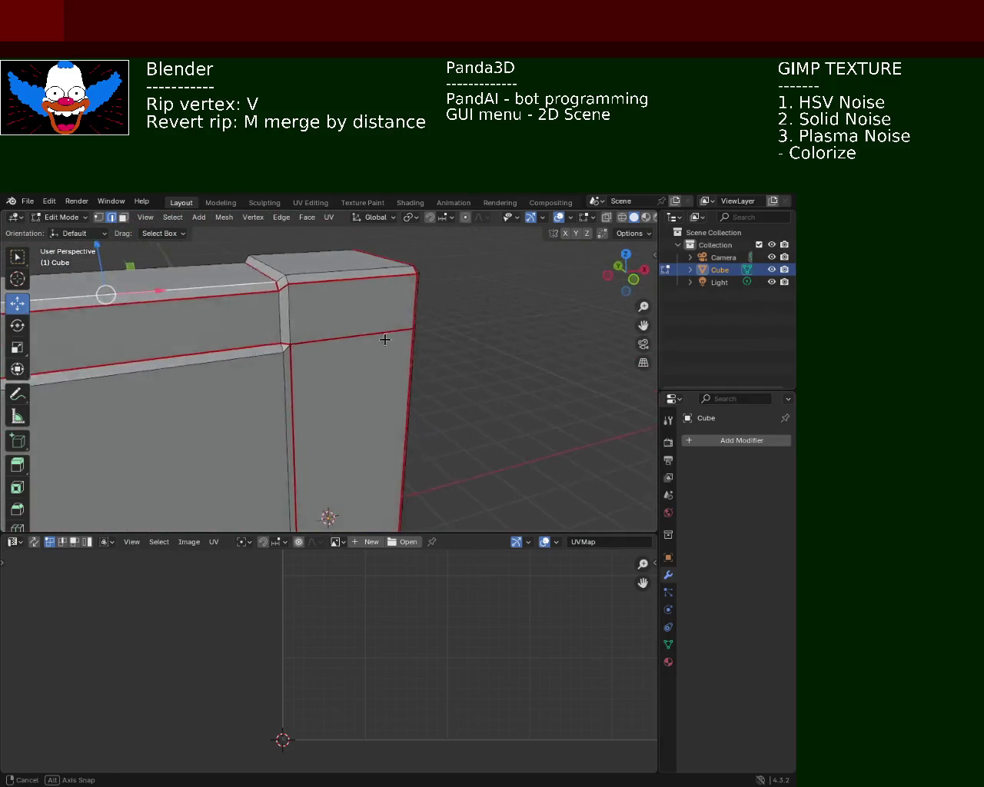
pyautogui.moveTo(351, 340)
pyautogui.mouseDown(button='middle')
pyautogui.moveTo(319, 338)
pyautogui.moveTo(362, 316)
pyautogui.moveTo(351, 299)
pyautogui.mouseUp(button='middle')
pyautogui.click(360, 321)
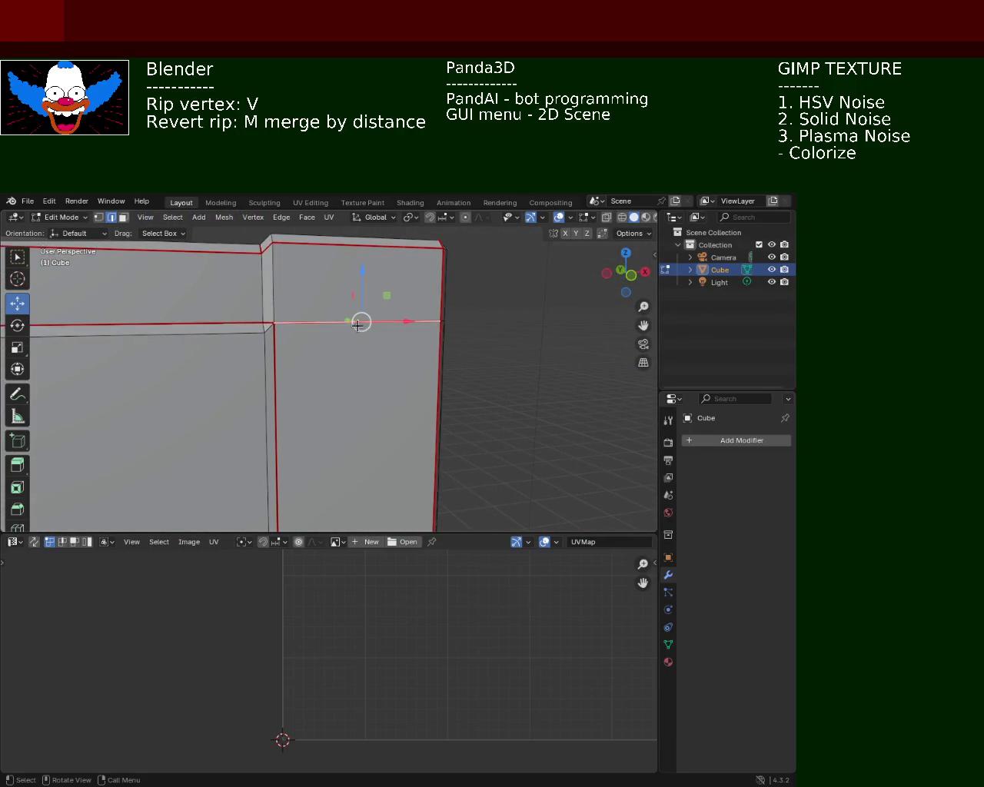
pyautogui.press('x')
pyautogui.click(331, 382)
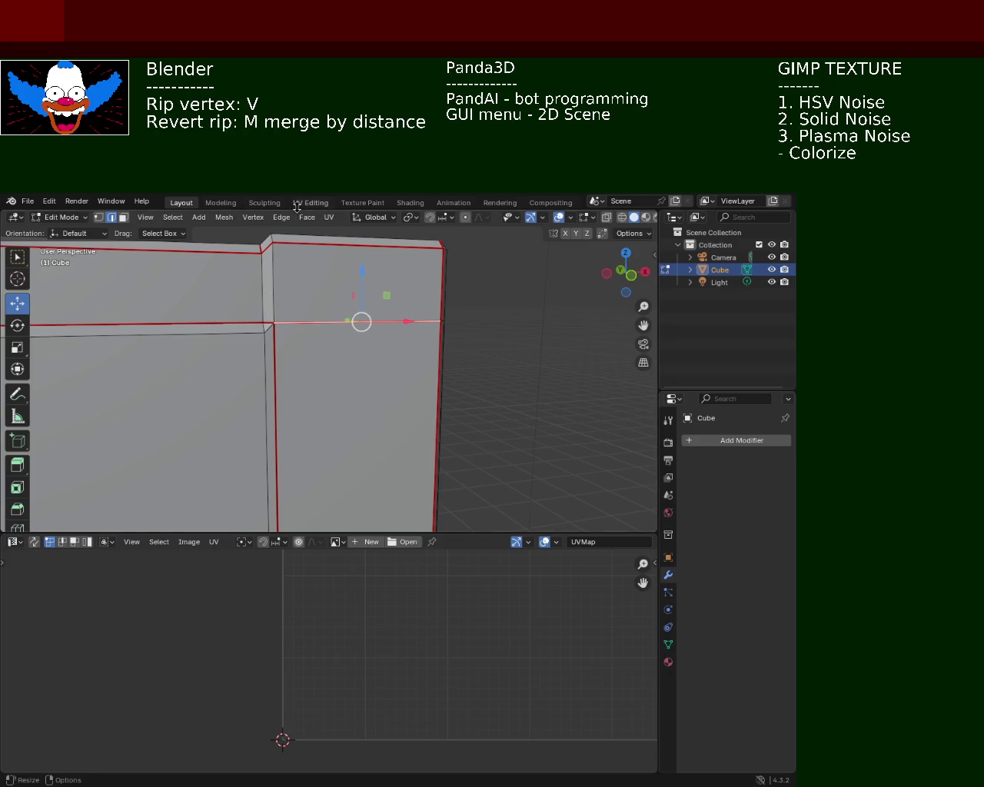
# Mark the vertical edge next to it as a seam.
pyautogui.click(280, 215)
pyautogui.click(269, 303)
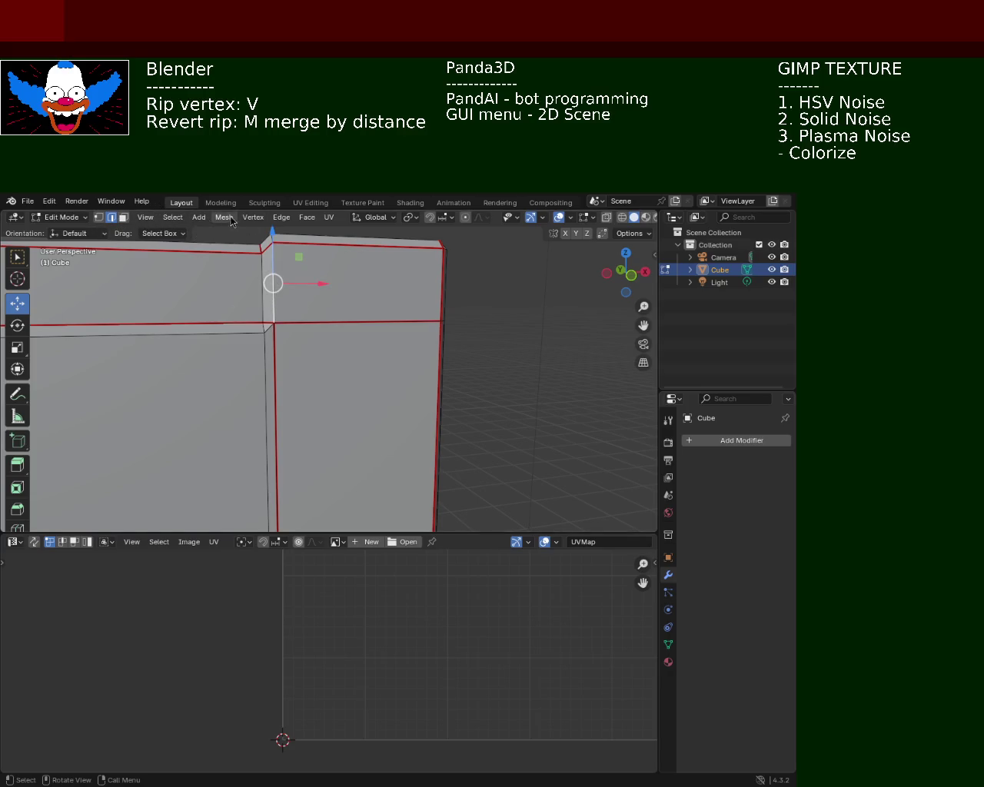
pyautogui.click(306, 218)
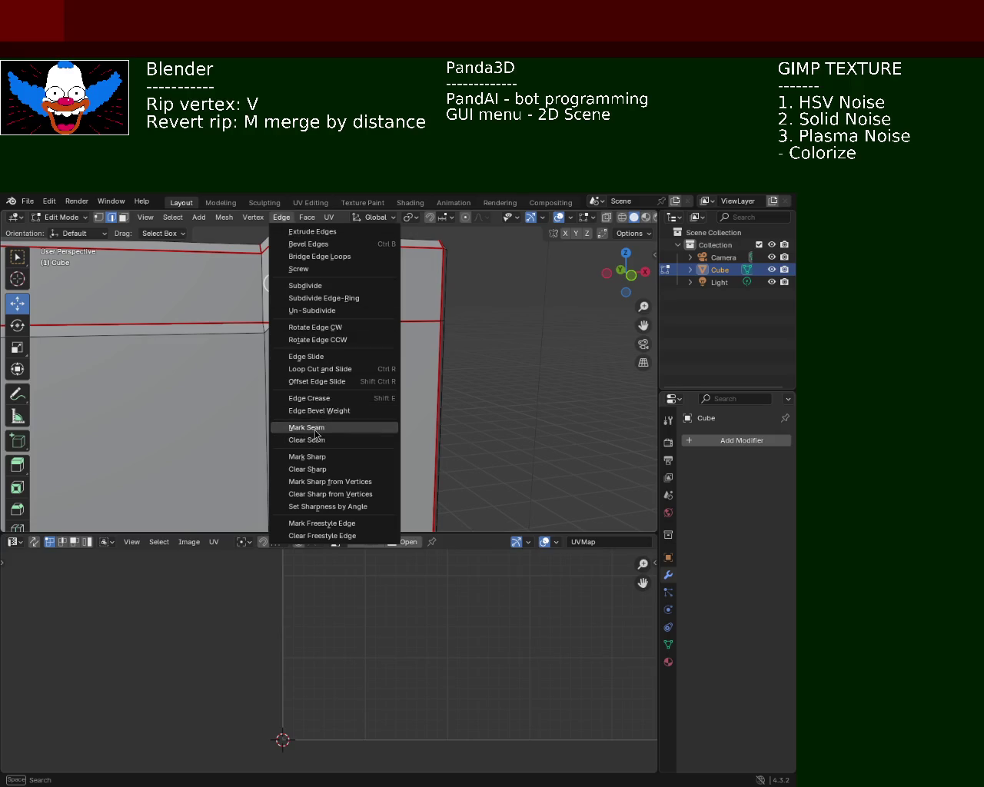
pyautogui.click(356, 331)
pyautogui.moveTo(356, 331); pyautogui.dragTo(298, 336, button='middle')
# Clear the seam from the front panel's horizontal edge and select the lower front face.
pyautogui.hotkey('alt', 'a')
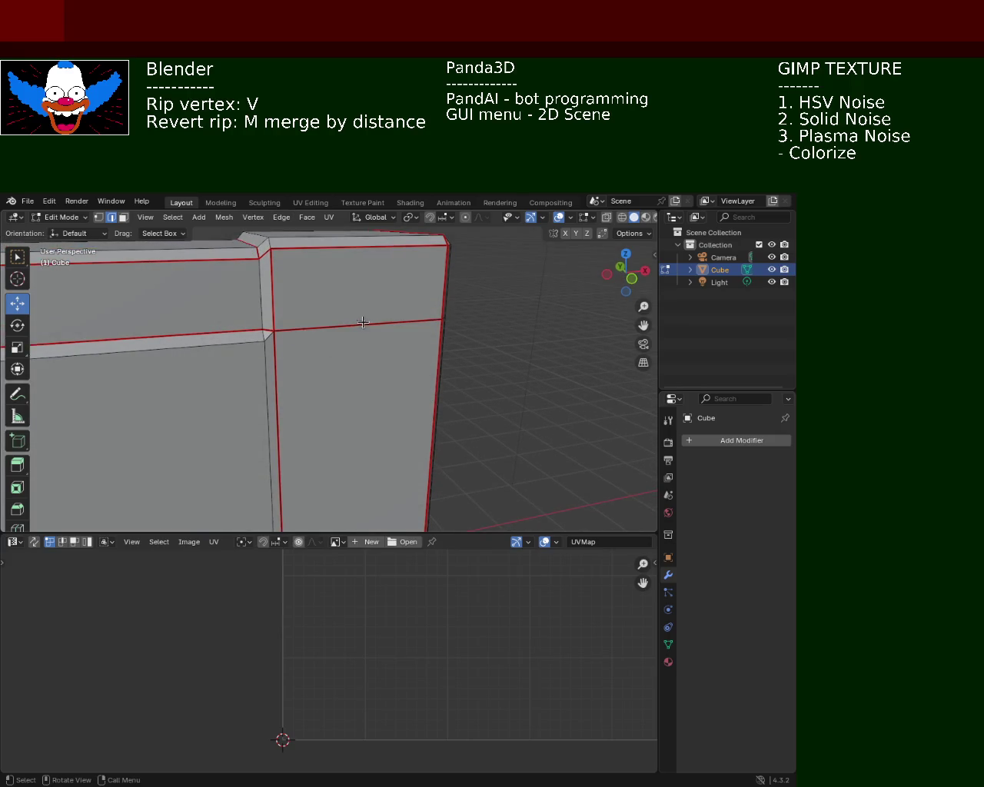
pyautogui.click(290, 220)
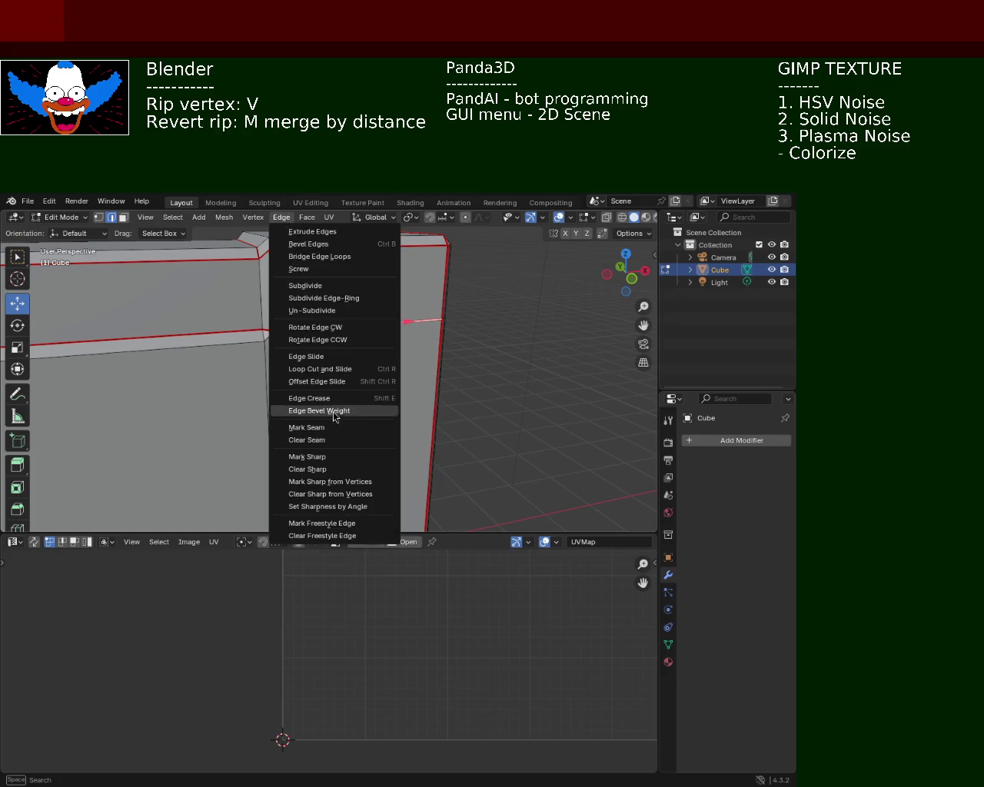
pyautogui.click(330, 440)
pyautogui.click(370, 326)
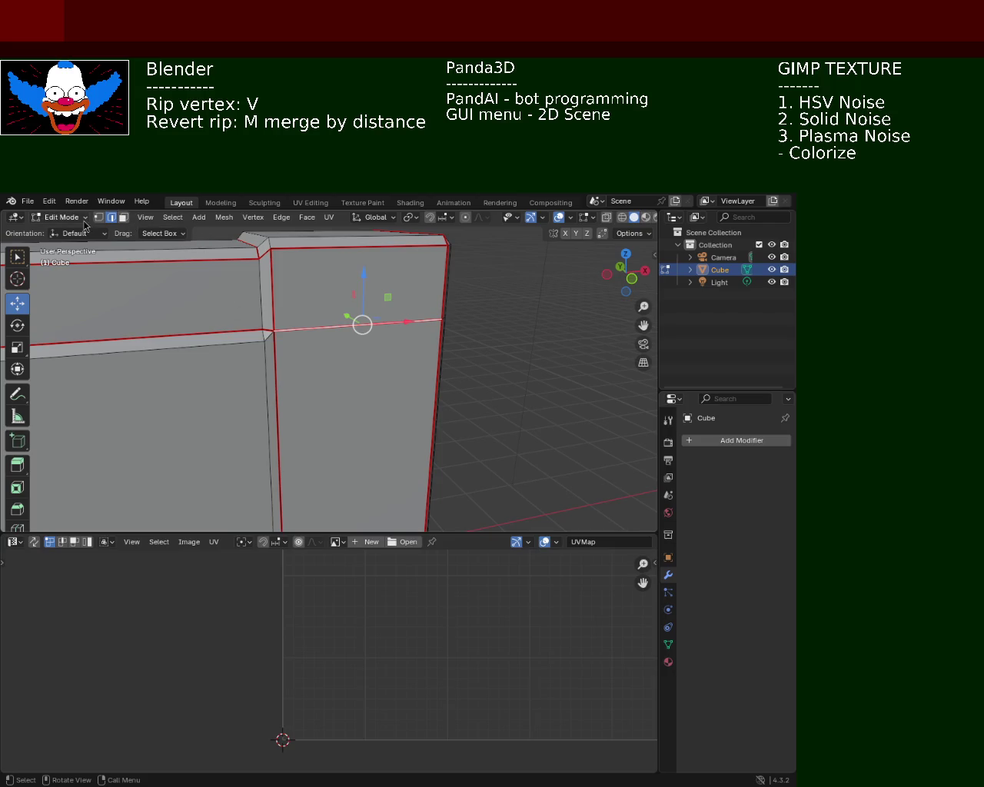
pyautogui.click(123, 217)
pyautogui.click(358, 390)
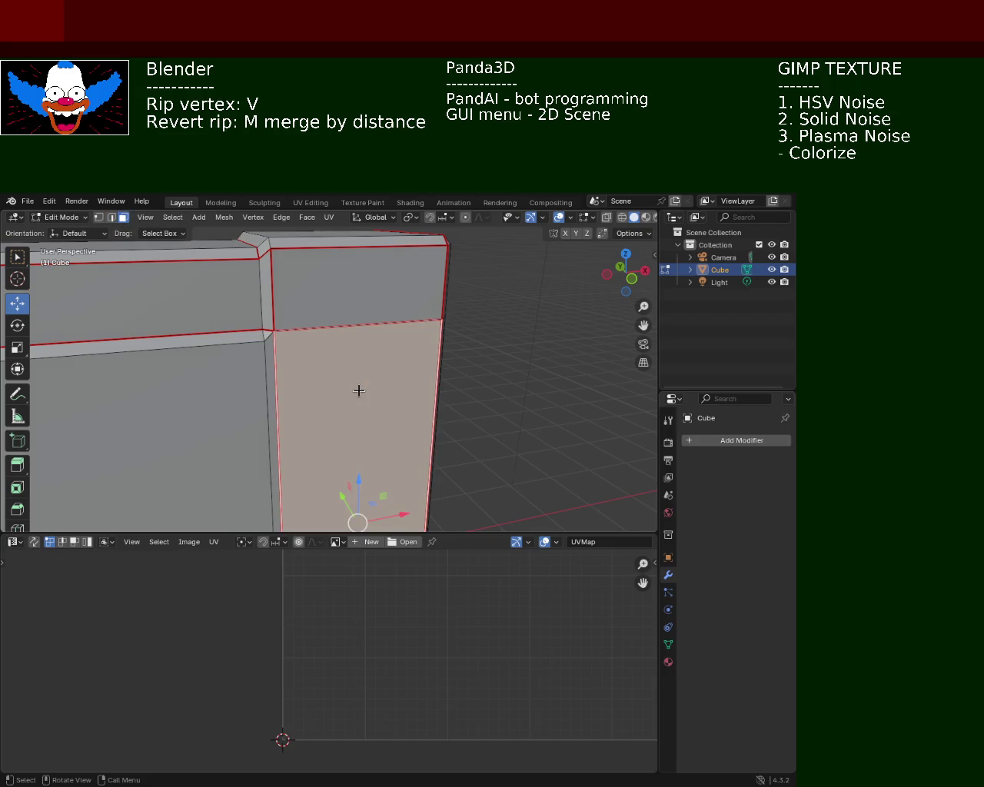
# Delete the lower and upper wall faces and their leftover edges at the front corner.
pyautogui.press('x')
pyautogui.click(359, 391)
pyautogui.click(363, 296)
pyautogui.press('x')
pyautogui.click(365, 297)
pyautogui.moveTo(323, 320); pyautogui.dragTo(219, 265, button='middle')
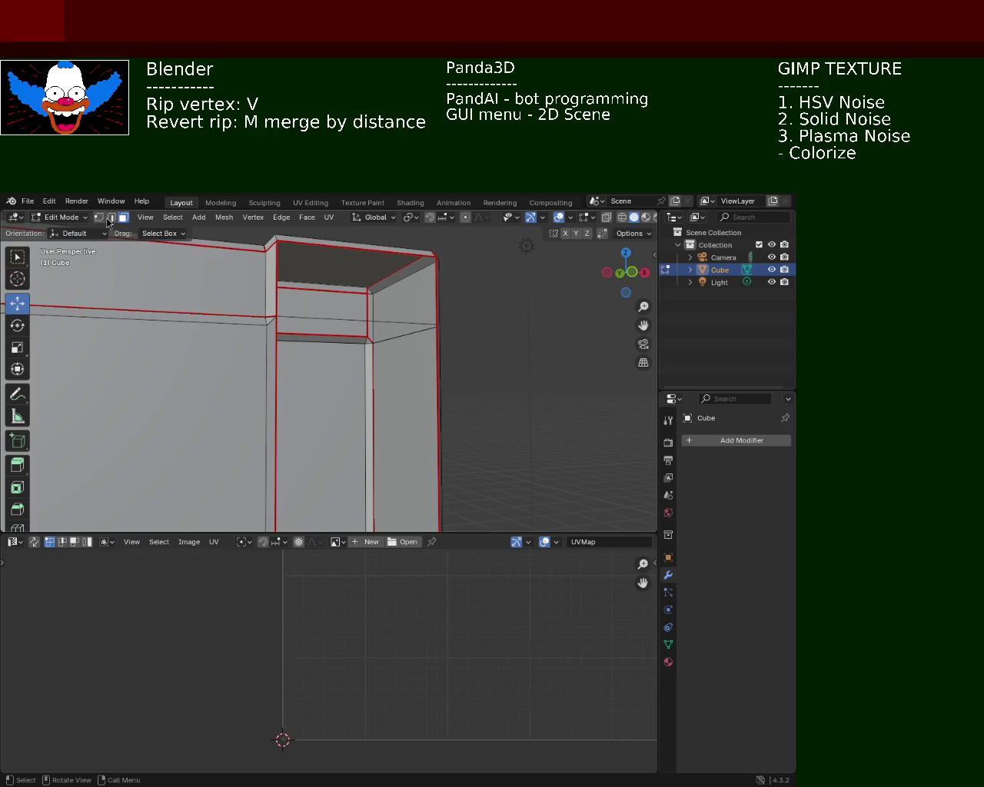
pyautogui.press('x')
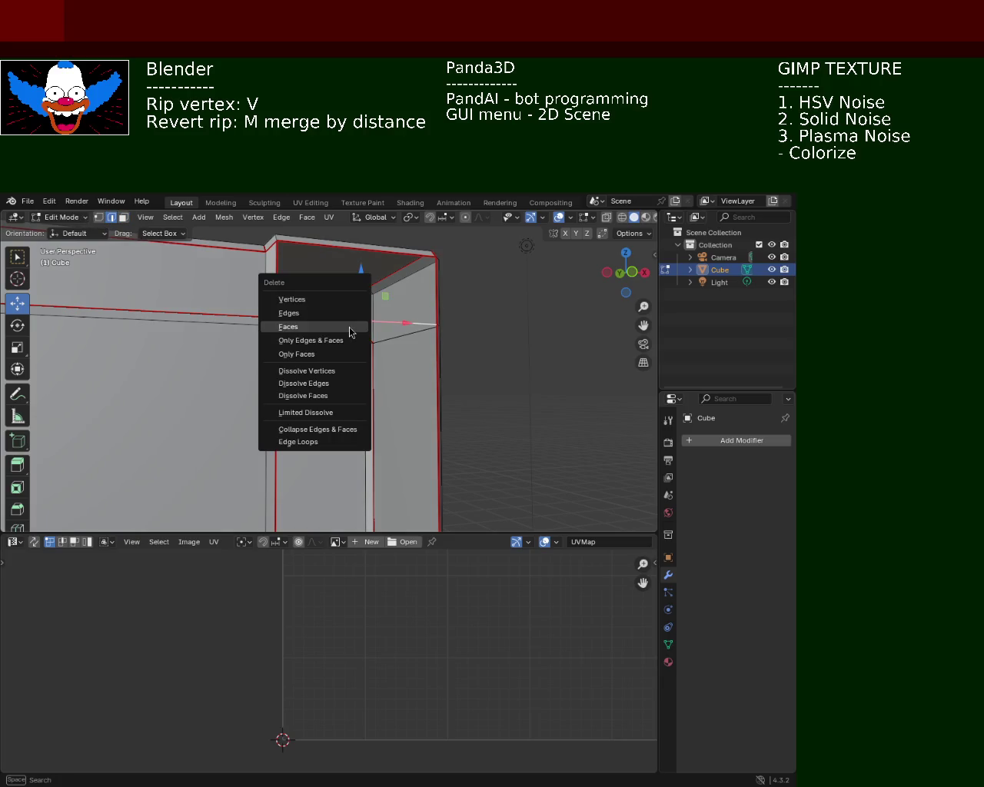
pyautogui.click(345, 314)
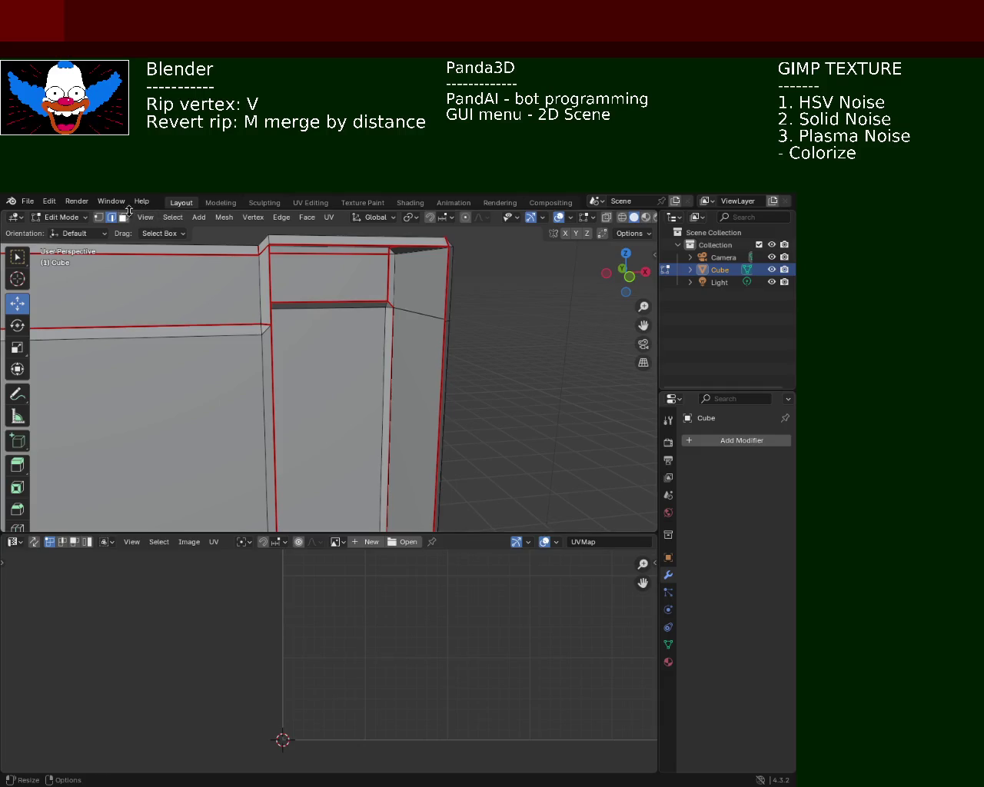
# Fill the gap between the four corner vertices with a new face.
pyautogui.click(269, 247)
pyautogui.keyDown('shift'); pyautogui.click(271, 323); pyautogui.keyUp('shift')
pyautogui.keyDown('shift'); pyautogui.click(445, 320); pyautogui.keyUp('shift')
pyautogui.keyDown('shift'); pyautogui.click(448, 247); pyautogui.keyUp('shift')
pyautogui.press('f')
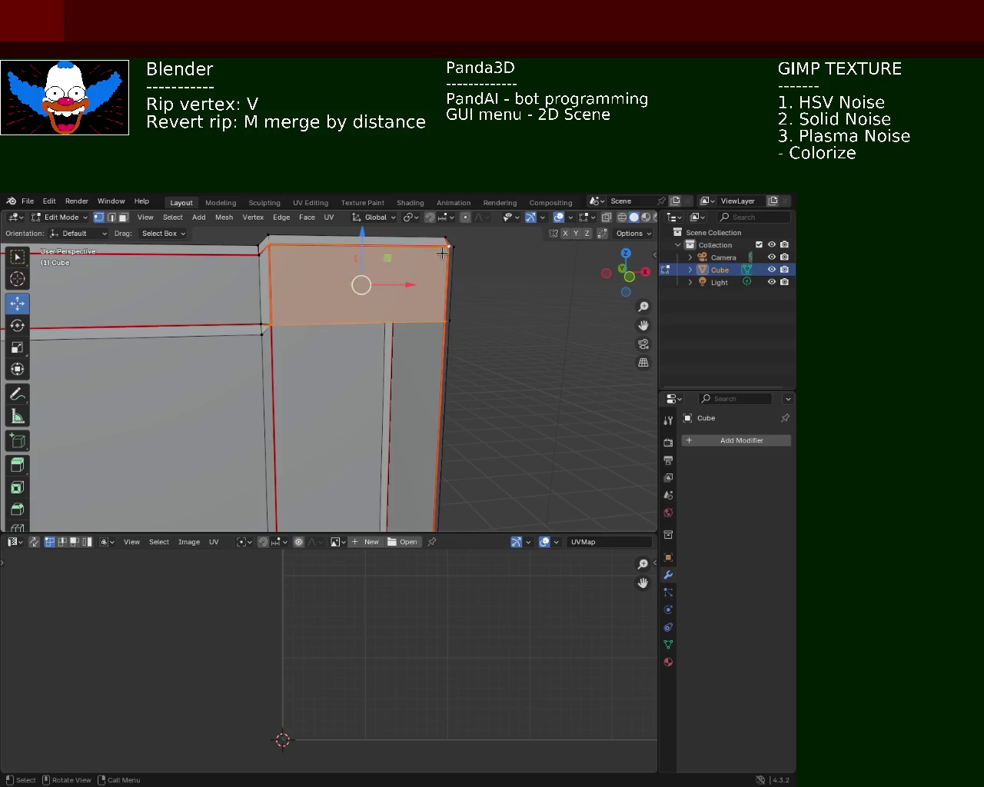
# Select the bottom-left and bottom-right vertices of the front face.
pyautogui.click(270, 324)
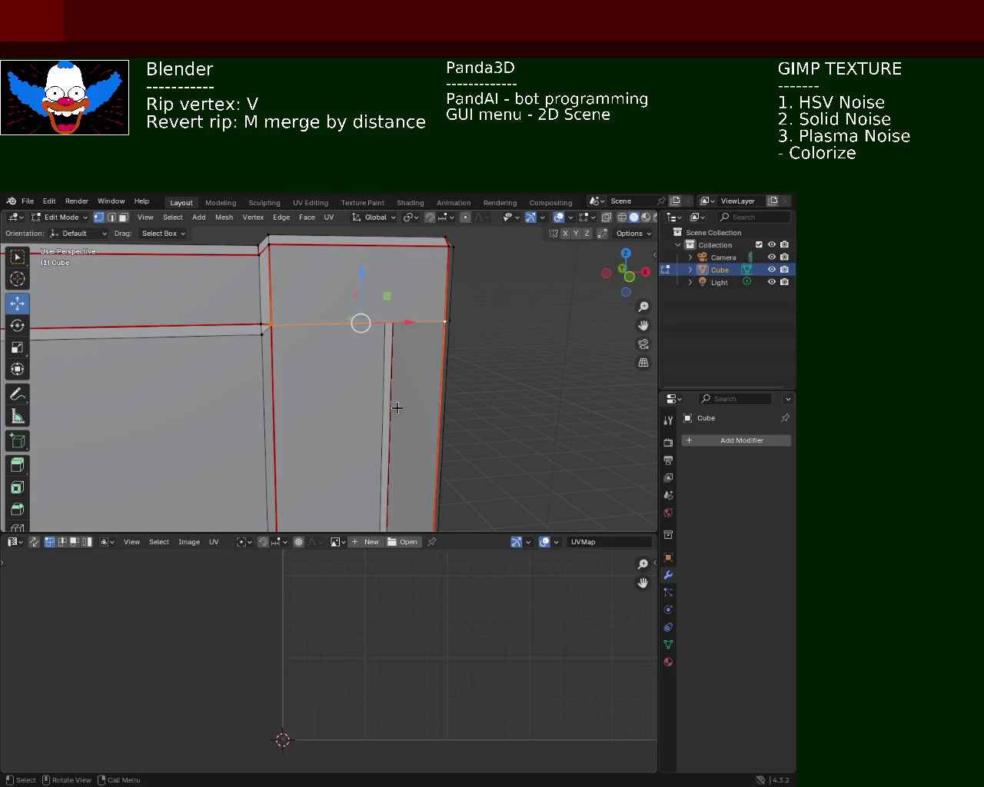
pyautogui.moveTo(402, 402); pyautogui.dragTo(394, 315, button='middle')
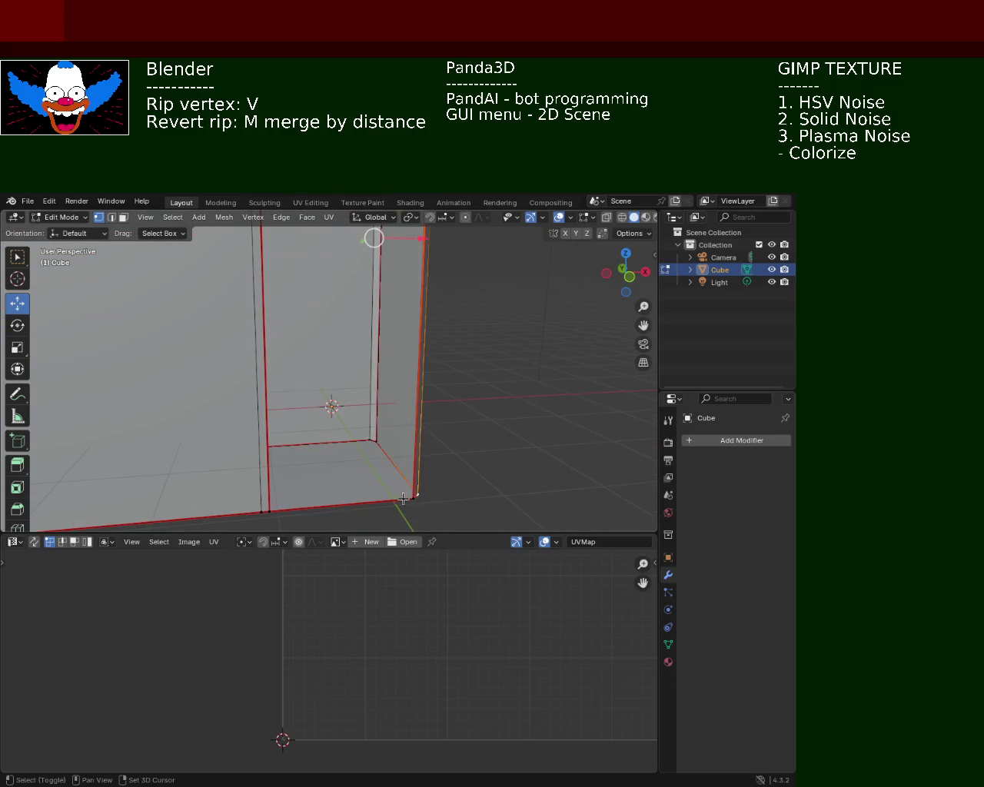
pyautogui.keyDown('shift'); pyautogui.click(415, 498); pyautogui.keyUp('shift')
pyautogui.keyDown('shift'); pyautogui.click(415, 501); pyautogui.keyUp('shift')
pyautogui.keyDown('shift'); pyautogui.click(270, 511); pyautogui.keyUp('shift')
pyautogui.moveTo(456, 300)
pyautogui.mouseDown(button='middle')
pyautogui.moveTo(360, 369)
pyautogui.moveTo(339, 362)
pyautogui.moveTo(198, 378)
pyautogui.moveTo(165, 369)
pyautogui.moveTo(265, 403)
pyautogui.moveTo(446, 358)
pyautogui.moveTo(411, 409)
pyautogui.moveTo(410, 268)
pyautogui.moveTo(380, 423)
pyautogui.moveTo(413, 417)
pyautogui.moveTo(468, 378)
pyautogui.moveTo(423, 369)
pyautogui.moveTo(428, 417)
pyautogui.moveTo(362, 345)
pyautogui.moveTo(328, 338)
pyautogui.moveTo(406, 319)
pyautogui.moveTo(411, 340)
pyautogui.moveTo(459, 315)
pyautogui.moveTo(337, 340)
pyautogui.moveTo(268, 329)
pyautogui.moveTo(292, 314)
pyautogui.moveTo(261, 315)
pyautogui.mouseUp(button='middle')
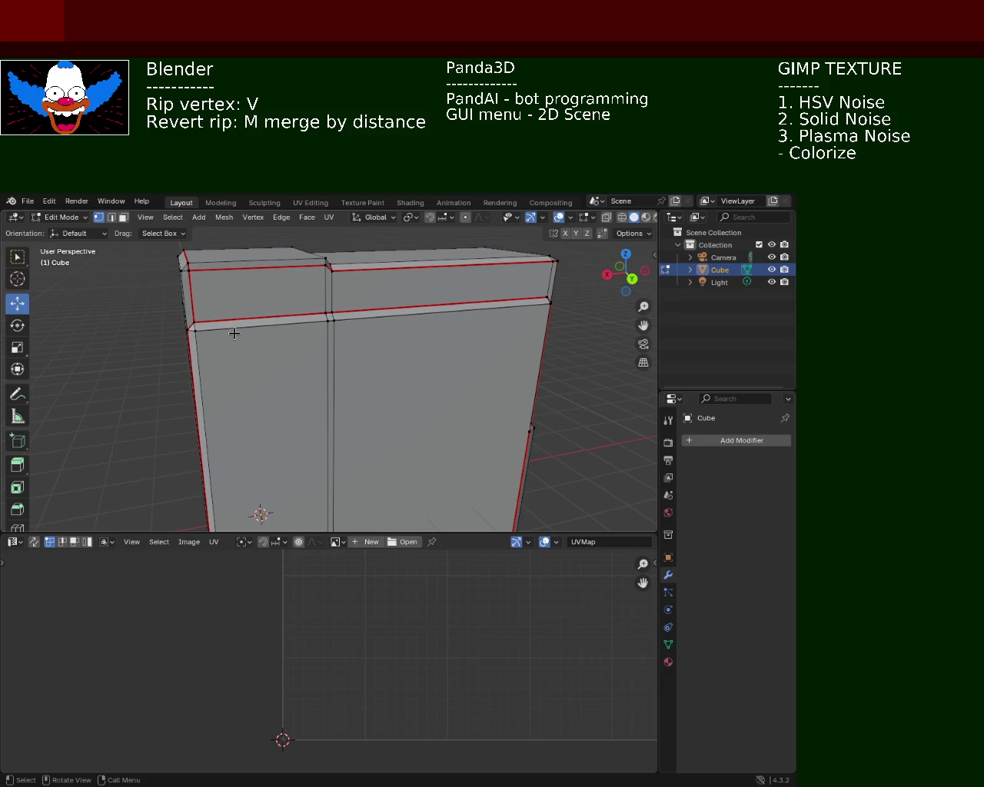
# Unwrap the entire cabinet mesh with Smart UV Project.
pyautogui.click(321, 289)
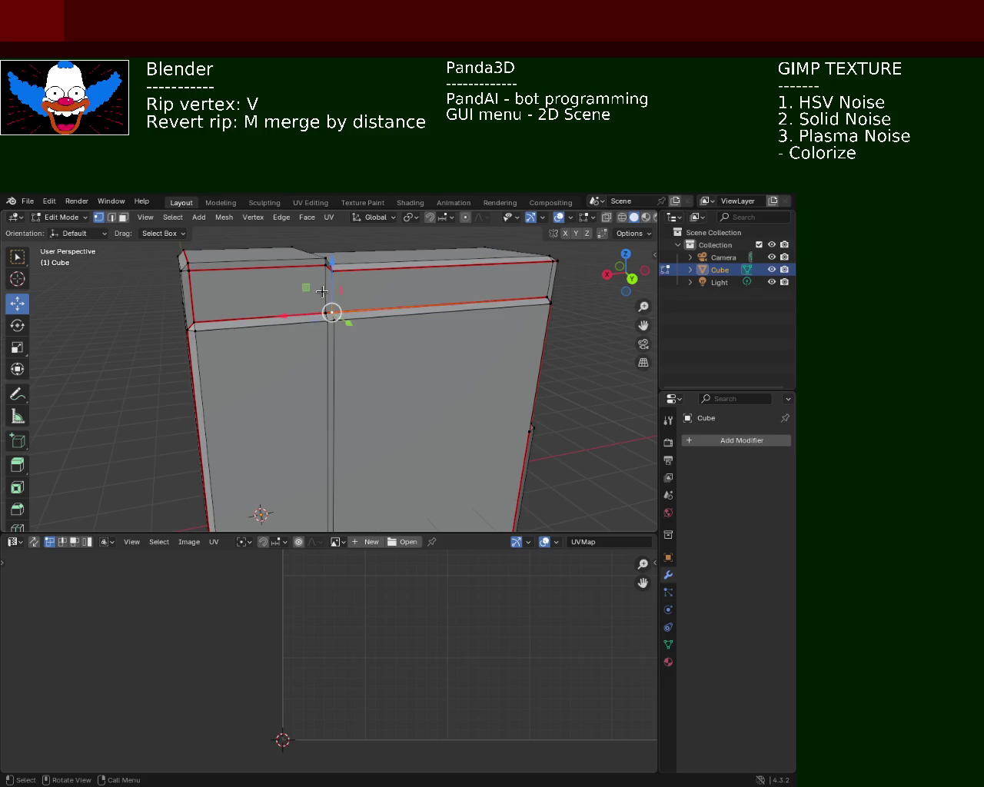
pyautogui.moveTo(321, 291); pyautogui.dragTo(256, 339, button='middle')
pyautogui.press('a')
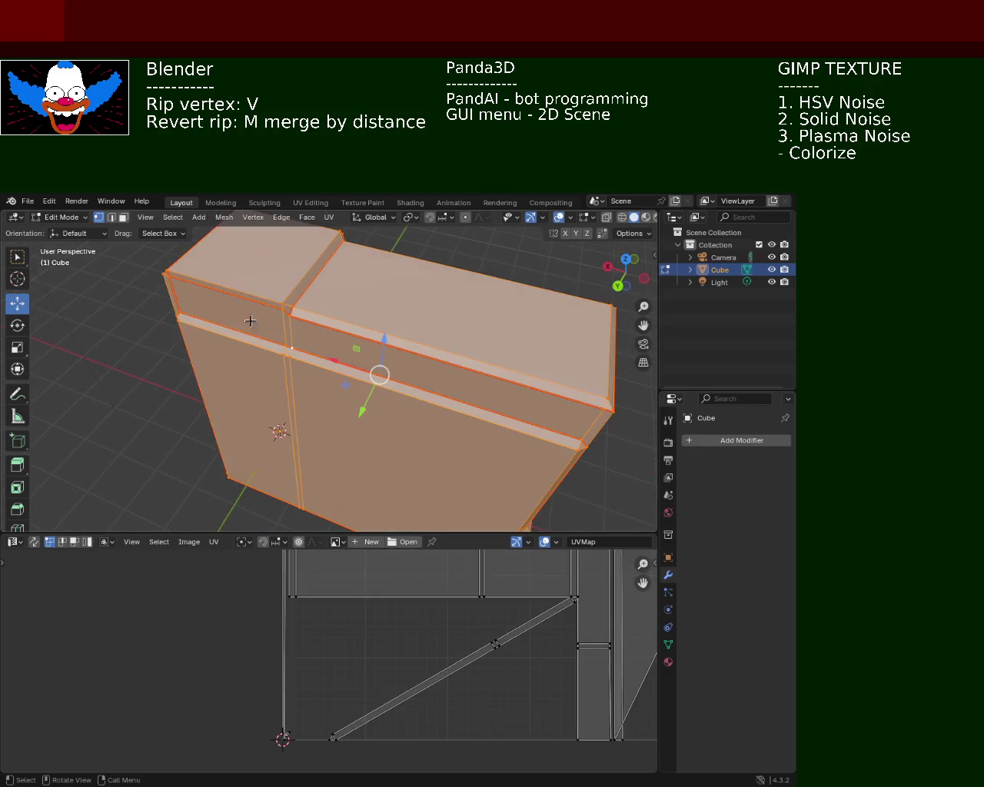
pyautogui.click(329, 217)
pyautogui.moveTo(385, 232)
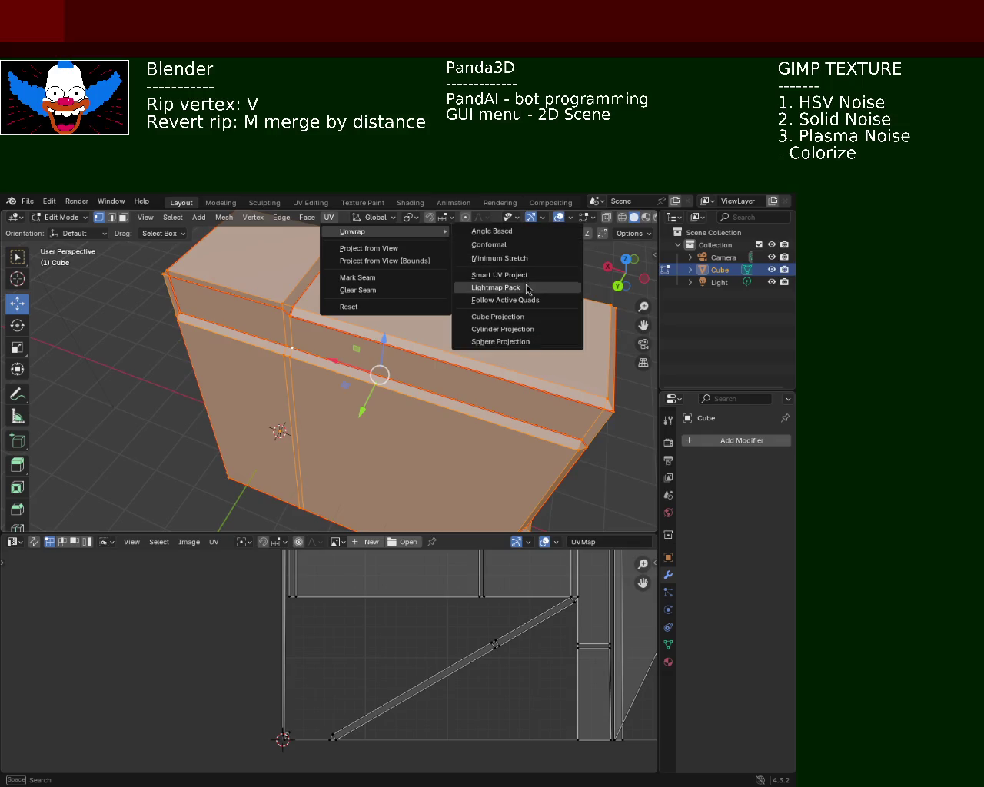
pyautogui.click(499, 274)
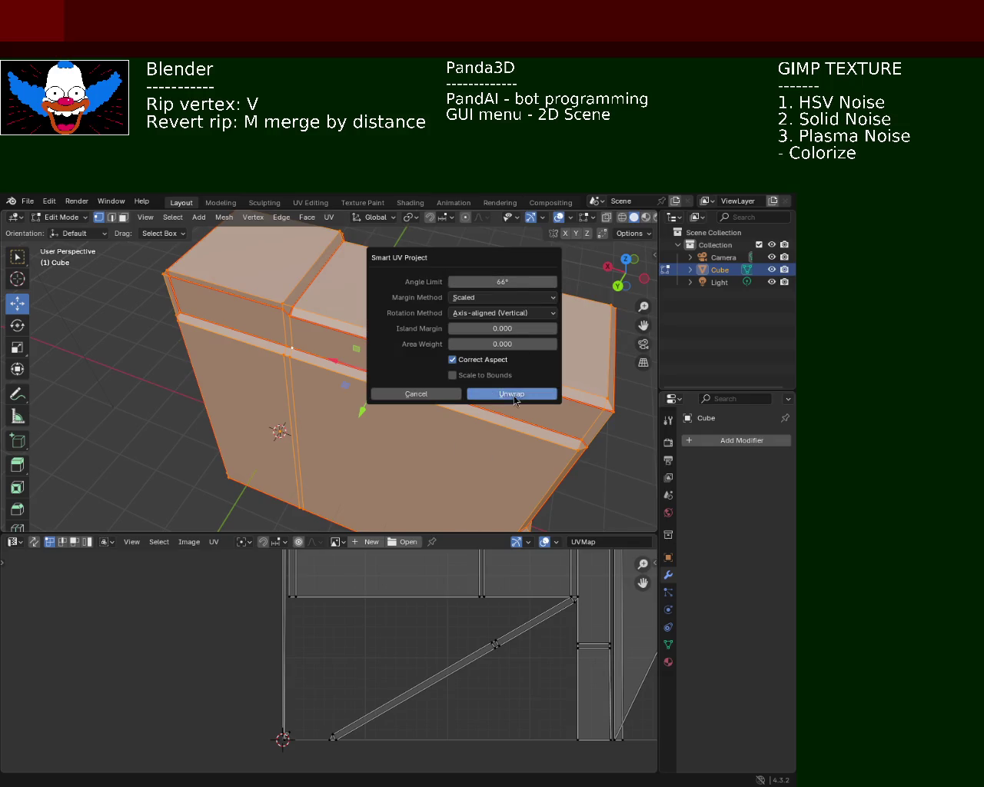
pyautogui.click(513, 394)
# Enlarge the UV editor and zoom in on the rectangular UV islands.
pyautogui.moveTo(477, 532); pyautogui.dragTo(476, 229)
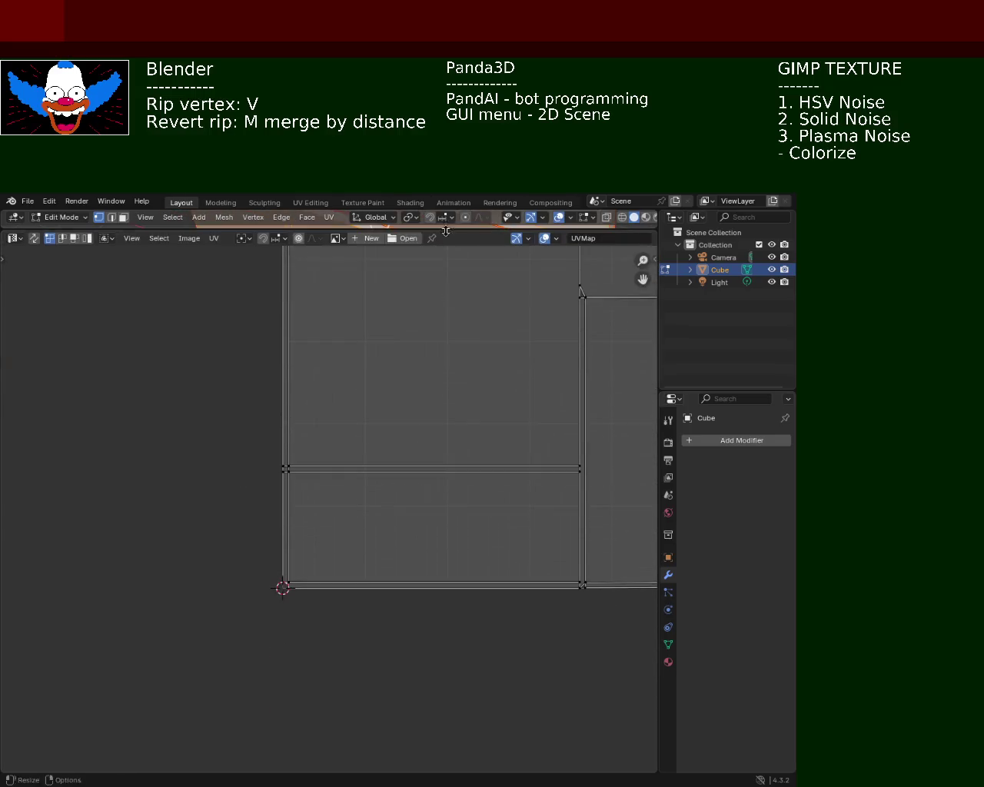
pyautogui.scroll(-8, 383, 532)
pyautogui.moveTo(315, 438)
pyautogui.keyDown('ctrl'); pyautogui.mouseDown(button='middle')
pyautogui.moveTo(384, 365)
pyautogui.moveTo(471, 396)
pyautogui.mouseUp(button='middle'); pyautogui.keyUp('ctrl')
pyautogui.scroll(-3, 395, 499)
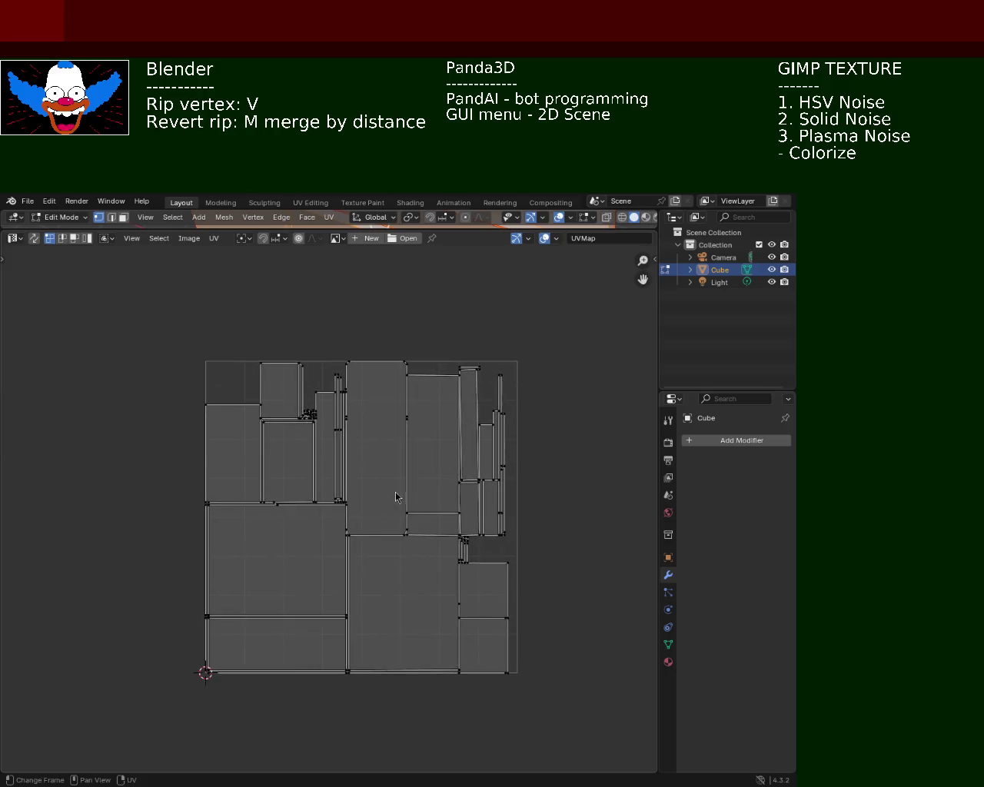
pyautogui.keyDown('ctrl'); pyautogui.moveTo(395, 499); pyautogui.dragTo(500, 374, button='middle'); pyautogui.keyUp('ctrl')
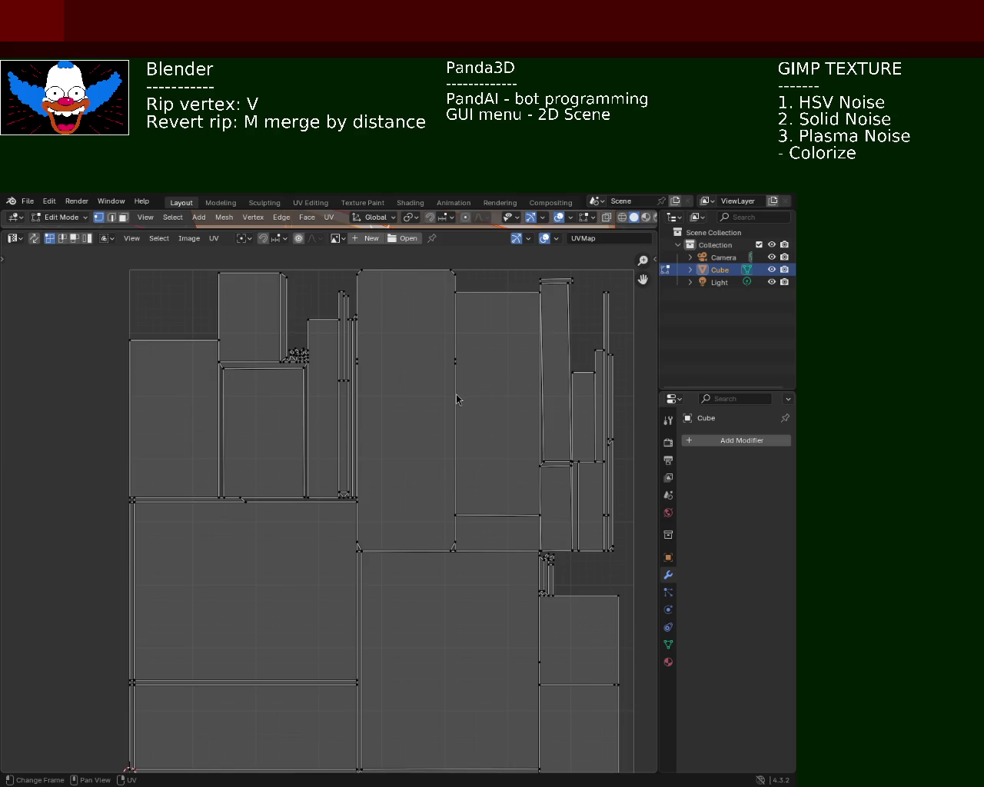
pyautogui.moveTo(499, 544)
pyautogui.mouseDown(button='middle')
pyautogui.moveTo(461, 444)
pyautogui.moveTo(474, 581)
pyautogui.moveTo(554, 423)
pyautogui.mouseUp(button='middle')
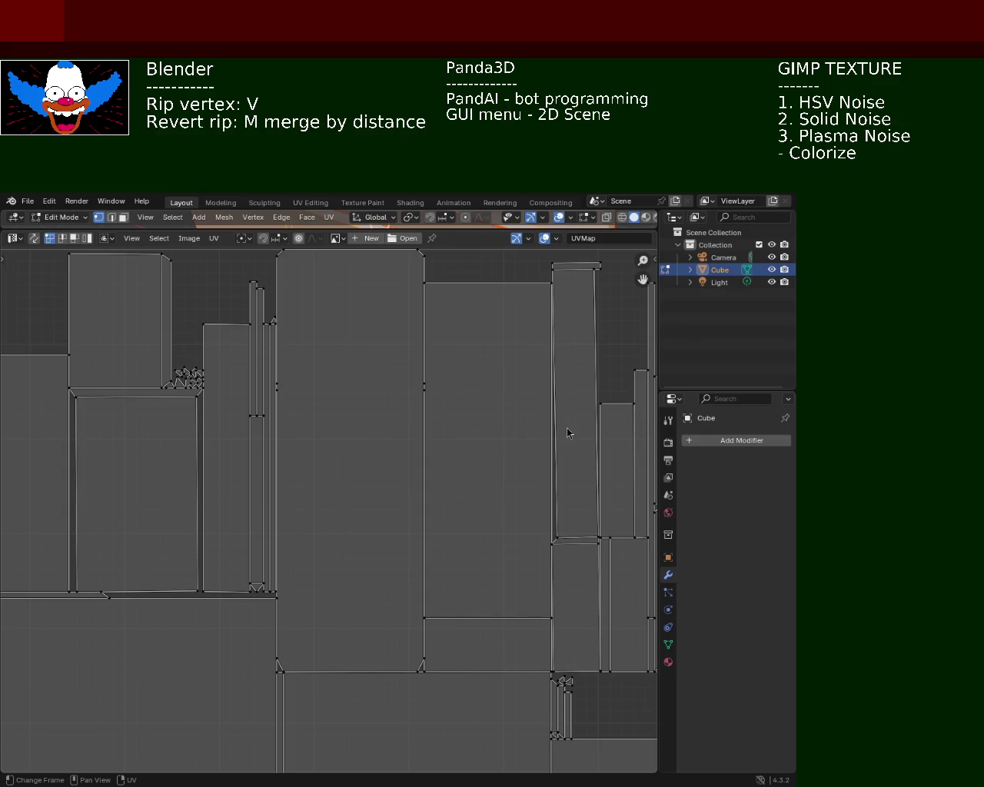
# Re-run Smart UV Project on all faces with an island margin of 0.010.
pyautogui.press('a')
pyautogui.click(328, 223)
pyautogui.moveTo(384, 231)
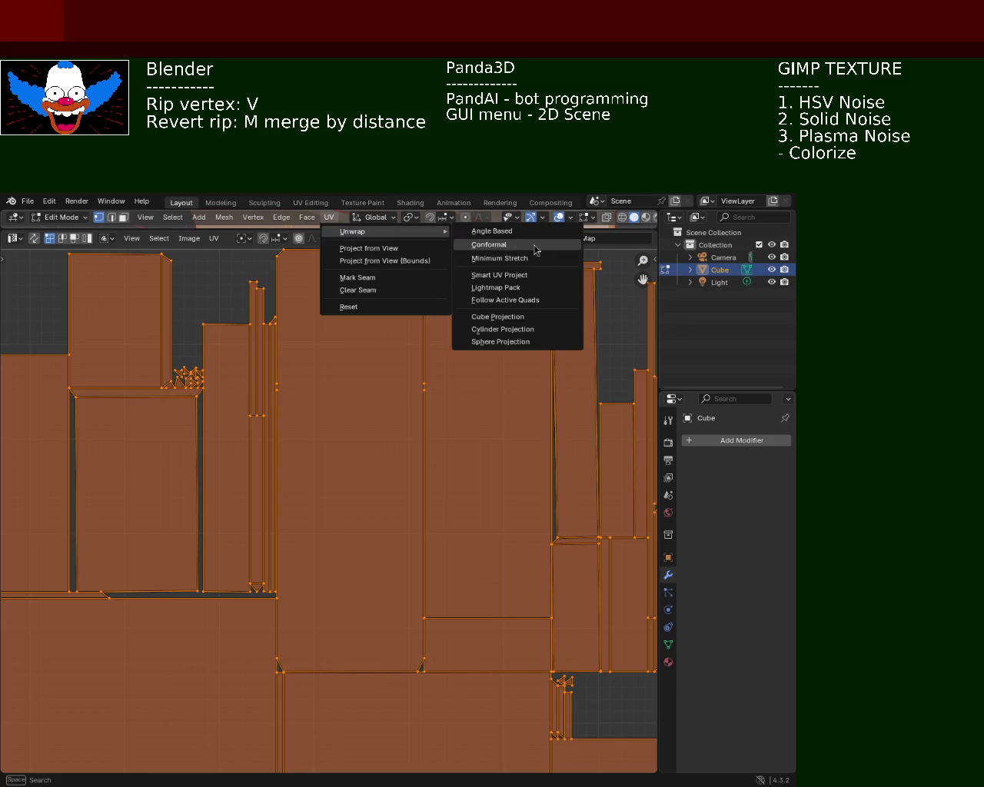
pyautogui.click(491, 274)
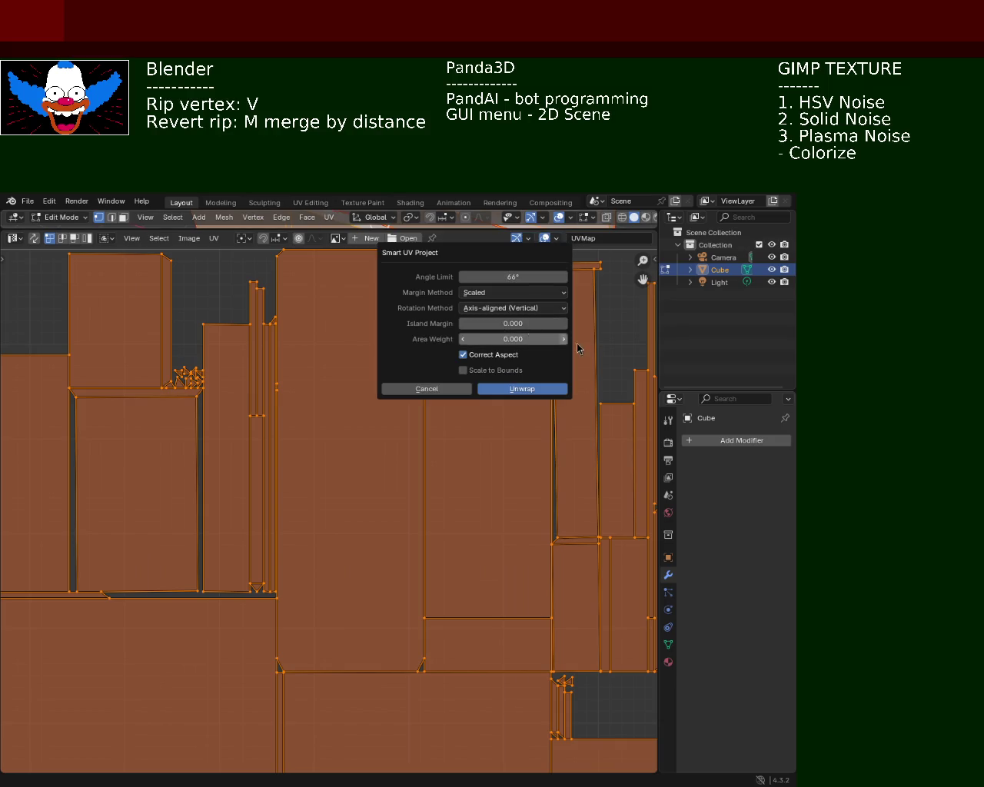
pyautogui.click(564, 324)
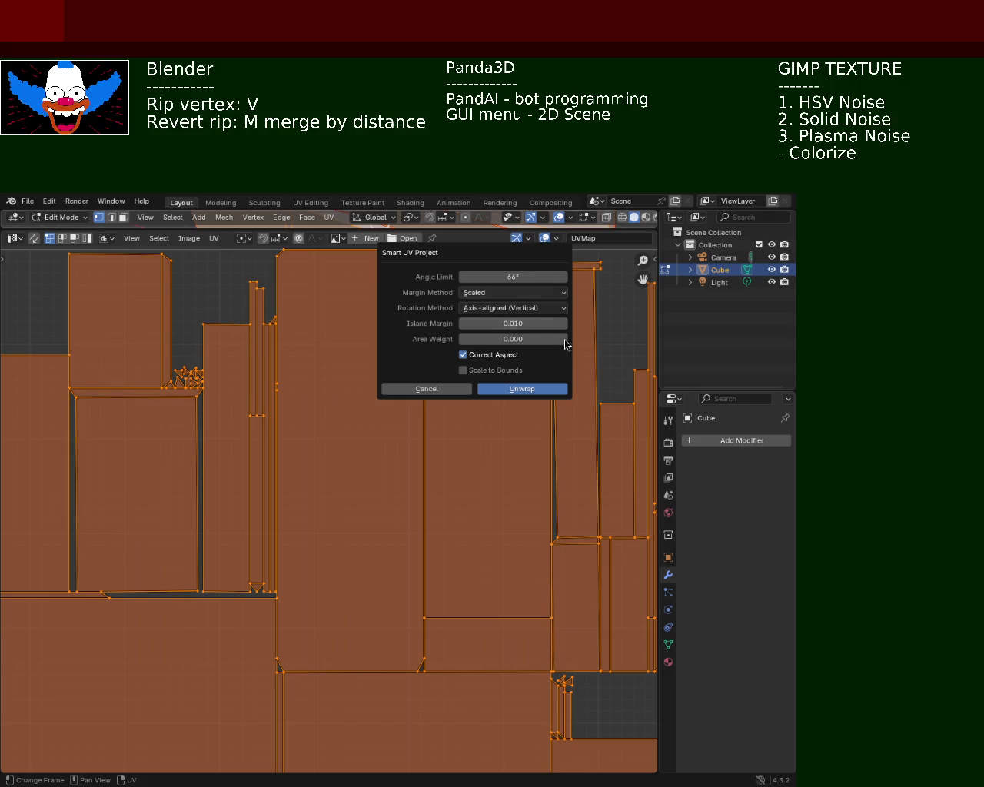
pyautogui.click(542, 399)
# Zoom and pan the UV editor to inspect the spaced-out islands.
pyautogui.scroll(-1, 452, 367)
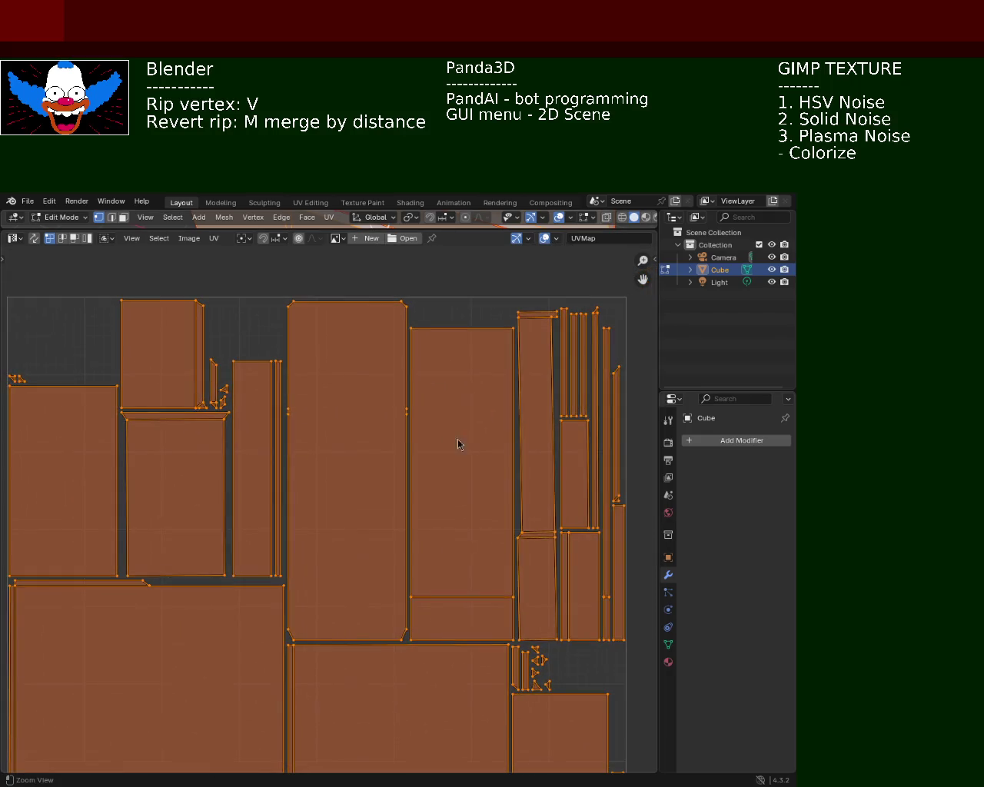
pyautogui.scroll(-1, 456, 442)
pyautogui.scroll(-3, 449, 529)
pyautogui.moveTo(449, 529)
pyautogui.mouseDown(button='middle')
pyautogui.moveTo(513, 495)
pyautogui.moveTo(293, 378)
pyautogui.mouseUp(button='middle')
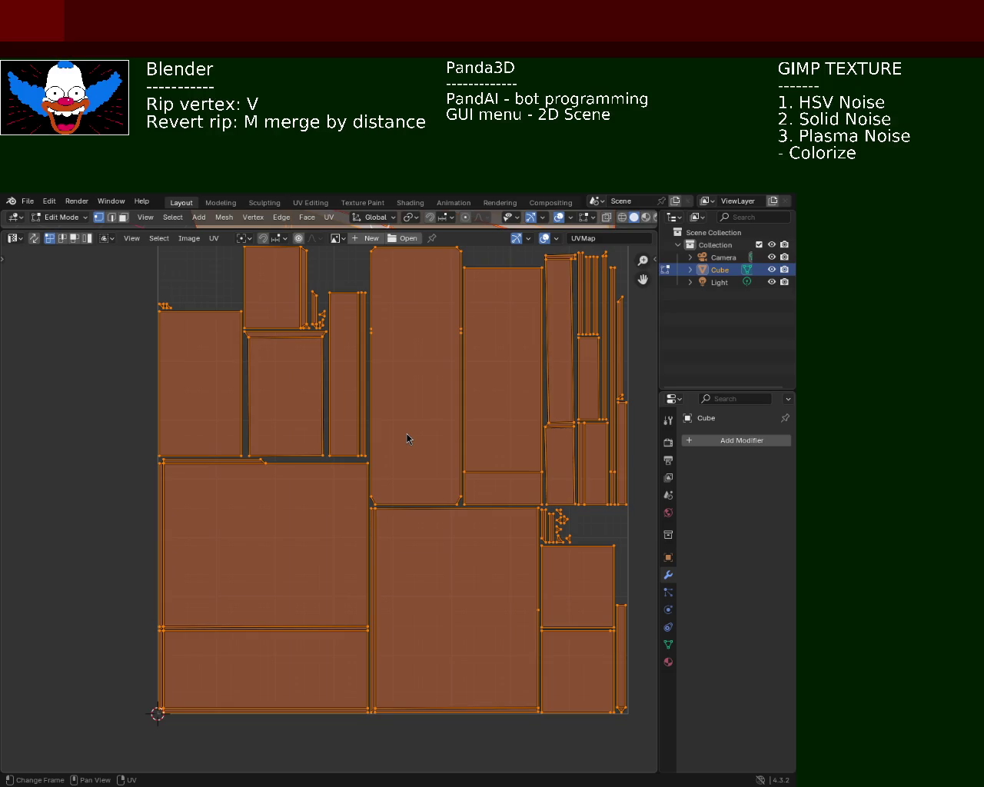
pyautogui.moveTo(435, 541)
pyautogui.mouseDown(button='middle')
pyautogui.moveTo(447, 464)
pyautogui.moveTo(307, 512)
pyautogui.mouseUp(button='middle')
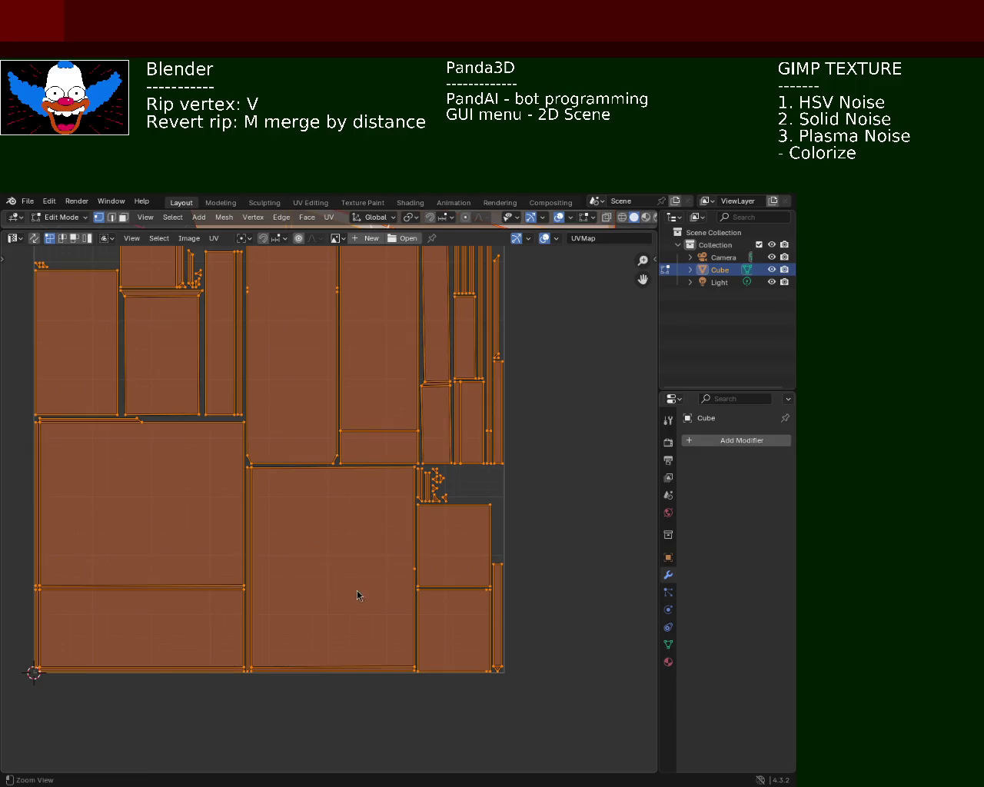
pyautogui.keyDown('ctrl'); pyautogui.moveTo(358, 597); pyautogui.dragTo(367, 487, button='middle'); pyautogui.keyUp('ctrl')
pyautogui.moveTo(444, 488); pyautogui.dragTo(425, 442, button='middle')
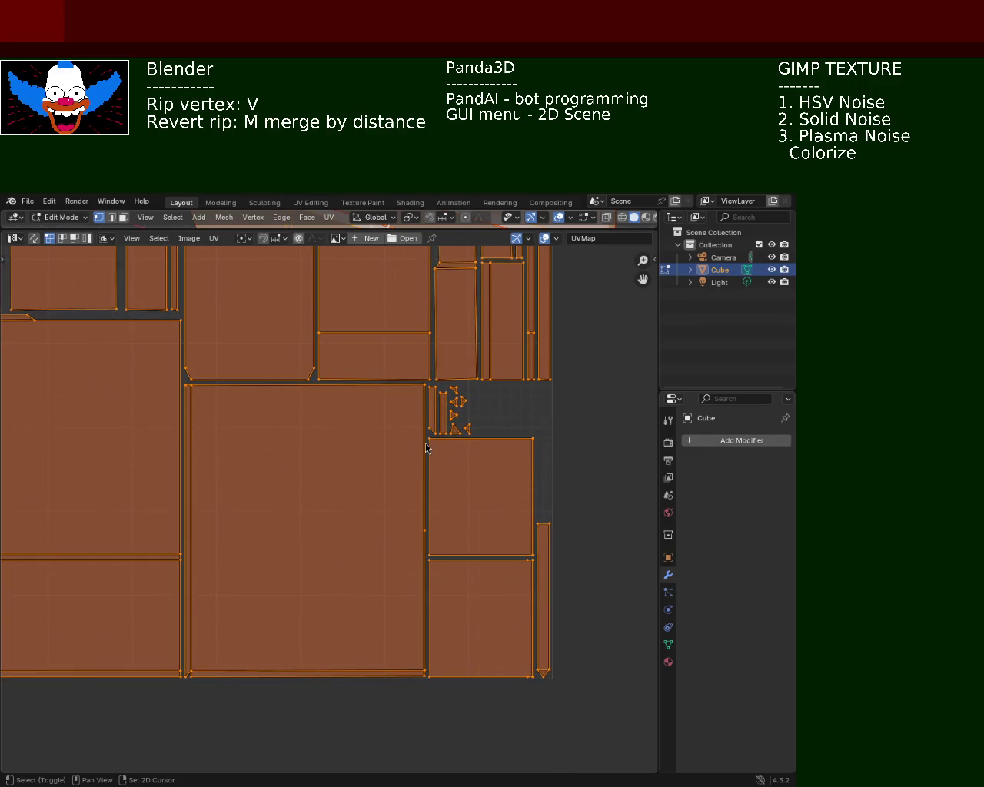
pyautogui.moveTo(407, 505)
pyautogui.mouseDown(button='middle')
pyautogui.moveTo(467, 494)
pyautogui.moveTo(469, 506)
pyautogui.mouseUp(button='middle')
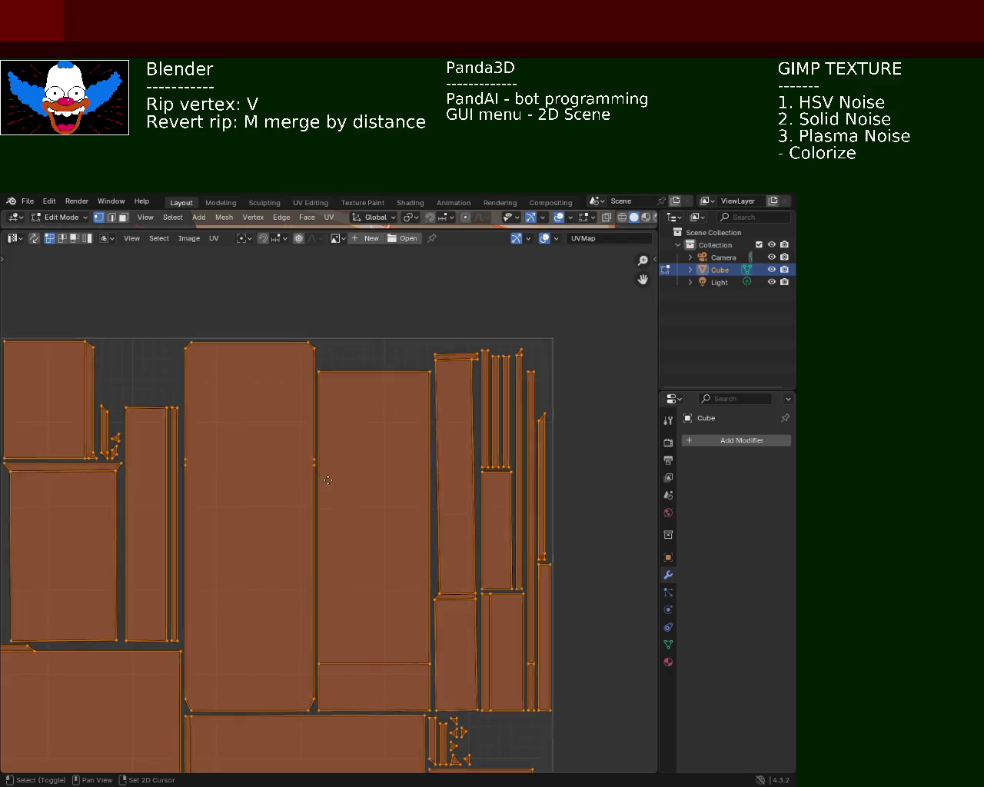
pyautogui.moveTo(387, 455); pyautogui.dragTo(463, 418, button='middle')
pyautogui.scroll(-2, 431, 593)
pyautogui.moveTo(431, 594); pyautogui.dragTo(416, 488, button='middle')
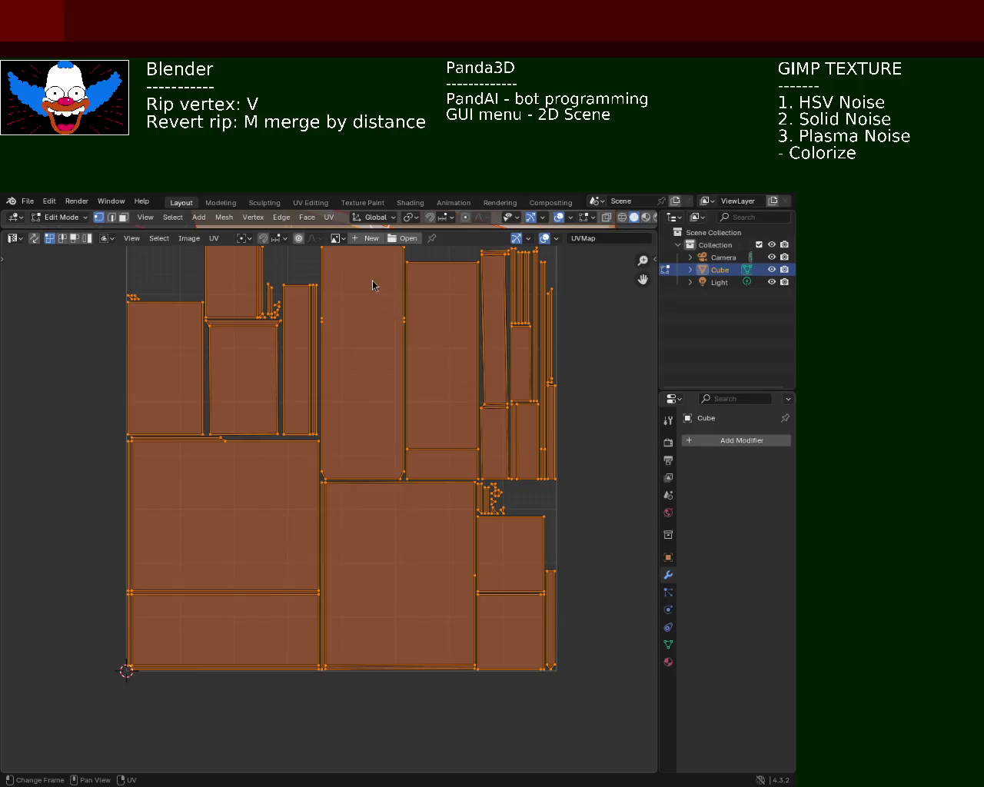
pyautogui.moveTo(538, 378); pyautogui.dragTo(516, 555, button='middle')
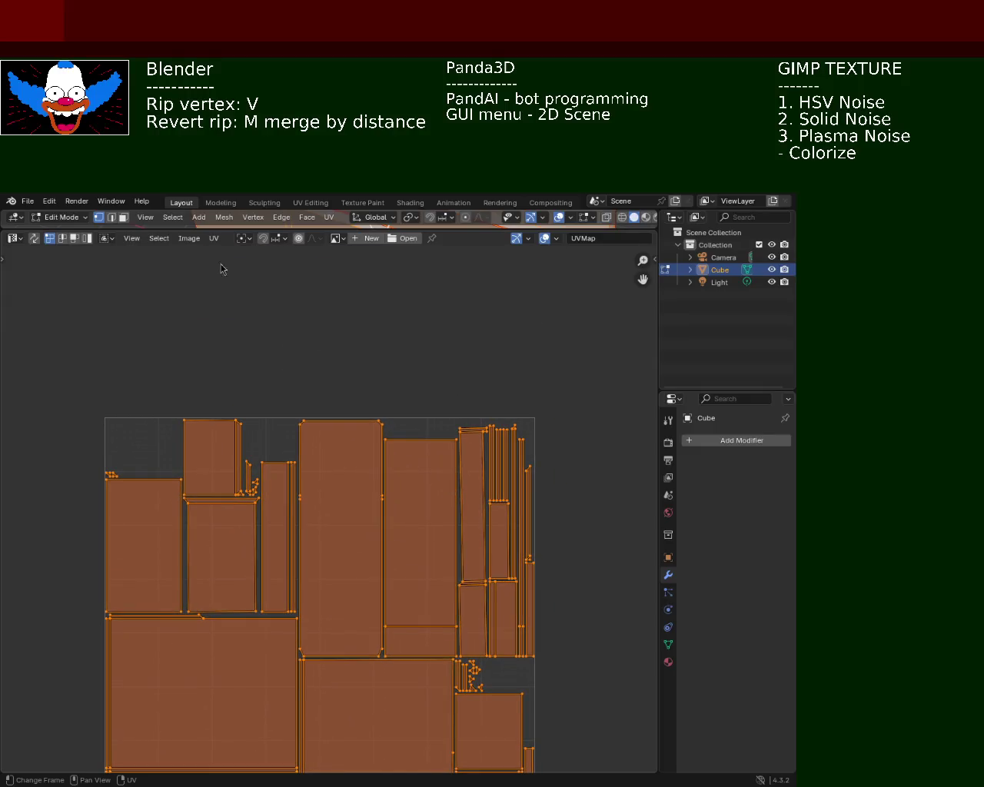
# Restore the 3D view above the UV editor and clear the mesh selection.
pyautogui.moveTo(272, 228); pyautogui.dragTo(273, 615)
pyautogui.moveTo(310, 393); pyautogui.dragTo(535, 377, button='middle')
pyautogui.click(536, 377)
pyautogui.moveTo(405, 374)
pyautogui.mouseDown(button='middle')
pyautogui.moveTo(351, 395)
pyautogui.moveTo(412, 371)
pyautogui.moveTo(385, 367)
pyautogui.moveTo(443, 375)
pyautogui.moveTo(379, 353)
pyautogui.mouseUp(button='middle')
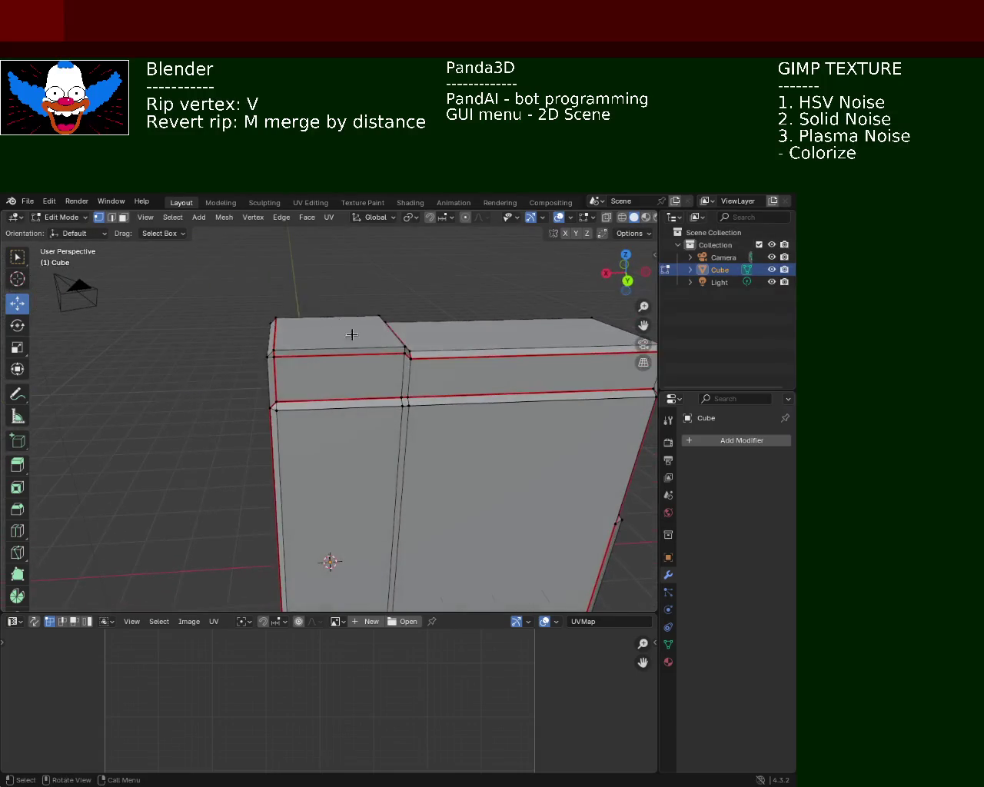
# Delete the cabinet's top-left face.
pyautogui.click(291, 322)
pyautogui.press('x')
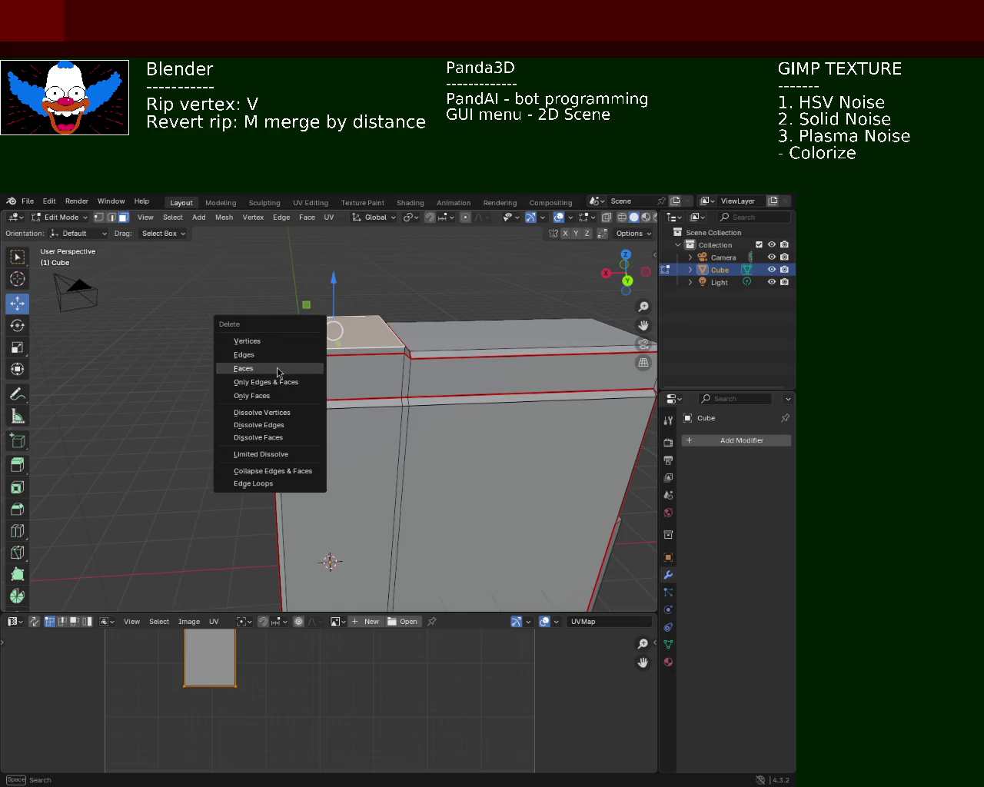
pyautogui.click(278, 369)
pyautogui.hotkey('ctrl', 'z')
pyautogui.press('x')
pyautogui.click(336, 350)
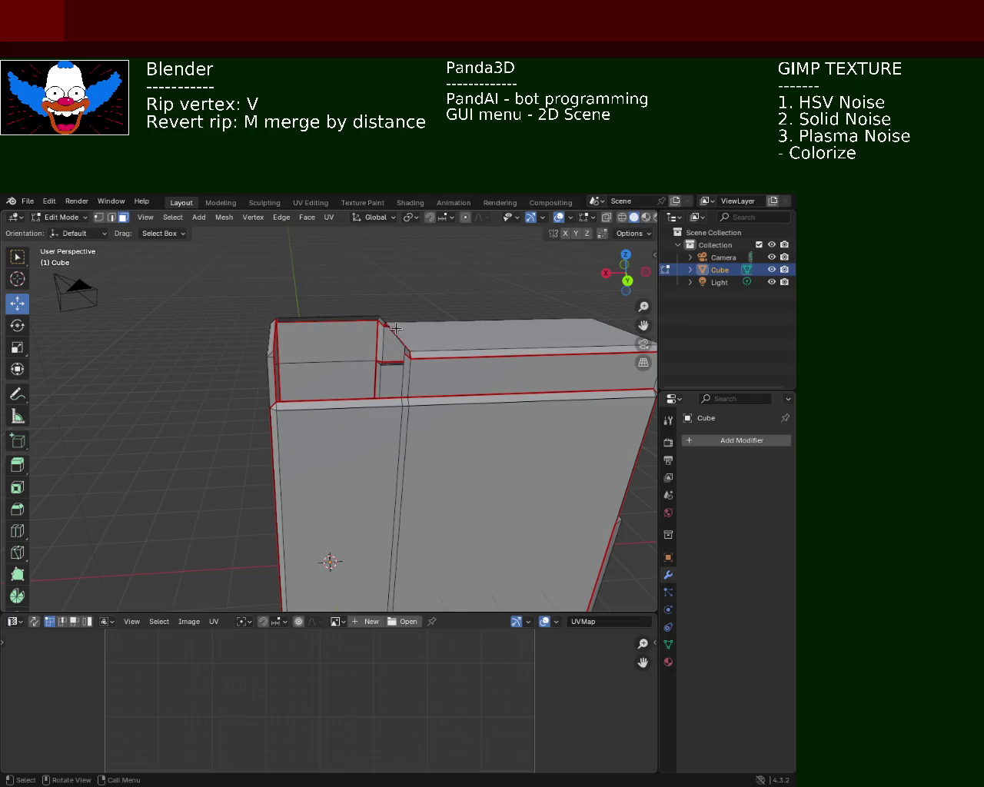
# Delete the stray geometry at the top-left opening.
pyautogui.moveTo(328, 318); pyautogui.dragTo(361, 310, button='middle')
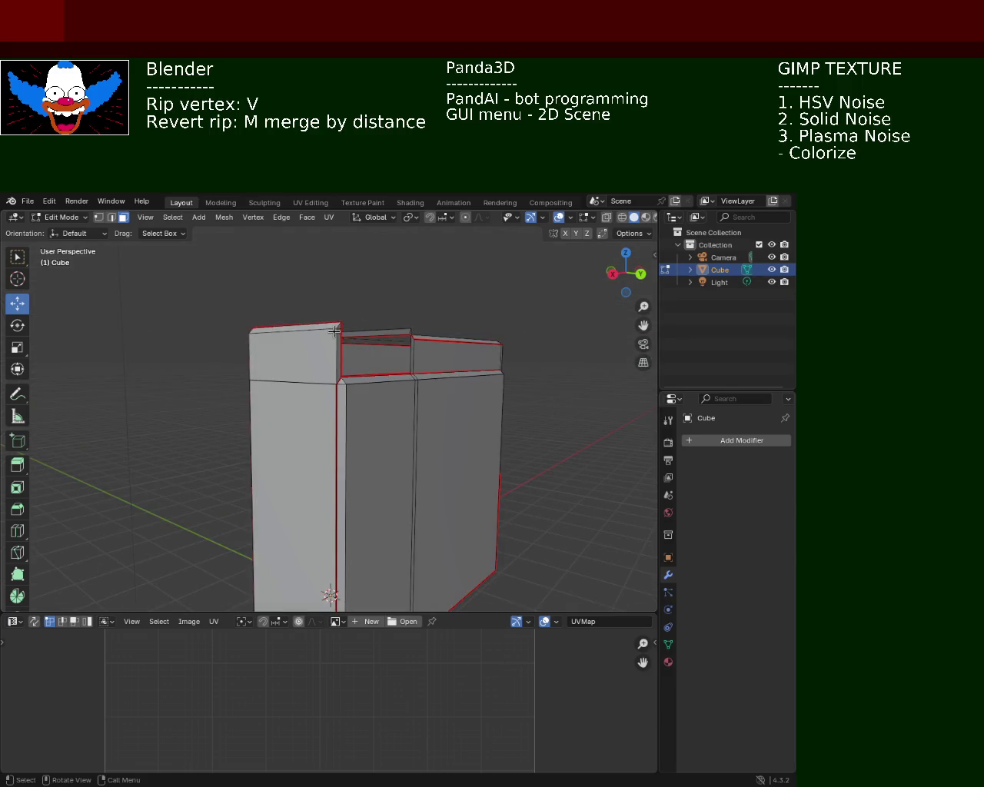
pyautogui.click(331, 329)
pyautogui.press('x')
pyautogui.click(330, 326)
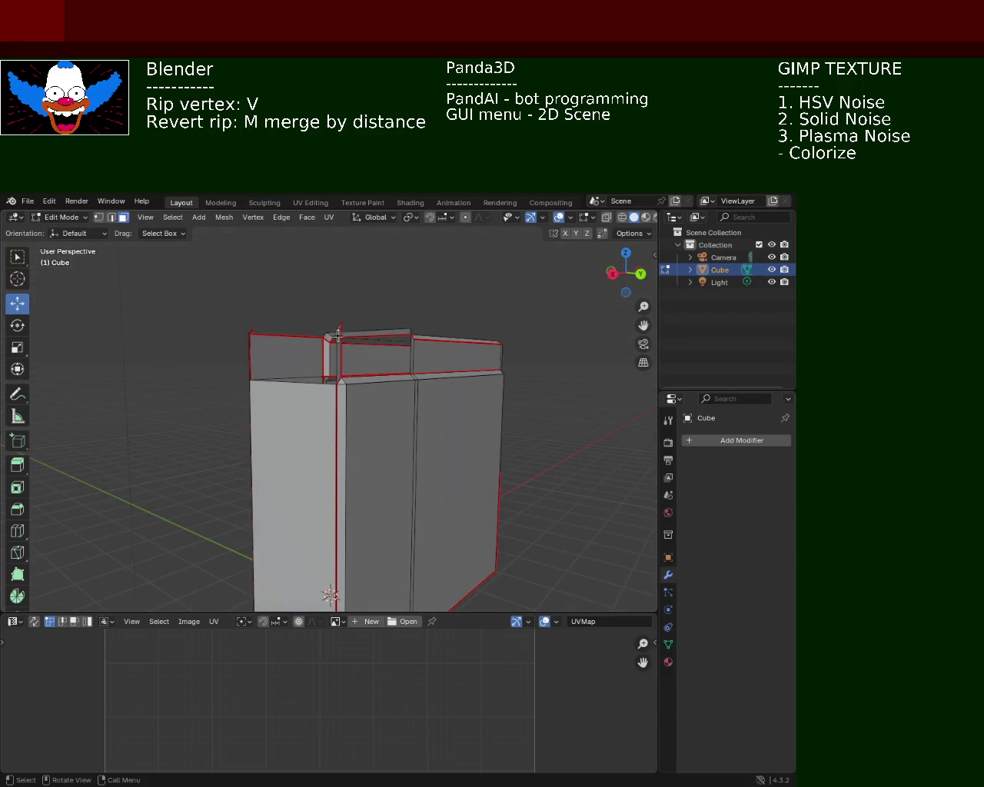
pyautogui.moveTo(329, 326); pyautogui.dragTo(262, 357, button='middle')
pyautogui.press('x')
pyautogui.press('Escape')
pyautogui.press('x')
# Delete the stray spike and leftover vertices at the top corner.
pyautogui.moveTo(274, 333)
pyautogui.mouseDown(button='middle')
pyautogui.moveTo(314, 351)
pyautogui.moveTo(379, 353)
pyautogui.moveTo(368, 359)
pyautogui.mouseUp(button='middle')
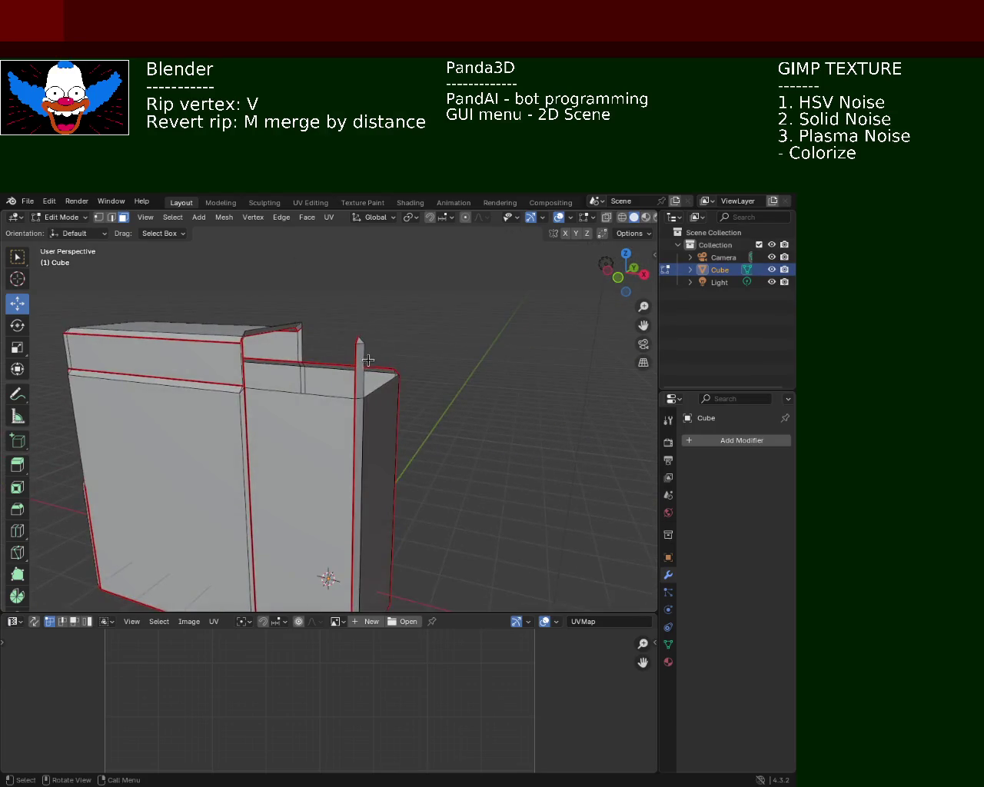
pyautogui.press('x')
pyautogui.click(356, 356)
pyautogui.scroll(3, 359, 341)
pyautogui.moveTo(359, 341); pyautogui.dragTo(315, 356, button='middle')
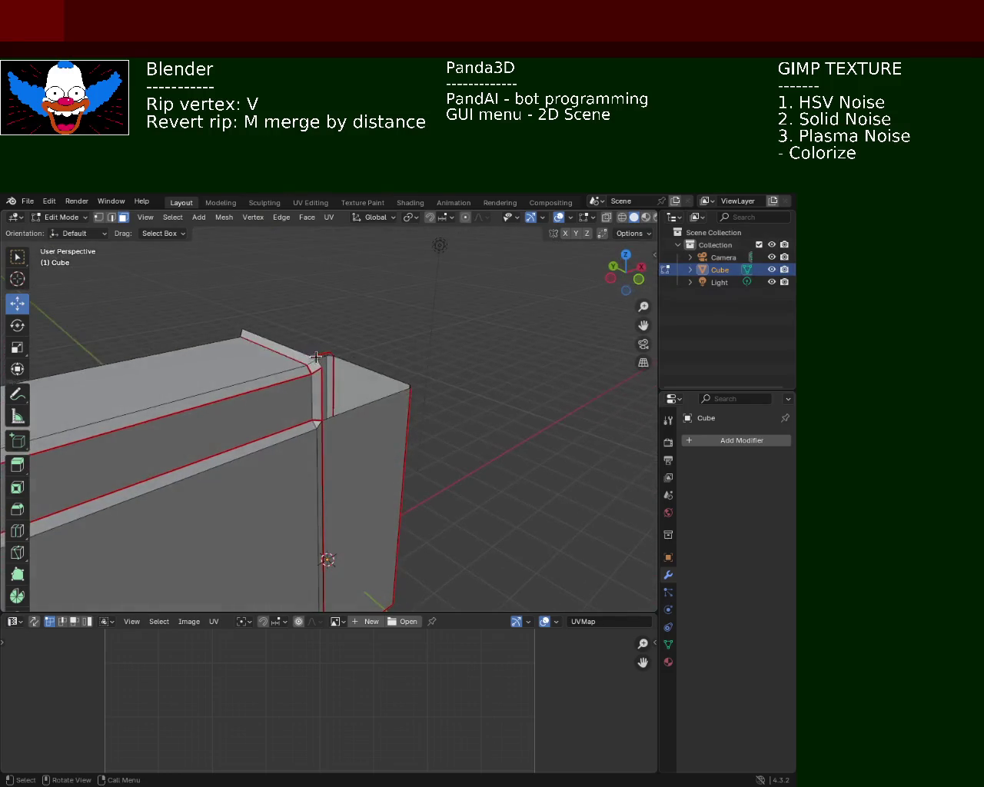
pyautogui.press('x')
pyautogui.click(288, 352)
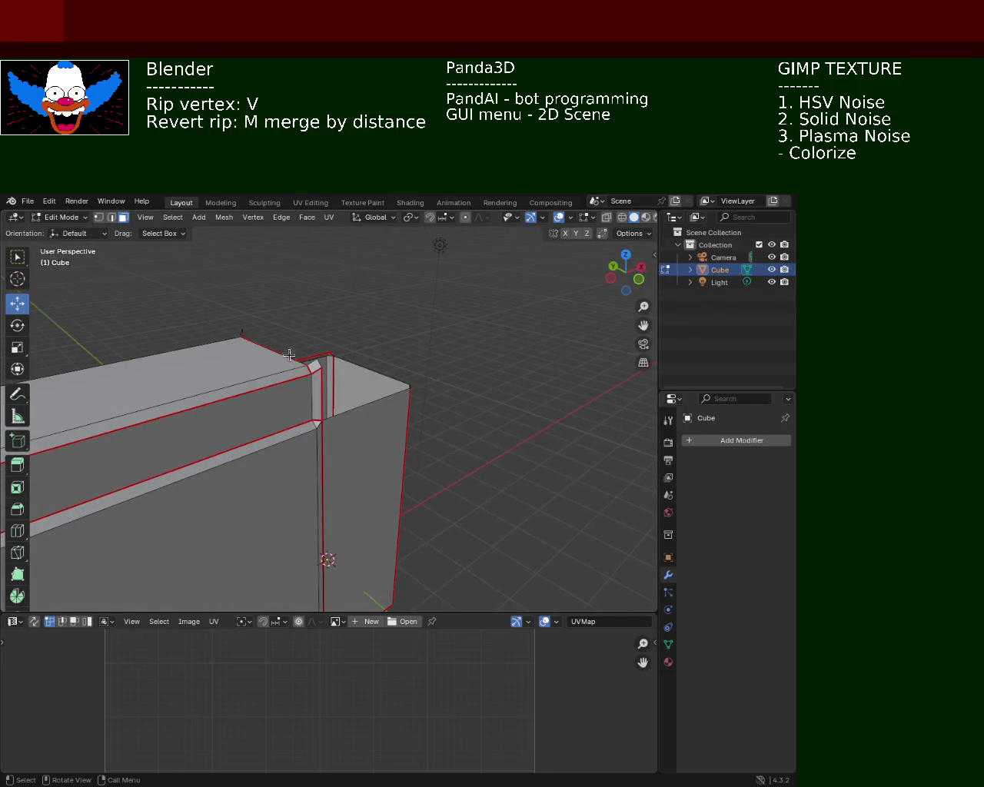
pyautogui.press('x')
pyautogui.click(318, 369)
pyautogui.press('x')
pyautogui.click(318, 384)
pyautogui.moveTo(318, 384)
pyautogui.mouseDown(button='middle')
pyautogui.moveTo(274, 426)
pyautogui.moveTo(264, 330)
pyautogui.moveTo(182, 315)
pyautogui.moveTo(303, 345)
pyautogui.moveTo(292, 384)
pyautogui.moveTo(341, 354)
pyautogui.moveTo(365, 395)
pyautogui.moveTo(336, 395)
pyautogui.moveTo(344, 413)
pyautogui.mouseUp(button='middle')
# Rip the corner vertex open and delete the selected faces.
pyautogui.press('v')
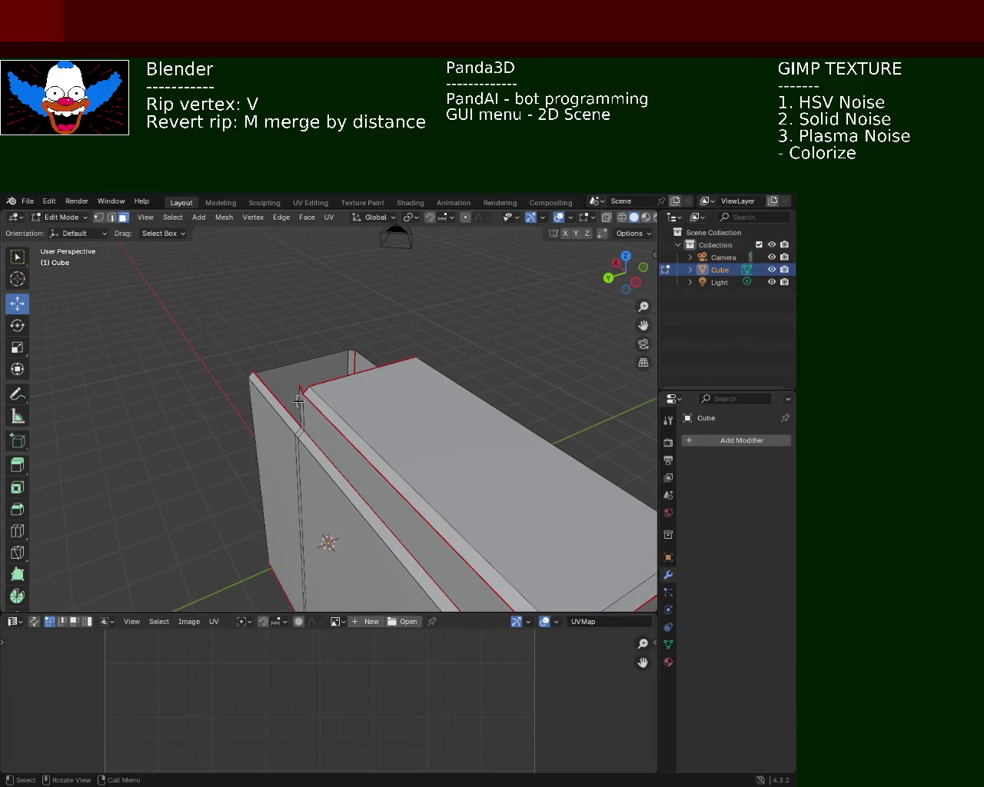
pyautogui.click(299, 403)
pyautogui.moveTo(305, 463)
pyautogui.mouseDown(button='middle')
pyautogui.moveTo(460, 369)
pyautogui.moveTo(413, 369)
pyautogui.moveTo(437, 369)
pyautogui.moveTo(441, 410)
pyautogui.moveTo(514, 390)
pyautogui.moveTo(525, 356)
pyautogui.moveTo(341, 433)
pyautogui.moveTo(339, 405)
pyautogui.moveTo(426, 386)
pyautogui.moveTo(415, 355)
pyautogui.moveTo(408, 364)
pyautogui.moveTo(386, 344)
pyautogui.moveTo(369, 422)
pyautogui.moveTo(347, 423)
pyautogui.moveTo(466, 428)
pyautogui.moveTo(376, 415)
pyautogui.mouseUp(button='middle')
pyautogui.press('x')
pyautogui.click(415, 352)
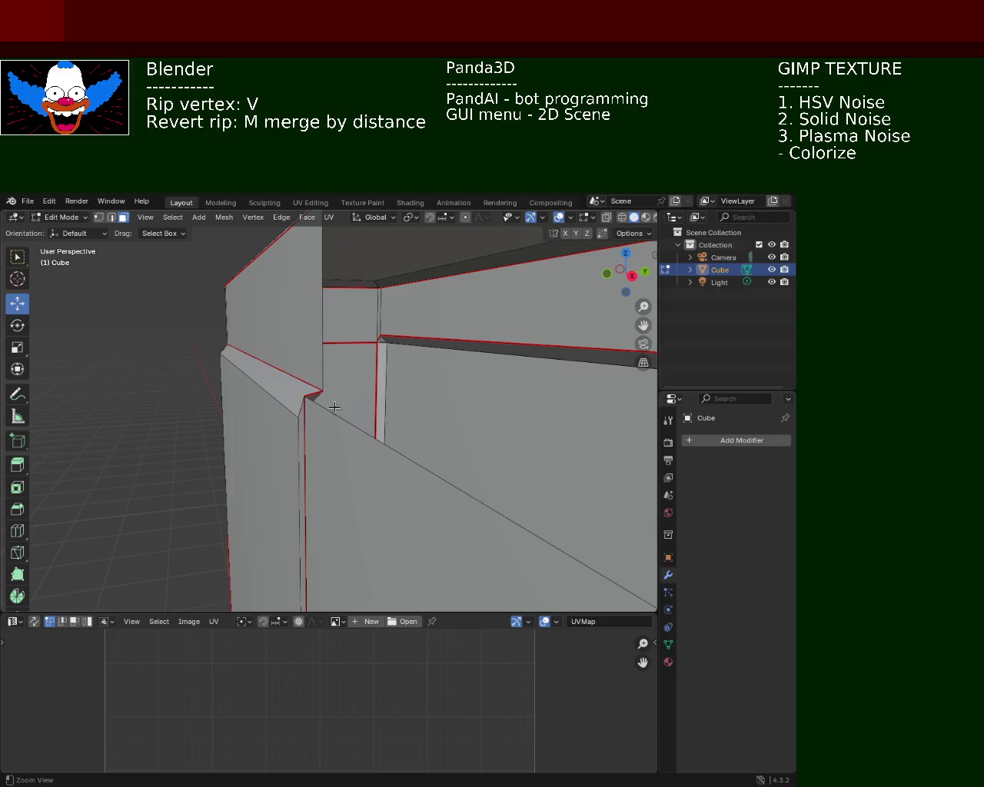
pyautogui.moveTo(328, 334)
pyautogui.mouseDown(button='middle')
pyautogui.moveTo(369, 361)
pyautogui.moveTo(439, 382)
pyautogui.moveTo(338, 454)
pyautogui.moveTo(379, 420)
pyautogui.moveTo(376, 394)
pyautogui.moveTo(456, 404)
pyautogui.moveTo(296, 418)
pyautogui.moveTo(311, 463)
pyautogui.moveTo(369, 495)
pyautogui.moveTo(356, 483)
pyautogui.moveTo(393, 454)
pyautogui.moveTo(374, 427)
pyautogui.moveTo(331, 417)
pyautogui.moveTo(261, 461)
pyautogui.moveTo(260, 362)
pyautogui.mouseUp(button='middle')
pyautogui.moveTo(456, 343)
pyautogui.mouseDown(button='middle')
pyautogui.moveTo(448, 430)
pyautogui.moveTo(467, 451)
pyautogui.mouseUp(button='middle')
# Delete the upper inner face inside the cabinet's open top.
pyautogui.click(474, 461)
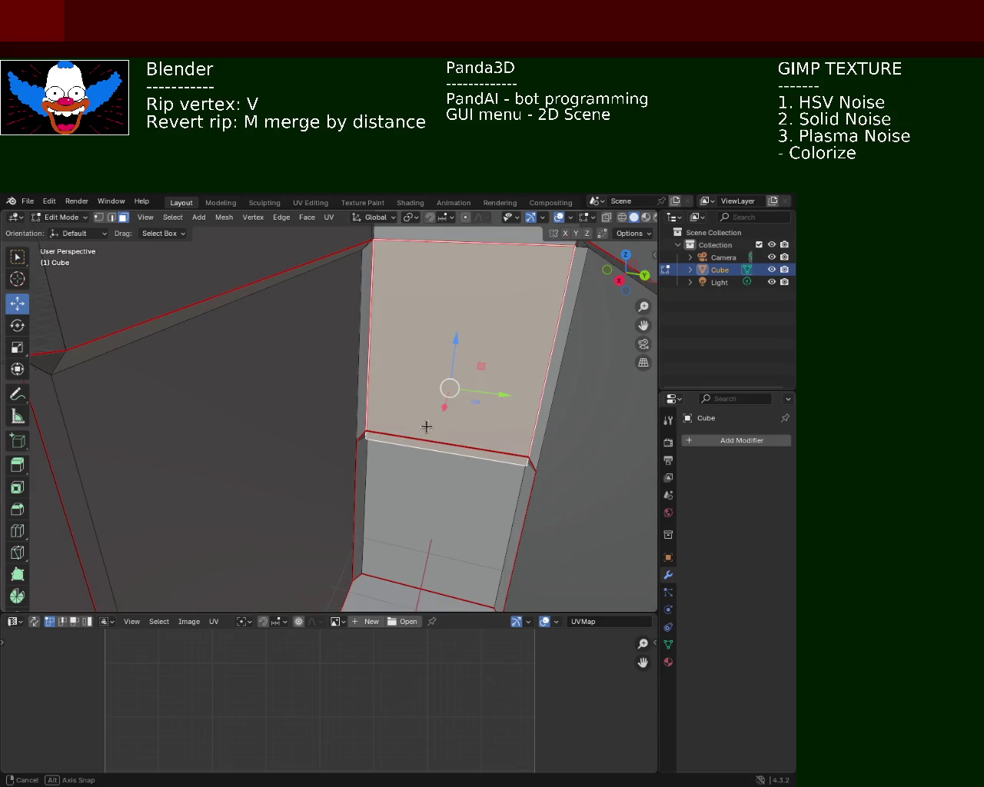
pyautogui.scroll(-2, 427, 427)
pyautogui.moveTo(422, 417)
pyautogui.mouseDown(button='middle')
pyautogui.moveTo(313, 427)
pyautogui.moveTo(303, 402)
pyautogui.moveTo(314, 426)
pyautogui.mouseUp(button='middle')
pyautogui.scroll(3, 145, 471)
pyautogui.moveTo(145, 470)
pyautogui.mouseDown(button='middle')
pyautogui.moveTo(406, 415)
pyautogui.moveTo(428, 421)
pyautogui.moveTo(235, 459)
pyautogui.moveTo(177, 429)
pyautogui.moveTo(238, 439)
pyautogui.moveTo(236, 425)
pyautogui.mouseUp(button='middle')
pyautogui.press('x')
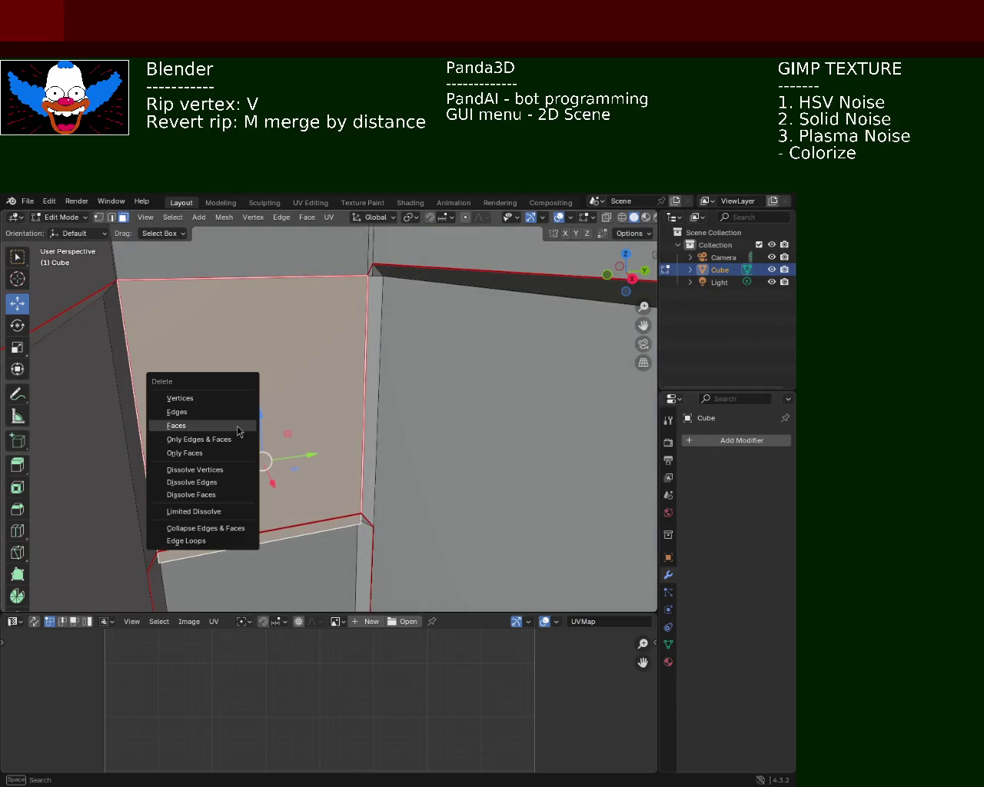
pyautogui.click(238, 431)
# Delete the lower inner face and the other stray geometry inside the cabinet.
pyautogui.click(303, 550)
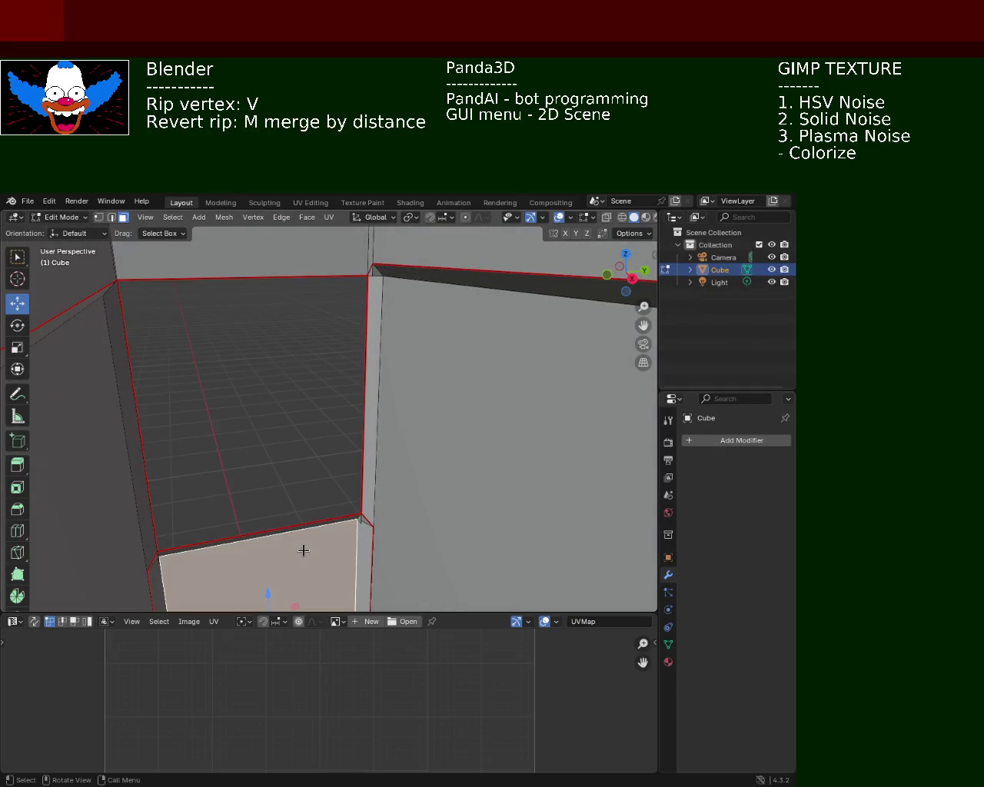
pyautogui.click(359, 521)
pyautogui.press('x')
pyautogui.click(361, 534)
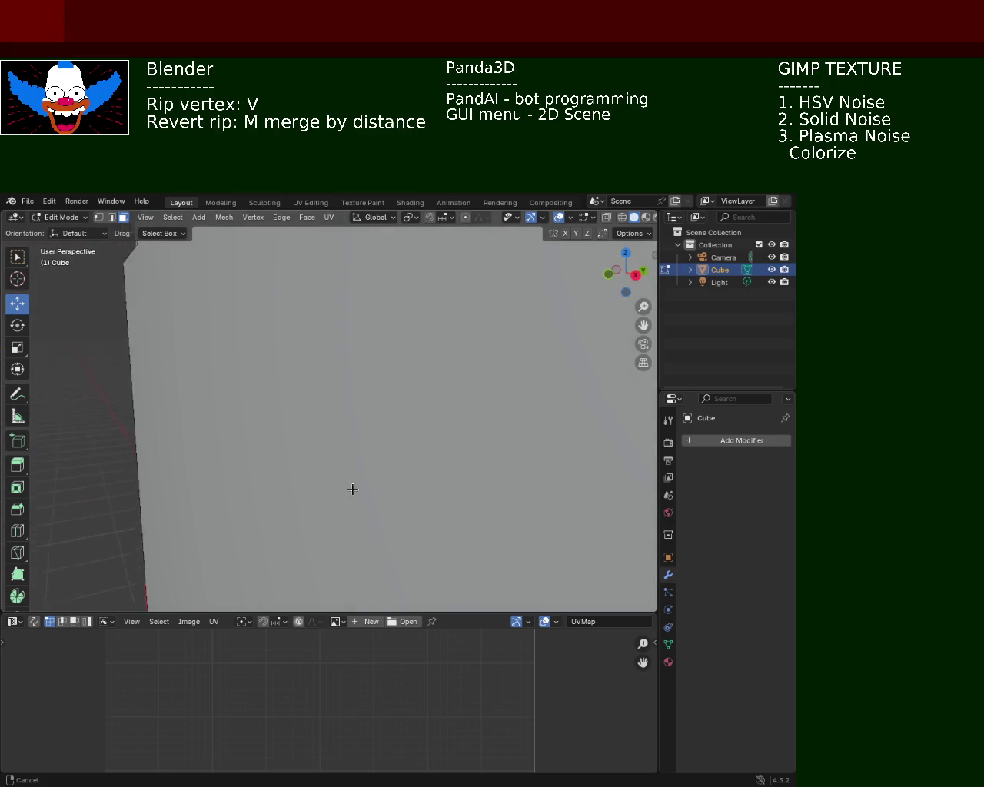
pyautogui.moveTo(329, 536); pyautogui.dragTo(363, 464, button='middle')
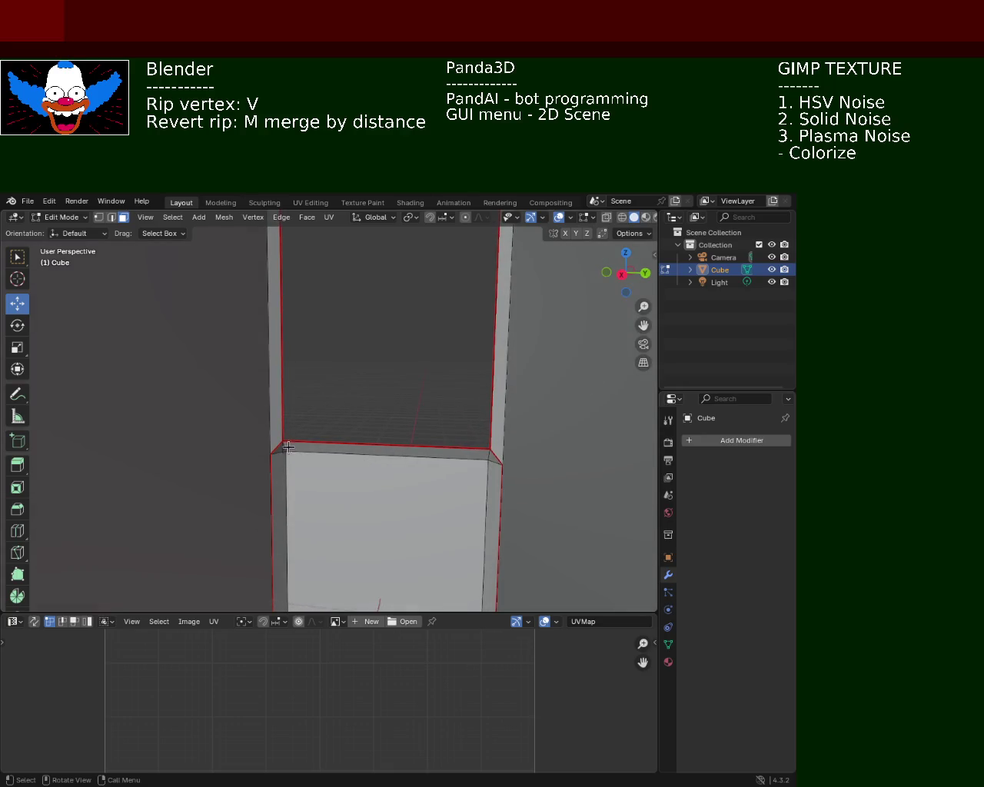
pyautogui.press('x')
pyautogui.click(286, 455)
# Select the front face and orbit around the cabinet to inspect the extruded faces.
pyautogui.moveTo(305, 474)
pyautogui.mouseDown(button='middle')
pyautogui.moveTo(328, 463)
pyautogui.moveTo(348, 425)
pyautogui.moveTo(325, 461)
pyautogui.mouseUp(button='middle')
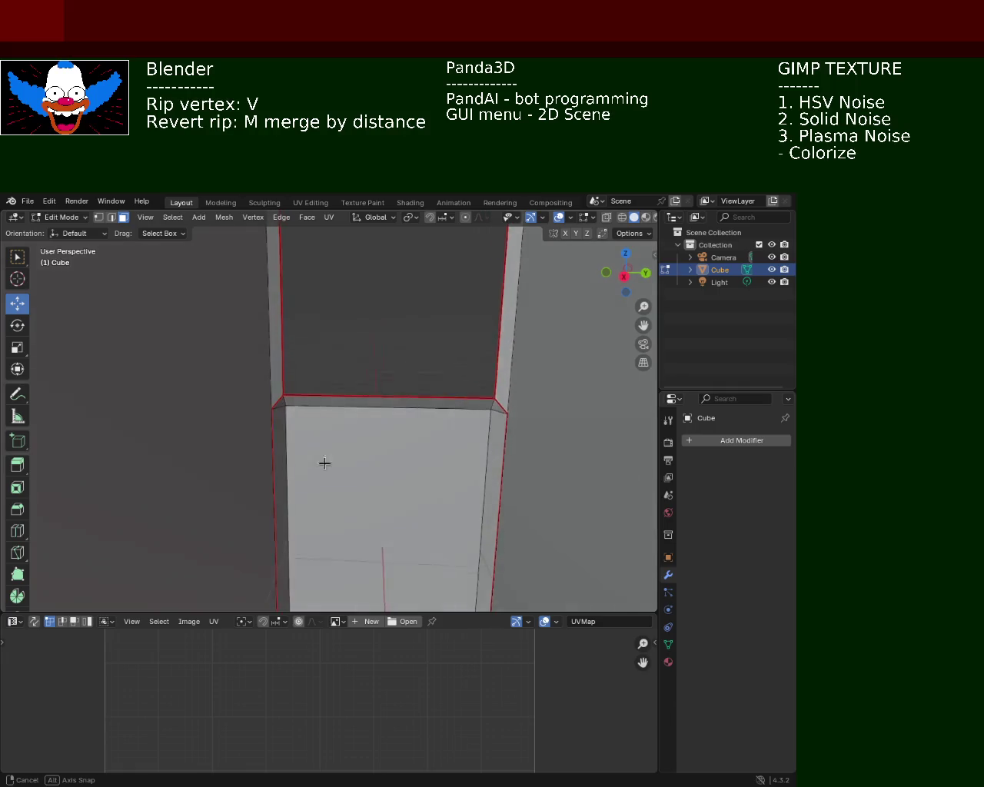
pyautogui.click(356, 487)
pyautogui.moveTo(444, 507); pyautogui.dragTo(445, 393, button='middle')
pyautogui.scroll(3, 376, 319)
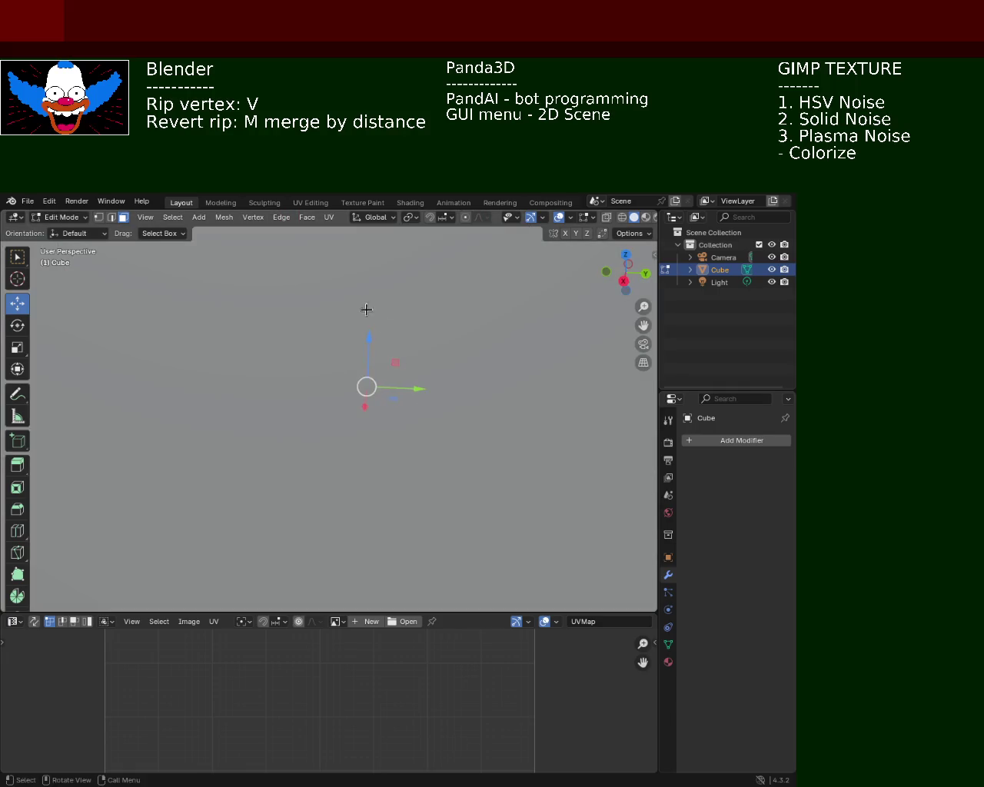
pyautogui.moveTo(376, 319); pyautogui.dragTo(411, 433, button='middle')
pyautogui.scroll(-5, 353, 377)
pyautogui.moveTo(354, 378)
pyautogui.mouseDown(button='middle')
pyautogui.moveTo(397, 395)
pyautogui.moveTo(431, 351)
pyautogui.moveTo(290, 434)
pyautogui.moveTo(288, 409)
pyautogui.moveTo(325, 479)
pyautogui.moveTo(376, 477)
pyautogui.moveTo(384, 332)
pyautogui.moveTo(342, 330)
pyautogui.moveTo(364, 356)
pyautogui.moveTo(366, 404)
pyautogui.moveTo(351, 342)
pyautogui.moveTo(379, 446)
pyautogui.moveTo(367, 329)
pyautogui.moveTo(415, 370)
pyautogui.moveTo(456, 352)
pyautogui.mouseUp(button='middle')
pyautogui.scroll(3, 291, 434)
pyautogui.scroll(-3, 279, 364)
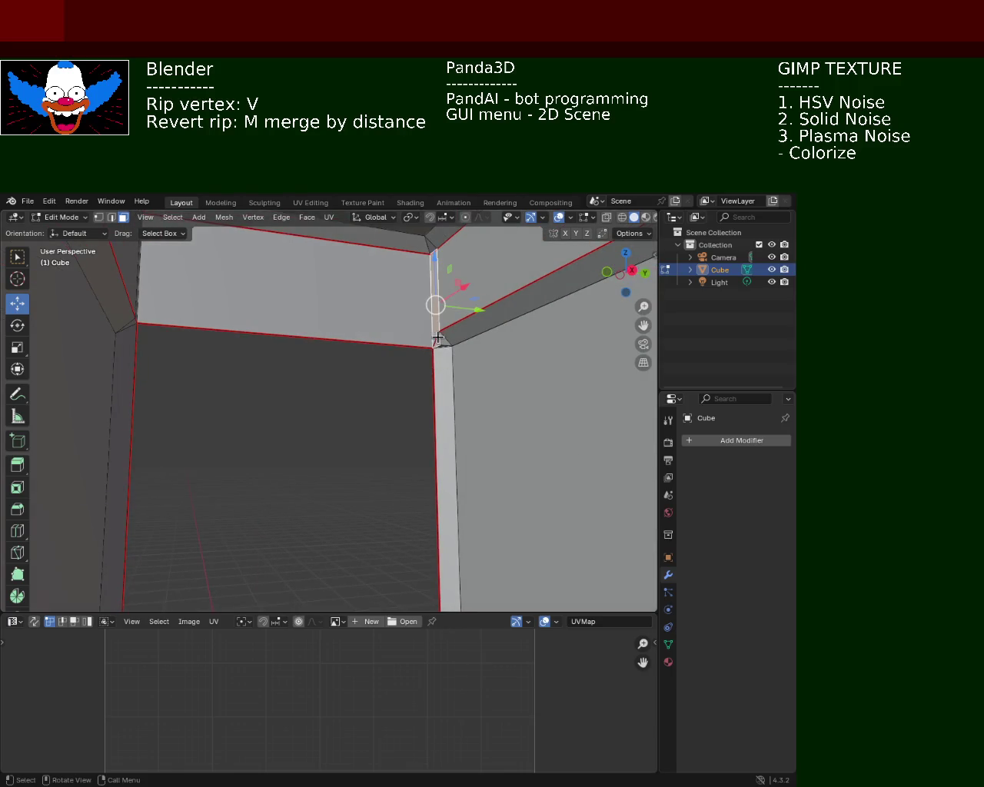
# Delete the ripped corner vertex and the stray wall face beside it.
pyautogui.press('x')
pyautogui.click(445, 346)
pyautogui.moveTo(438, 340)
pyautogui.mouseDown(button='middle')
pyautogui.moveTo(439, 387)
pyautogui.moveTo(401, 358)
pyautogui.mouseUp(button='middle')
pyautogui.moveTo(235, 347)
pyautogui.mouseDown(button='middle')
pyautogui.moveTo(318, 333)
pyautogui.moveTo(268, 338)
pyautogui.moveTo(310, 336)
pyautogui.moveTo(295, 359)
pyautogui.moveTo(288, 335)
pyautogui.moveTo(259, 345)
pyautogui.moveTo(384, 367)
pyautogui.moveTo(278, 397)
pyautogui.moveTo(418, 325)
pyautogui.moveTo(344, 398)
pyautogui.mouseUp(button='middle')
pyautogui.click(253, 343)
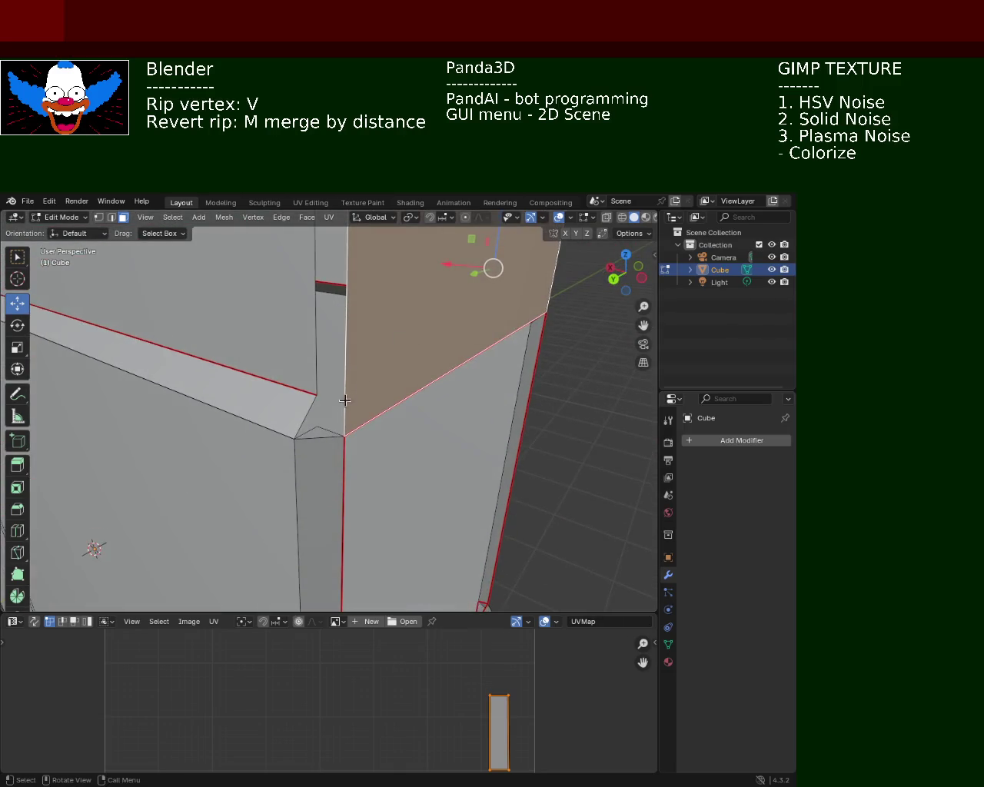
pyautogui.press('x')
pyautogui.click(322, 435)
pyautogui.press('x')
pyautogui.click(321, 435)
# Cap the box's open side by filling its edge loop with a new face.
pyautogui.moveTo(325, 431); pyautogui.dragTo(124, 243, button='middle')
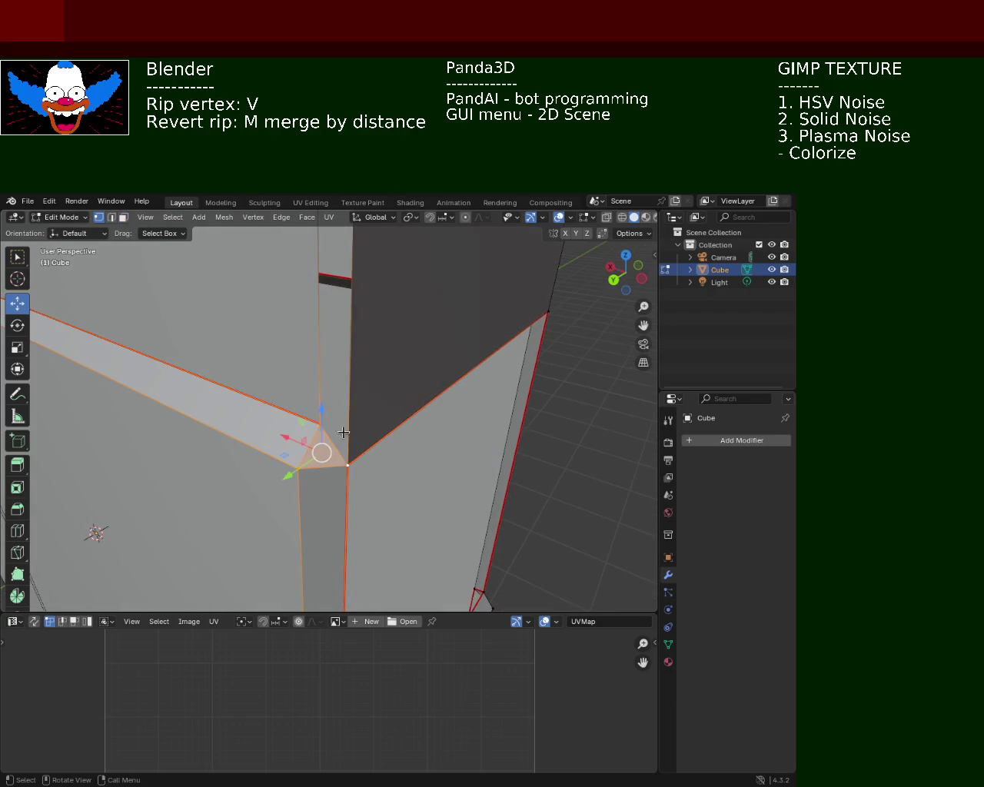
pyautogui.scroll(-5, 372, 374)
pyautogui.moveTo(372, 374); pyautogui.dragTo(339, 372, button='middle')
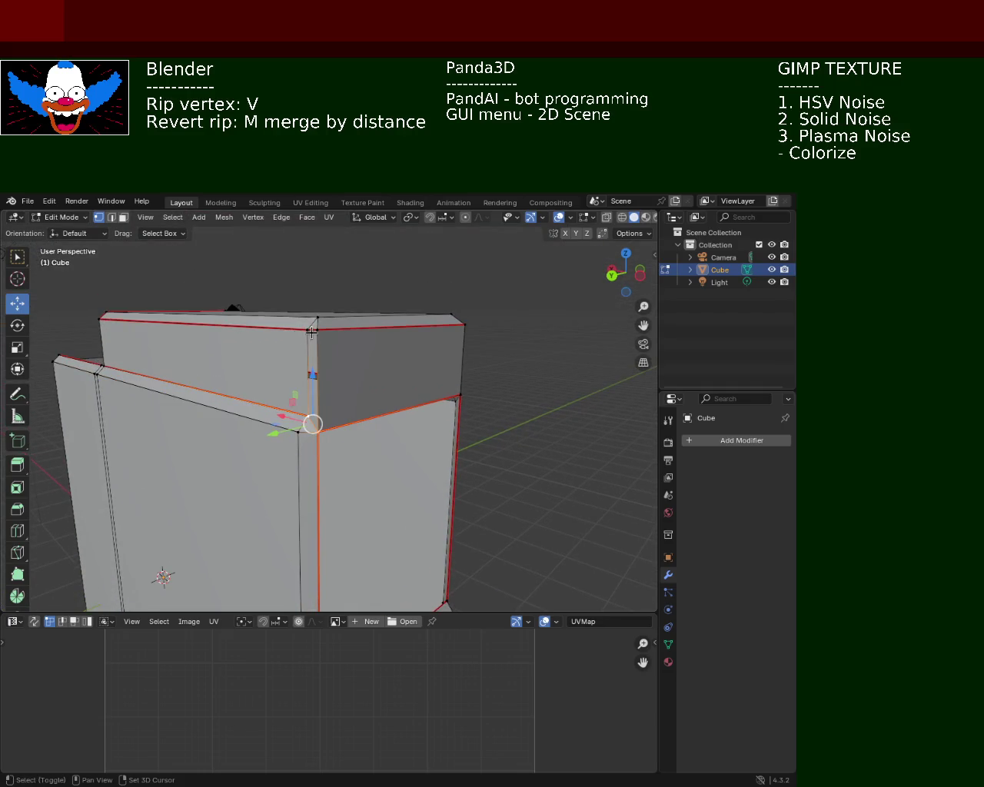
pyautogui.keyDown('shift'); pyautogui.click(316, 329); pyautogui.keyUp('shift')
pyautogui.moveTo(385, 373)
pyautogui.mouseDown(button='middle')
pyautogui.moveTo(292, 406)
pyautogui.moveTo(435, 316)
pyautogui.moveTo(287, 341)
pyautogui.moveTo(340, 312)
pyautogui.moveTo(300, 461)
pyautogui.mouseUp(button='middle')
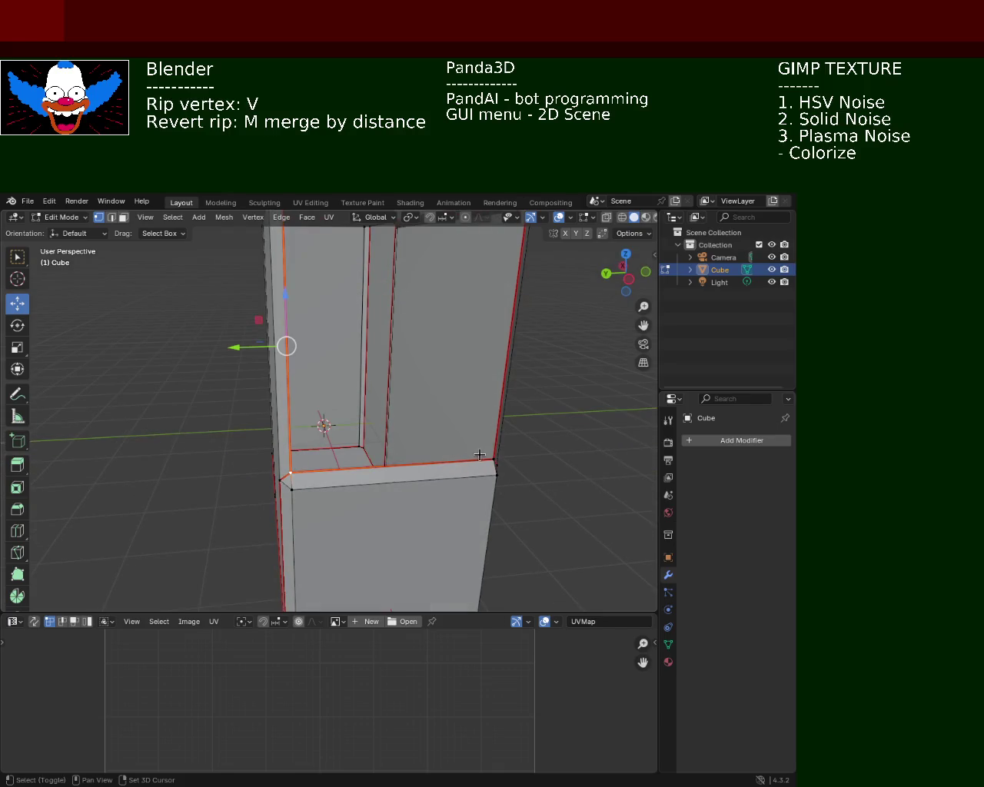
pyautogui.moveTo(498, 338)
pyautogui.mouseDown(button='middle')
pyautogui.moveTo(408, 403)
pyautogui.moveTo(338, 389)
pyautogui.moveTo(518, 334)
pyautogui.moveTo(308, 346)
pyautogui.moveTo(323, 400)
pyautogui.moveTo(292, 576)
pyautogui.moveTo(415, 360)
pyautogui.moveTo(399, 453)
pyautogui.moveTo(359, 378)
pyautogui.moveTo(241, 404)
pyautogui.moveTo(169, 402)
pyautogui.moveTo(279, 389)
pyautogui.moveTo(243, 396)
pyautogui.moveTo(285, 352)
pyautogui.moveTo(341, 346)
pyautogui.moveTo(346, 374)
pyautogui.moveTo(254, 296)
pyautogui.mouseUp(button='middle')
pyautogui.press('f')
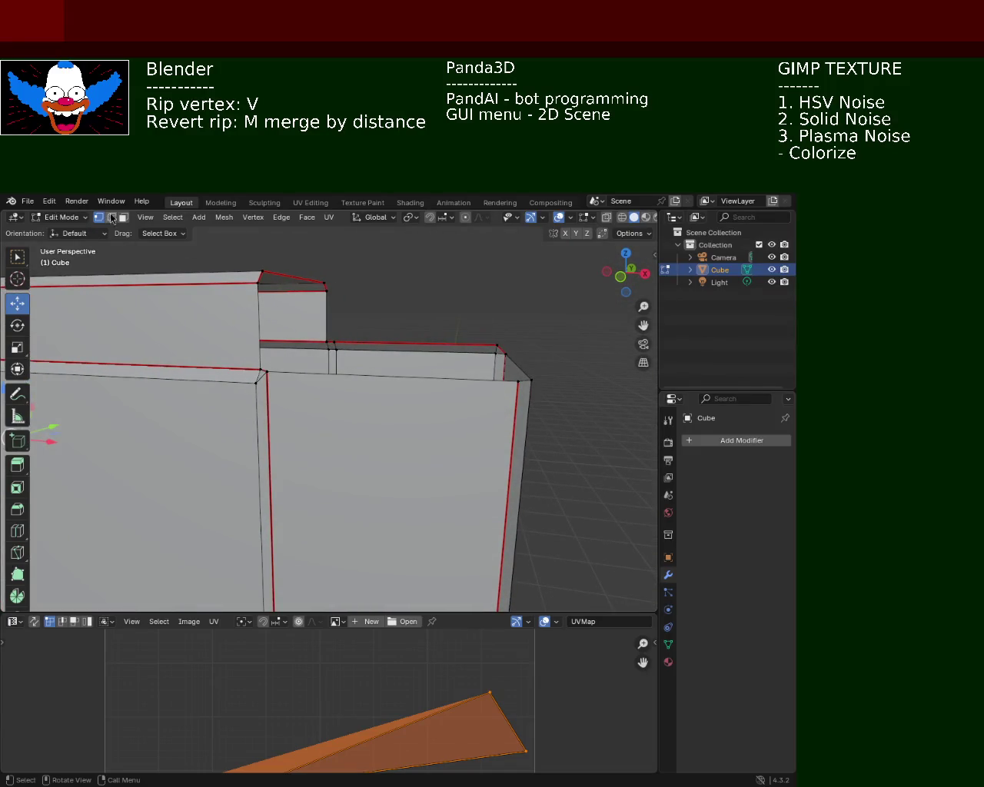
# Shift the top edge along the X axis, then select a vertex at the ripped corner.
pyautogui.click(302, 273)
pyautogui.press('g')
pyautogui.press('z')
pyautogui.press('x')
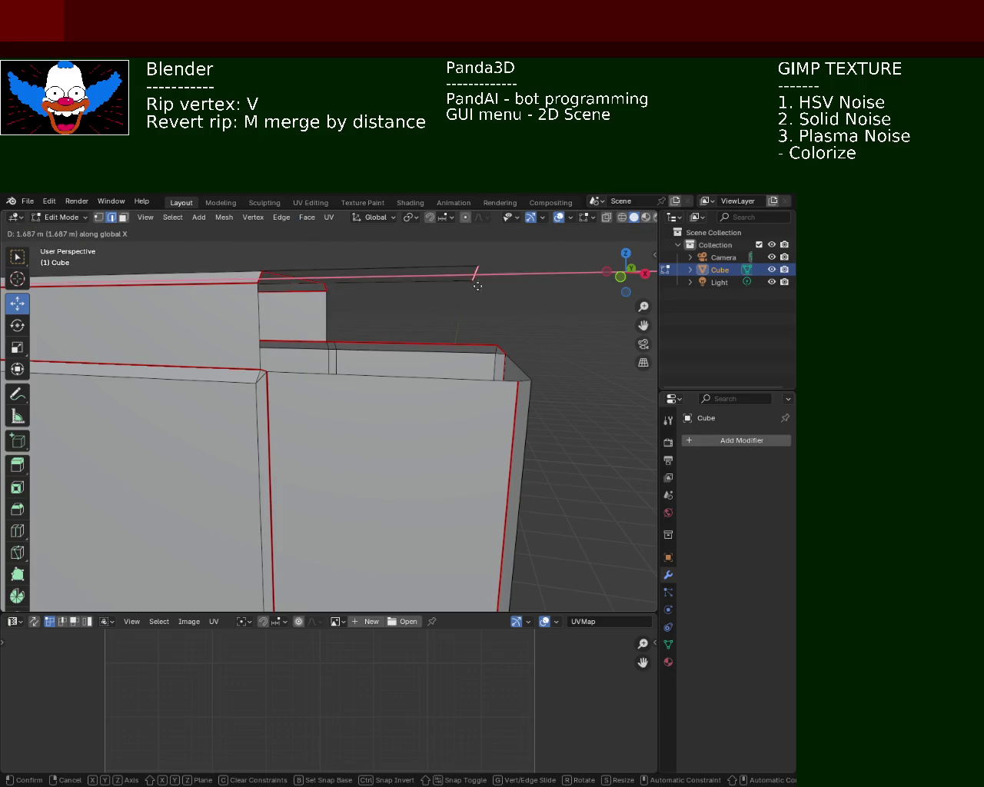
pyautogui.click(557, 311)
pyautogui.moveTo(546, 318)
pyautogui.mouseDown(button='middle')
pyautogui.moveTo(386, 351)
pyautogui.moveTo(329, 345)
pyautogui.mouseUp(button='middle')
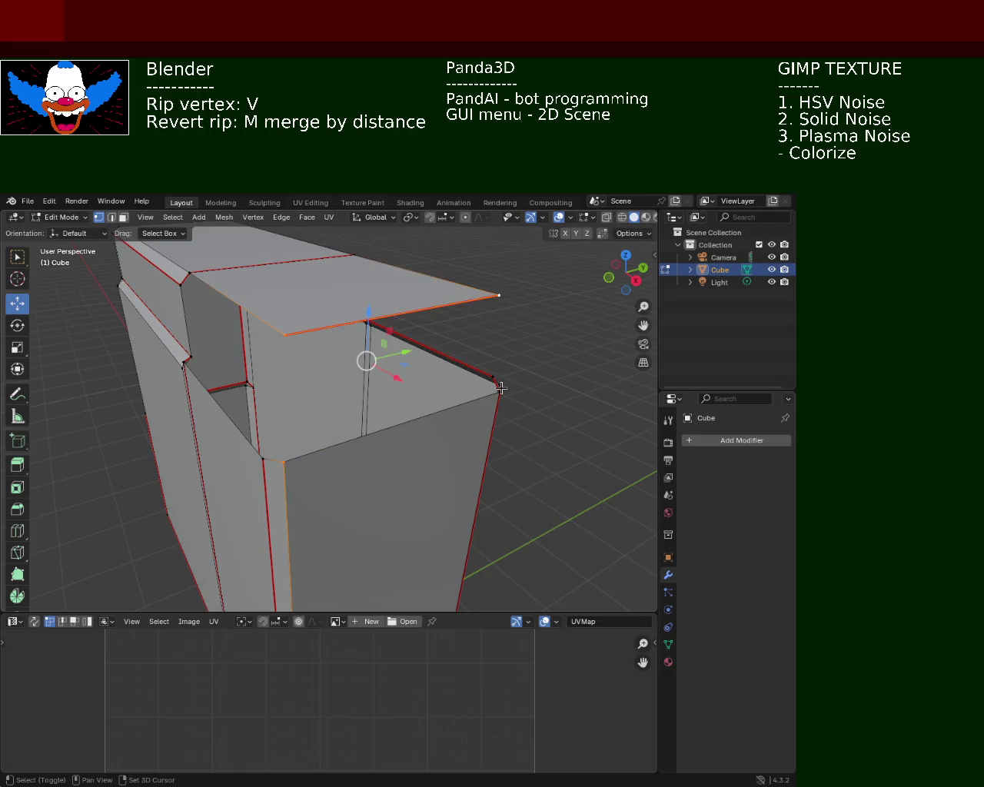
pyautogui.moveTo(503, 394)
pyautogui.mouseDown(button='middle')
pyautogui.moveTo(384, 387)
pyautogui.moveTo(378, 378)
pyautogui.moveTo(323, 383)
pyautogui.mouseUp(button='middle')
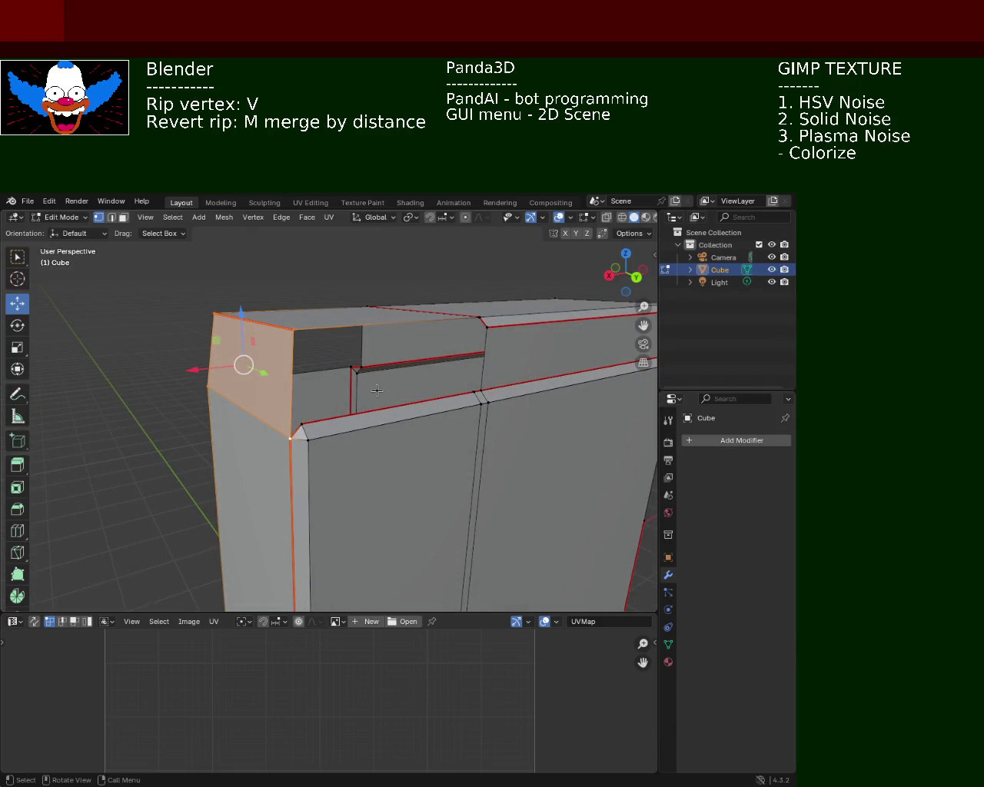
pyautogui.click(301, 332)
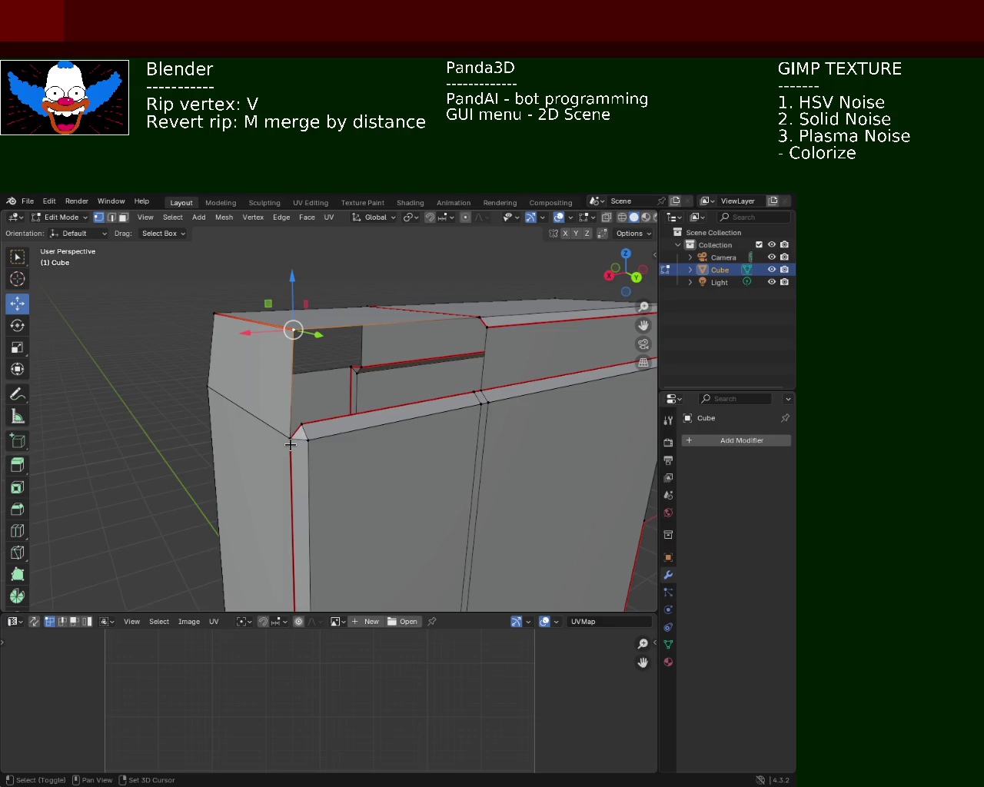
# Slide the ripped corner vertex along its edge and merge it at the last selected vertex.
pyautogui.hotkey('shift', 'v')
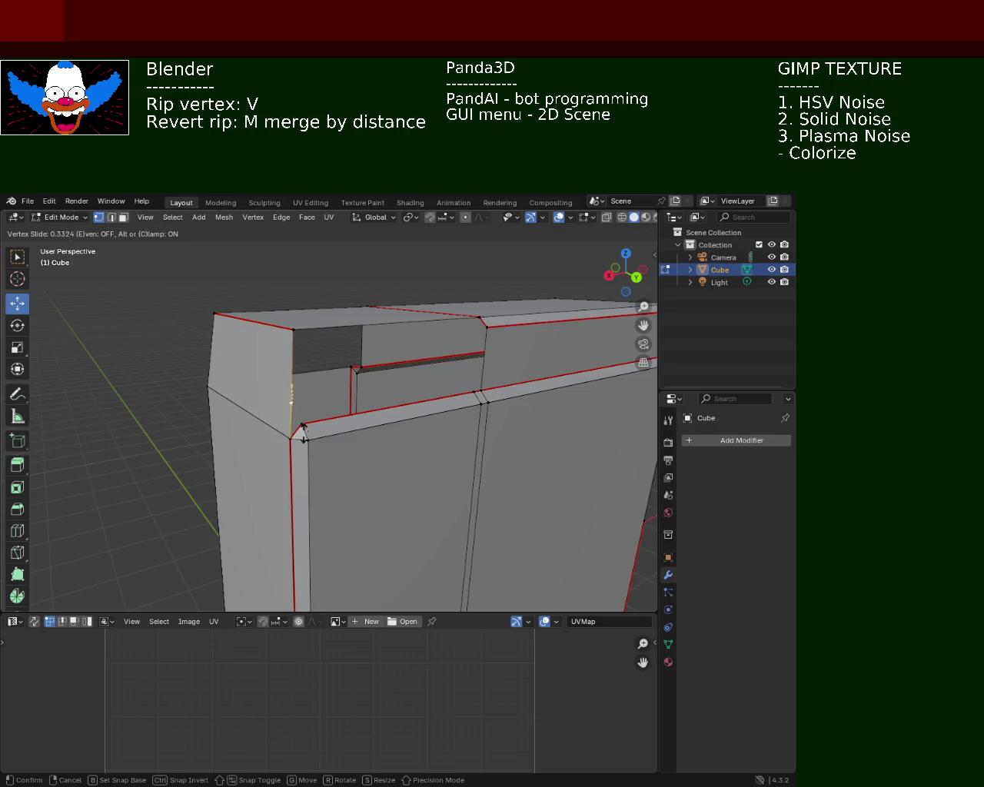
pyautogui.click(296, 424)
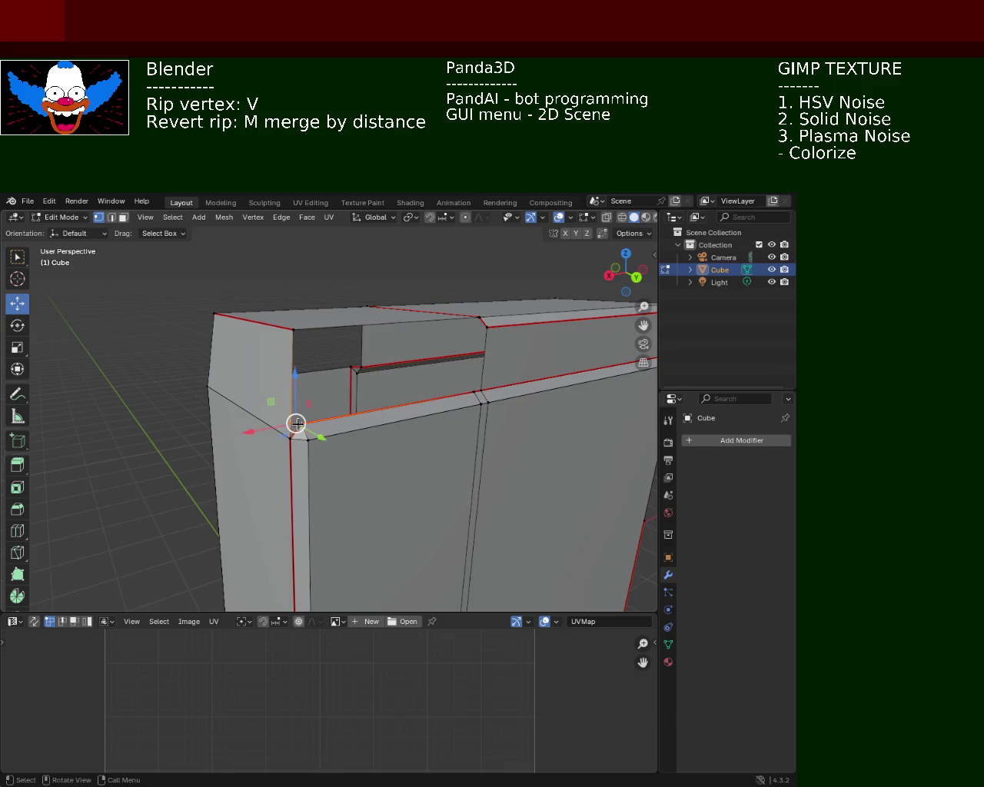
pyautogui.press('m')
pyautogui.click(298, 500)
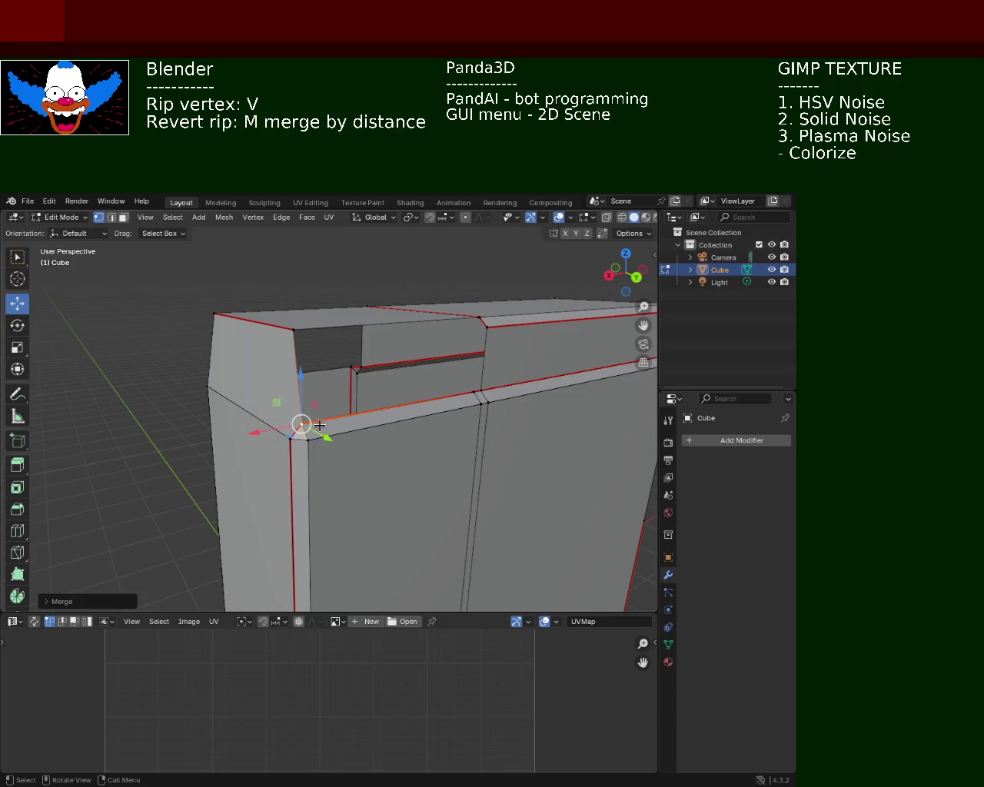
pyautogui.moveTo(282, 423)
pyautogui.mouseDown(button='middle')
pyautogui.moveTo(259, 441)
pyautogui.moveTo(392, 421)
pyautogui.mouseUp(button='middle')
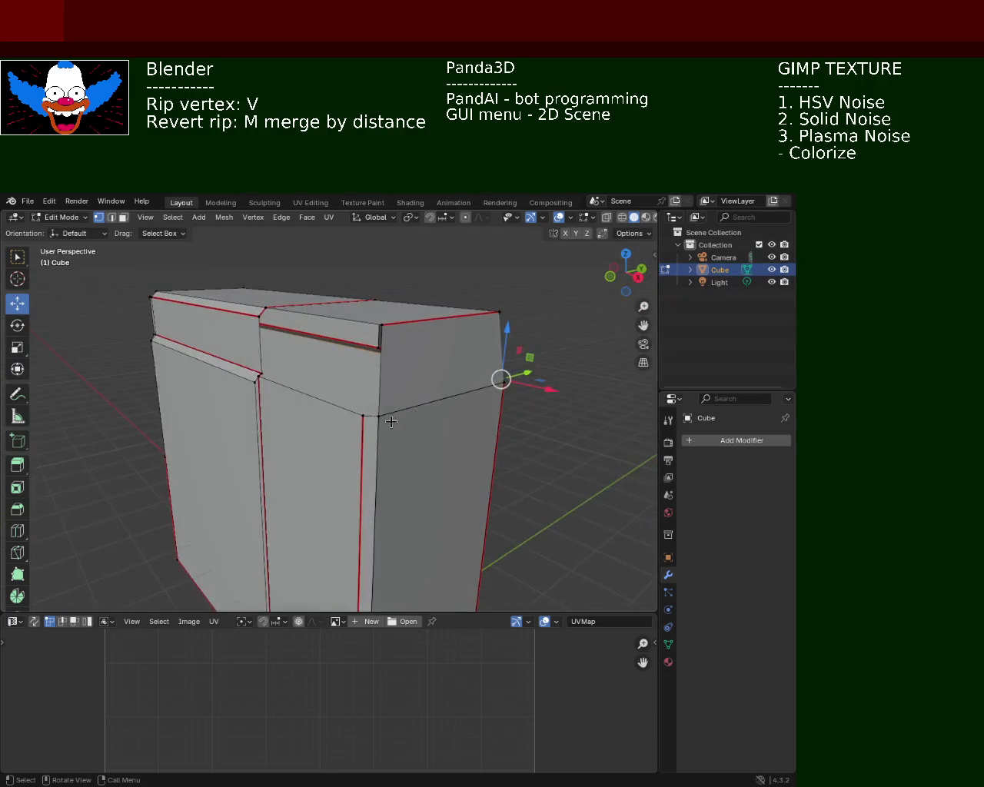
# Subdivide at the front corner and slide its vertices into line along the front edge.
pyautogui.click(373, 414)
pyautogui.rightClick(382, 335)
pyautogui.click(382, 335)
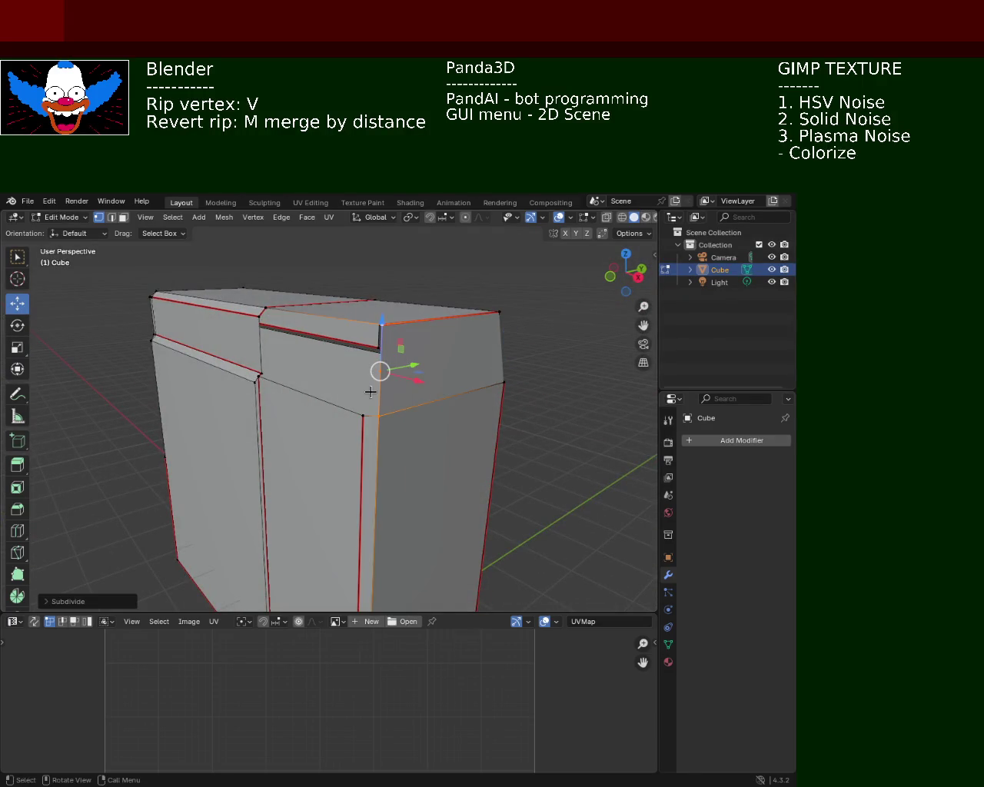
pyautogui.hotkey('shift', 'v')
pyautogui.click(389, 419)
pyautogui.moveTo(494, 376)
pyautogui.mouseDown(button='middle')
pyautogui.moveTo(428, 429)
pyautogui.moveTo(289, 419)
pyautogui.moveTo(477, 411)
pyautogui.mouseUp(button='middle')
pyautogui.keyDown('alt'); pyautogui.click(428, 428); pyautogui.keyUp('alt')
pyautogui.hotkey('shift', 'v')
pyautogui.click(293, 408)
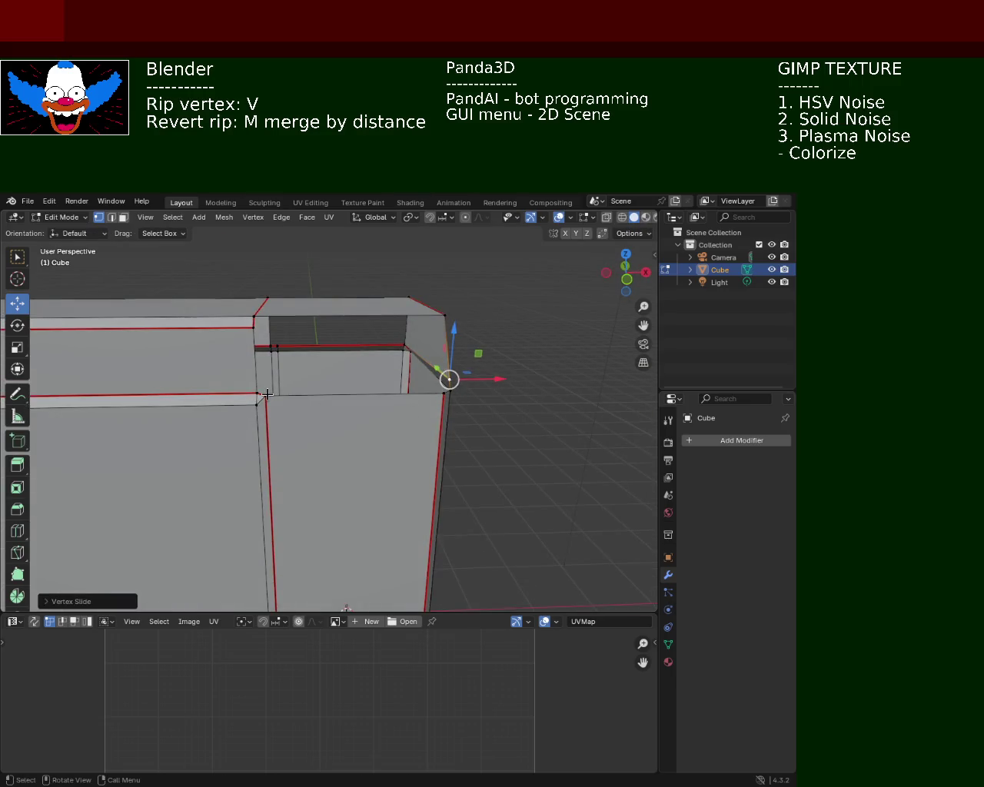
# Slide the ledge's corner vertices along their edges to meet the top rim.
pyautogui.click(266, 394)
pyautogui.moveTo(267, 393); pyautogui.dragTo(295, 376, button='middle')
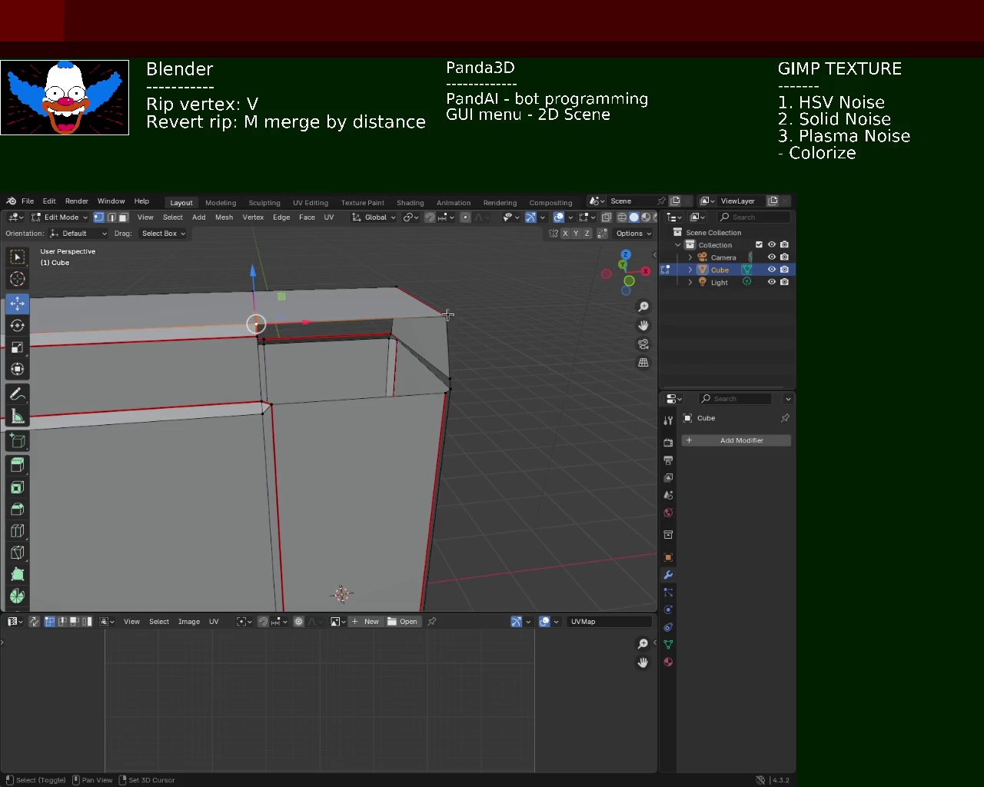
pyautogui.hotkey('shift', 'v')
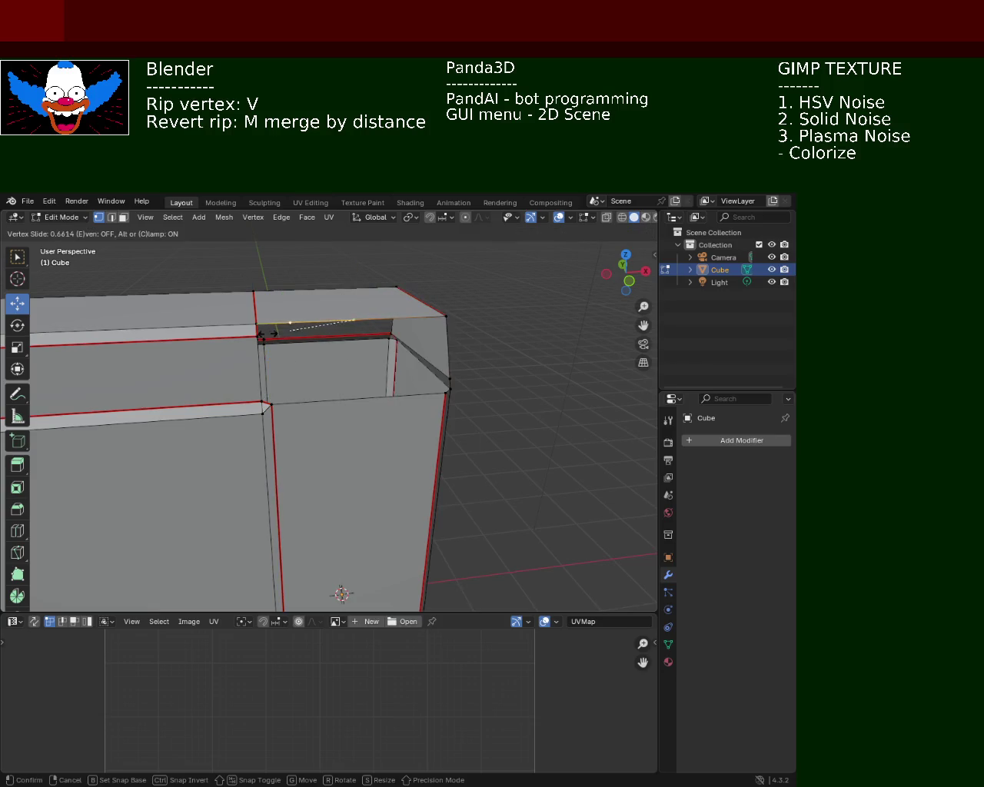
pyautogui.click(250, 344)
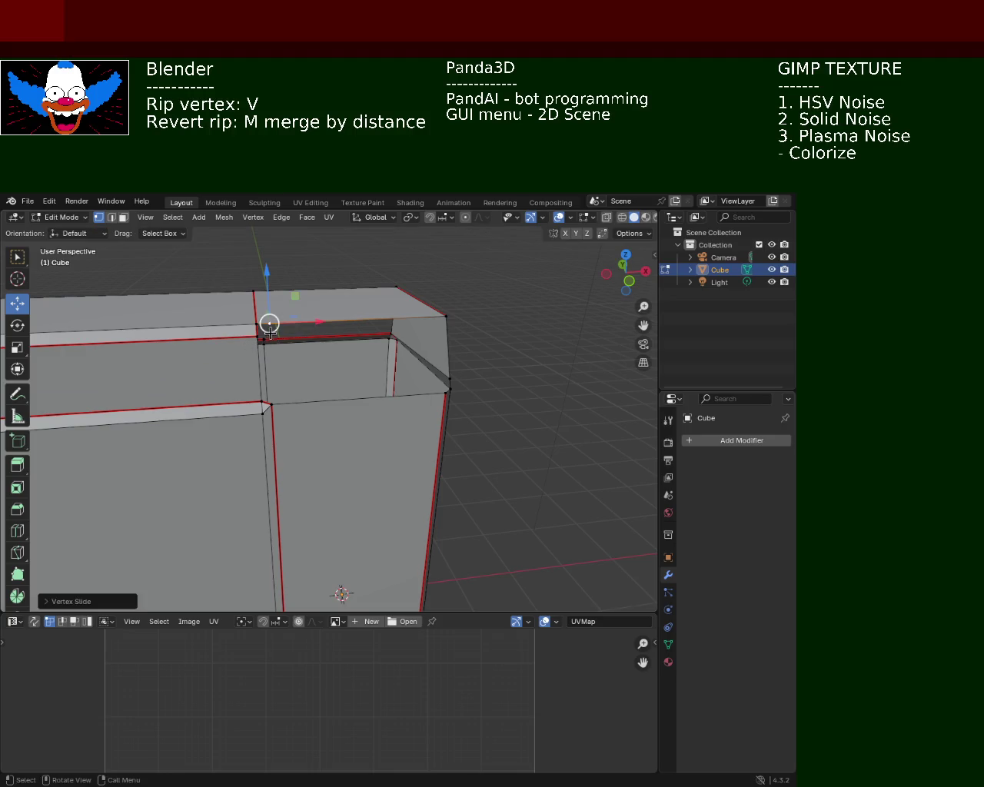
pyautogui.click(271, 404)
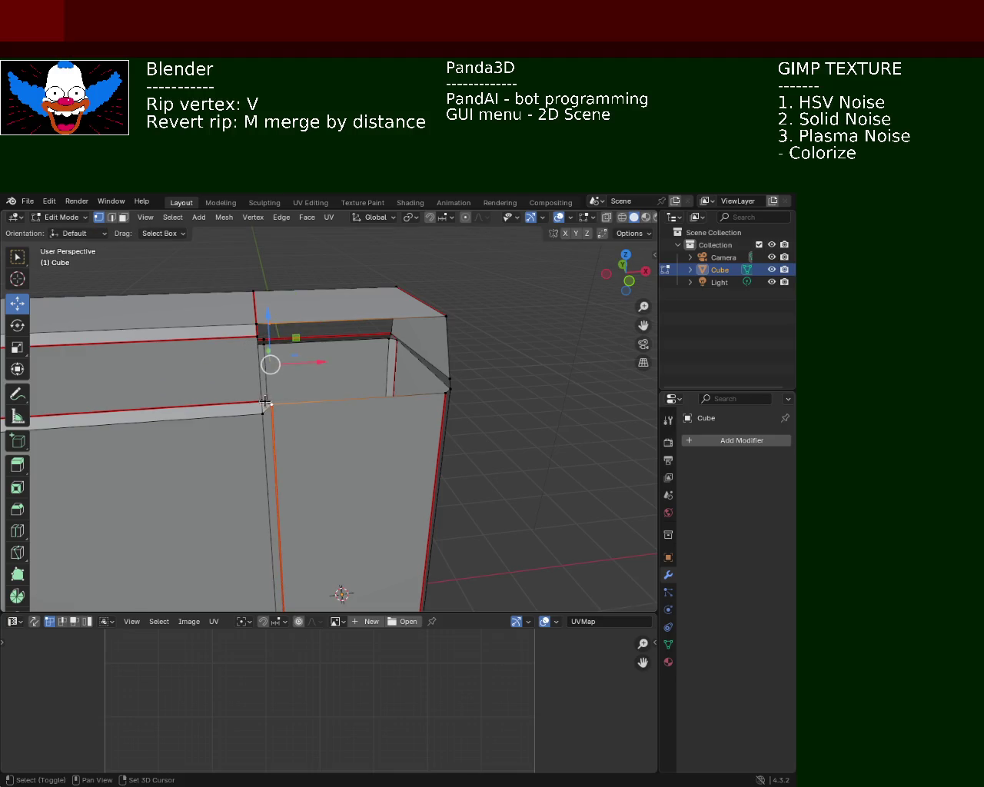
pyautogui.click(269, 325)
pyautogui.hotkey('ctrl', 'e')
pyautogui.press('Escape')
pyautogui.hotkey('shift', 'v')
pyautogui.click(269, 332)
# Slide the left-edge vertex and the right top corner vertex along their edges.
pyautogui.click(263, 335)
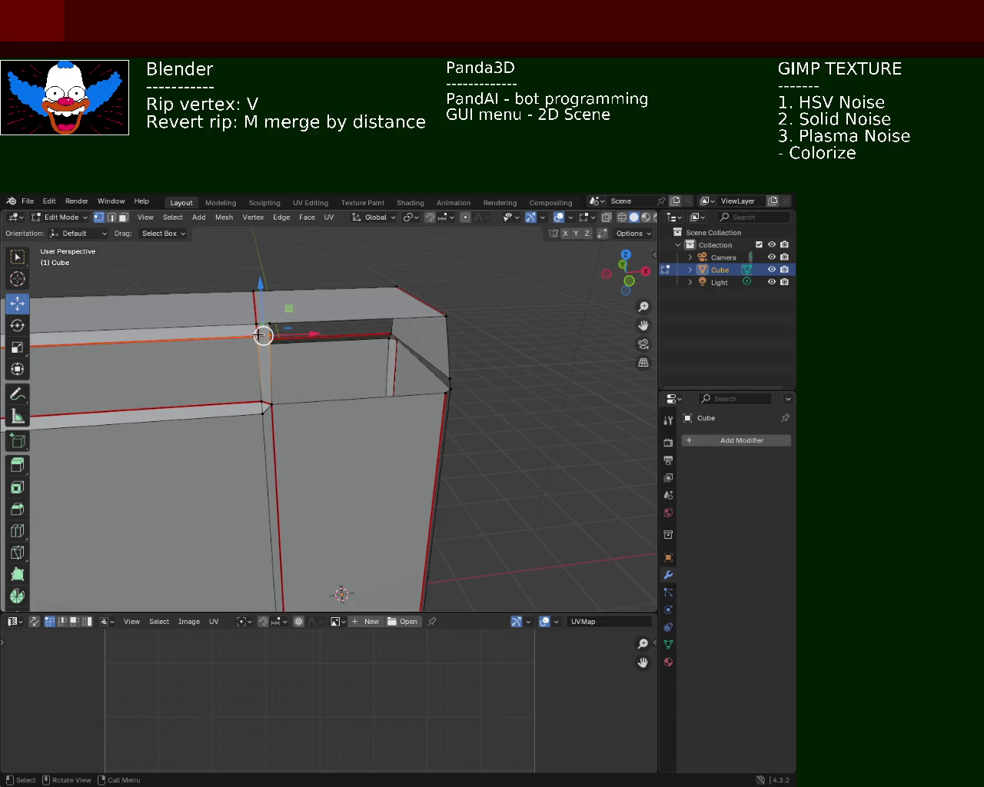
pyautogui.scroll(3, 326, 366)
pyautogui.moveTo(297, 270)
pyautogui.mouseDown(button='middle')
pyautogui.moveTo(343, 377)
pyautogui.moveTo(213, 319)
pyautogui.mouseUp(button='middle')
pyautogui.hotkey('shift', 'v')
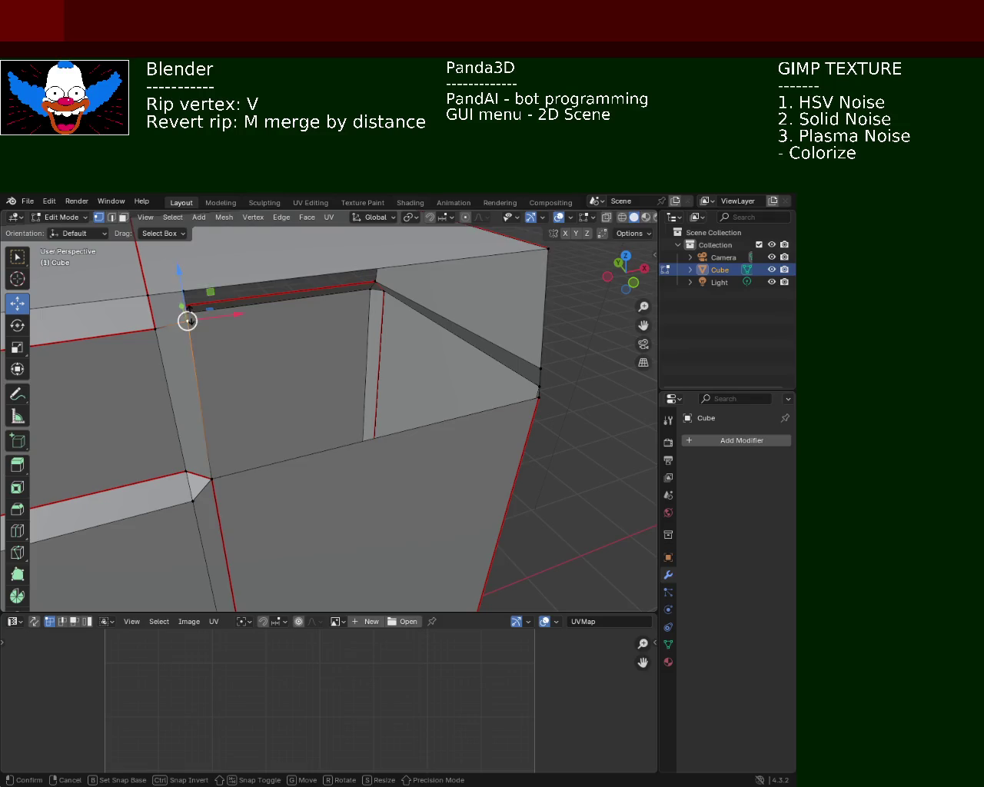
pyautogui.click(189, 323)
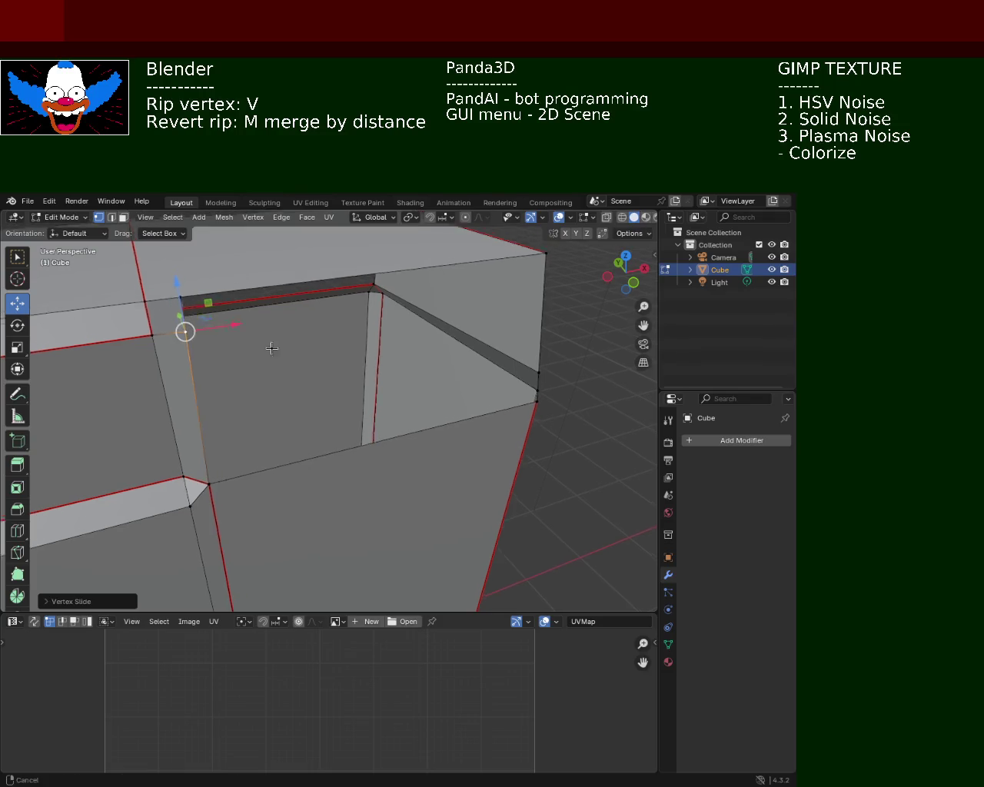
pyautogui.moveTo(187, 325); pyautogui.dragTo(158, 368, button='middle')
pyautogui.moveTo(511, 297)
pyautogui.mouseDown(button='middle')
pyautogui.moveTo(492, 336)
pyautogui.moveTo(461, 356)
pyautogui.moveTo(471, 291)
pyautogui.mouseUp(button='middle')
pyautogui.click(479, 428)
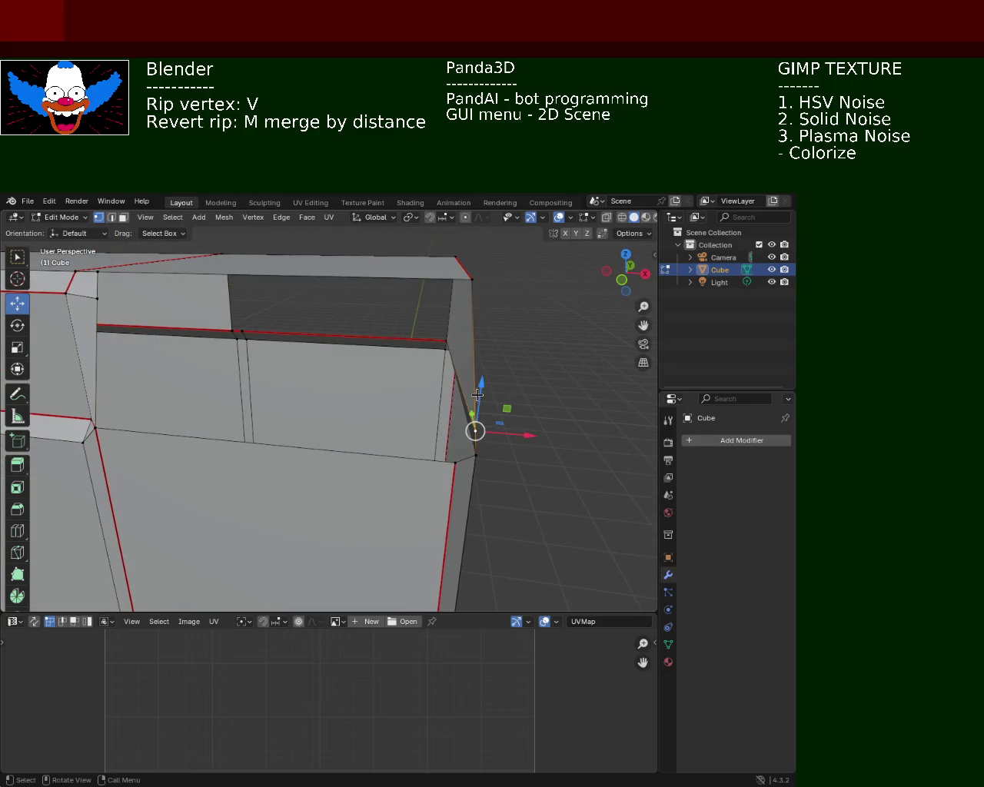
pyautogui.rightClick(474, 299)
pyautogui.click(474, 299)
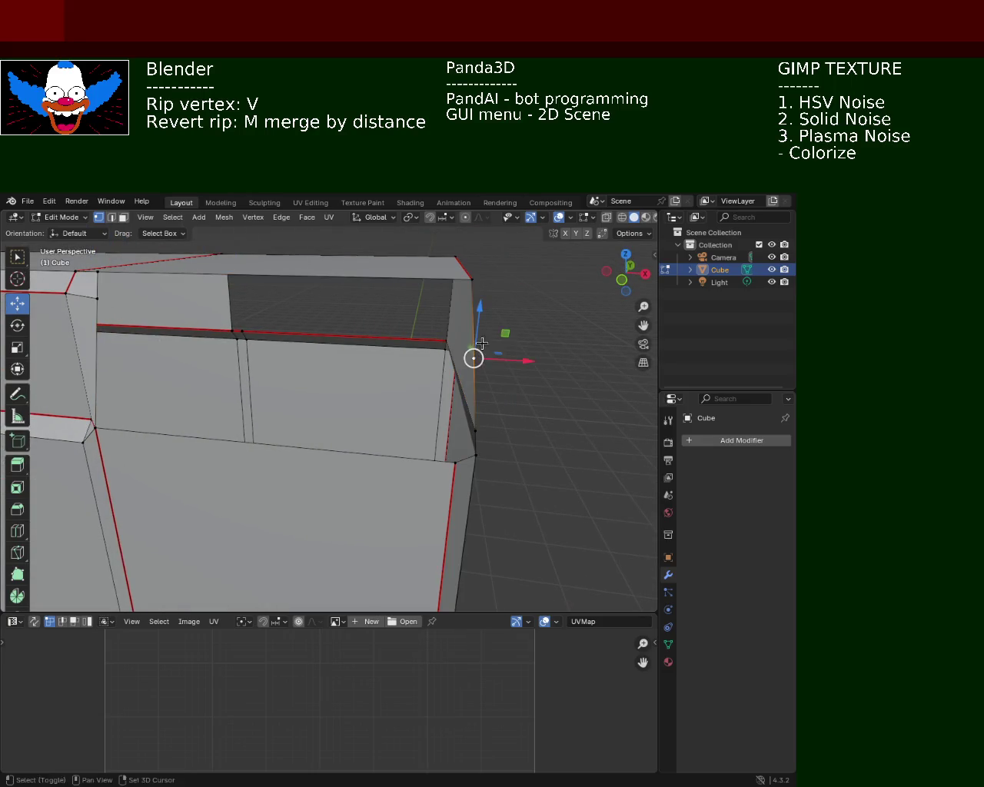
pyautogui.click(472, 302)
# Undo the stray top-strip extrusion and mark the end section's top edge as a seam.
pyautogui.keyDown('ctrl'); pyautogui.scroll(4, 349, 323); pyautogui.keyUp('ctrl')
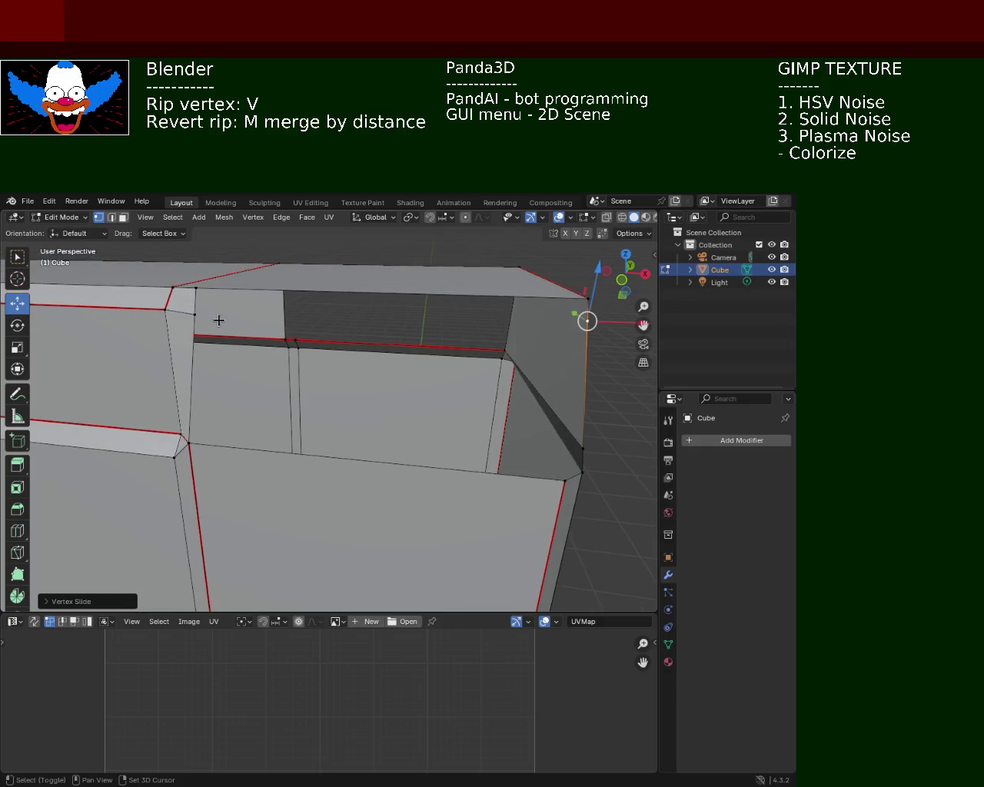
pyautogui.keyDown('shift'); pyautogui.click(187, 300); pyautogui.keyUp('shift')
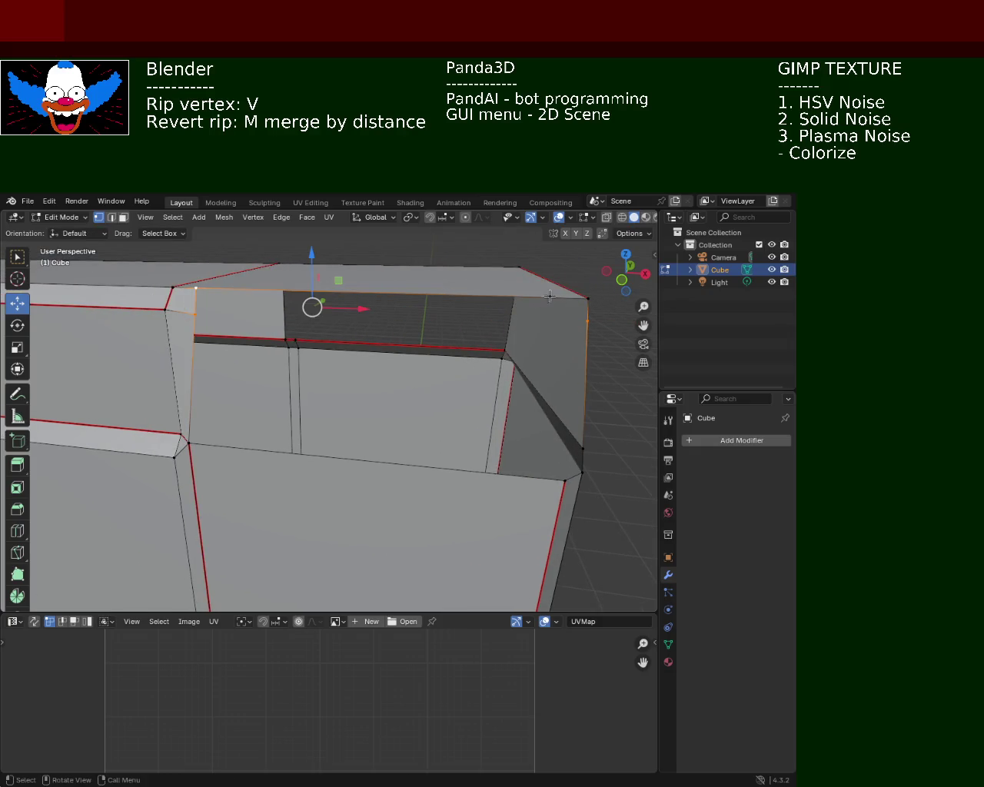
pyautogui.keyDown('shift'); pyautogui.click(589, 298); pyautogui.keyUp('shift')
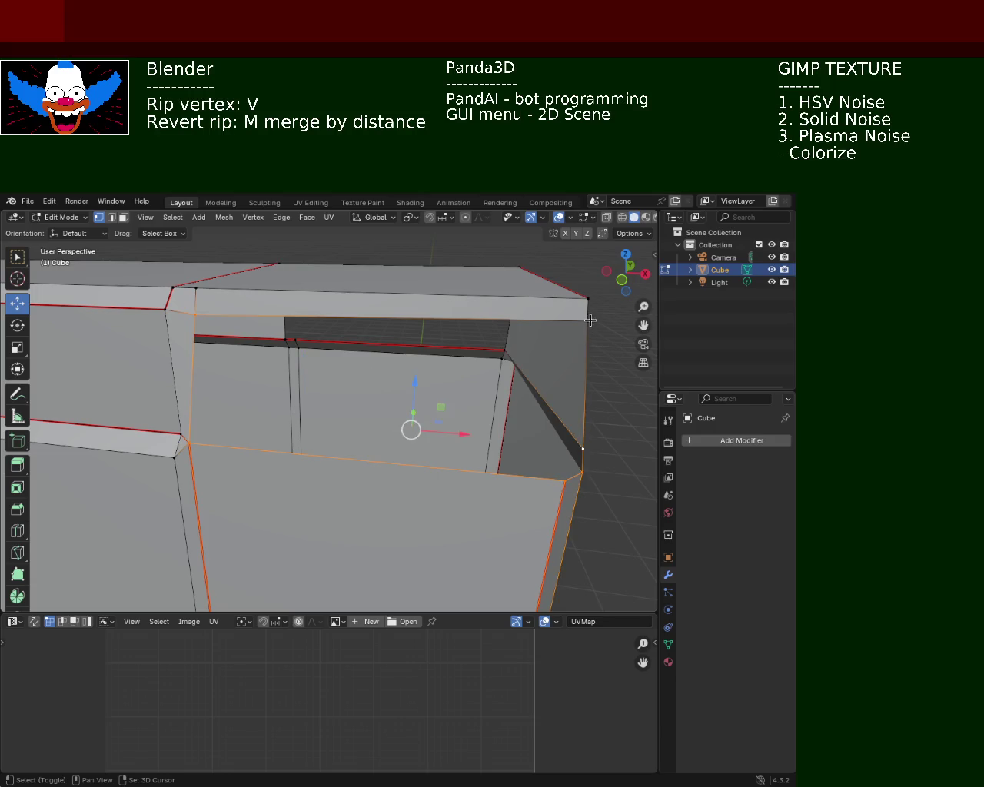
pyautogui.hotkey('ctrl', 'z')
pyautogui.moveTo(402, 358)
pyautogui.mouseDown(button='middle')
pyautogui.moveTo(524, 416)
pyautogui.moveTo(422, 417)
pyautogui.moveTo(516, 408)
pyautogui.moveTo(420, 400)
pyautogui.moveTo(484, 396)
pyautogui.mouseUp(button='middle')
pyautogui.moveTo(371, 380)
pyautogui.keyDown('ctrl'); pyautogui.mouseDown(button='middle')
pyautogui.moveTo(318, 408)
pyautogui.moveTo(373, 422)
pyautogui.moveTo(354, 437)
pyautogui.mouseUp(button='middle'); pyautogui.keyUp('ctrl')
pyautogui.moveTo(472, 364)
pyautogui.mouseDown(button='middle')
pyautogui.moveTo(382, 336)
pyautogui.moveTo(351, 362)
pyautogui.moveTo(294, 331)
pyautogui.moveTo(175, 418)
pyautogui.moveTo(300, 438)
pyautogui.moveTo(288, 429)
pyautogui.mouseUp(button='middle')
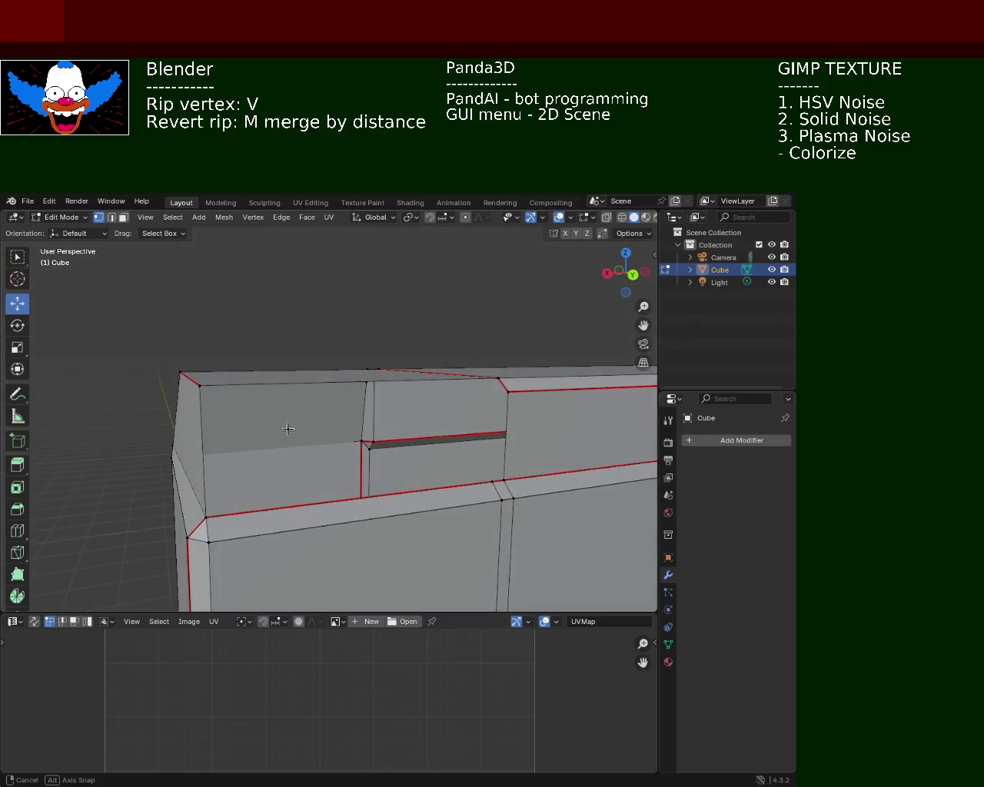
pyautogui.hotkey('ctrl', 'e')
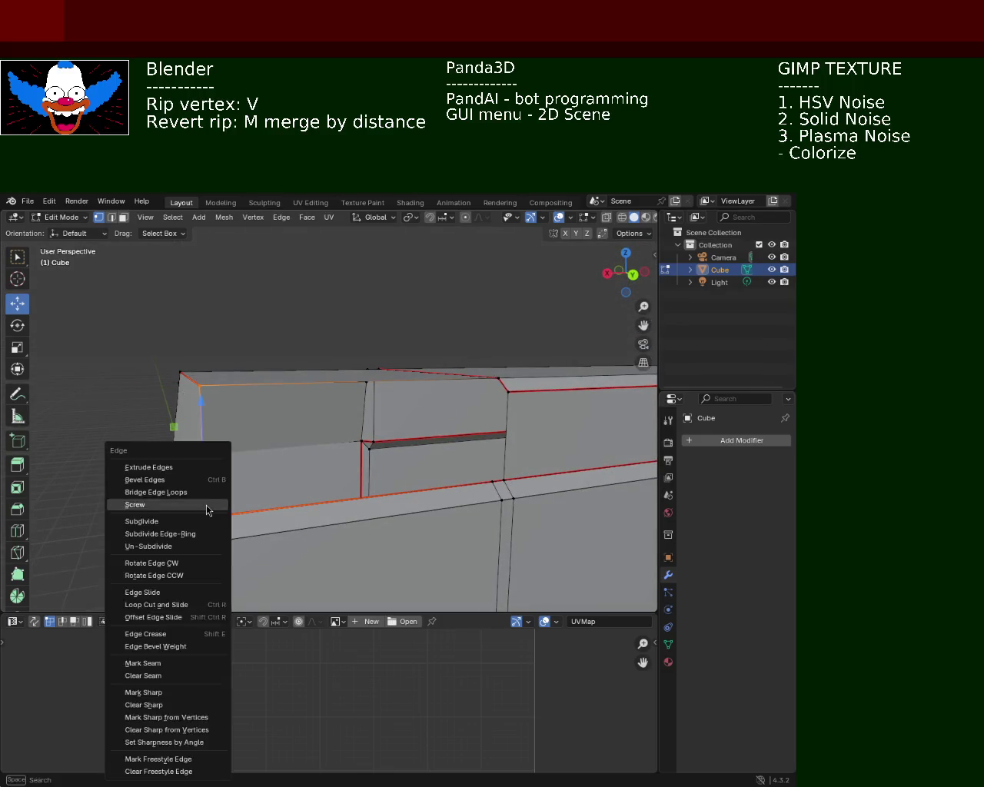
pyautogui.moveTo(215, 418)
pyautogui.mouseDown(button='middle')
pyautogui.moveTo(279, 450)
pyautogui.moveTo(329, 459)
pyautogui.moveTo(284, 438)
pyautogui.moveTo(377, 440)
pyautogui.mouseUp(button='middle')
pyautogui.moveTo(445, 481)
pyautogui.mouseDown(button='middle')
pyautogui.moveTo(439, 428)
pyautogui.moveTo(335, 446)
pyautogui.moveTo(374, 450)
pyautogui.moveTo(373, 469)
pyautogui.moveTo(233, 451)
pyautogui.moveTo(271, 436)
pyautogui.moveTo(323, 439)
pyautogui.mouseUp(button='middle')
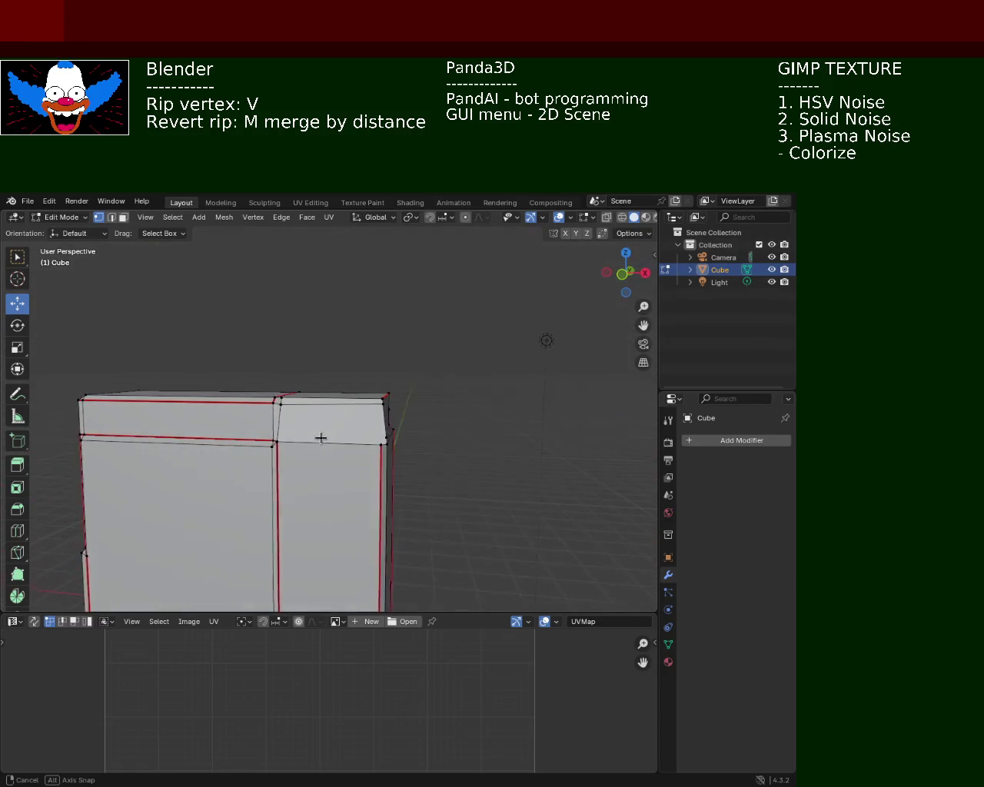
# Delete the top face of the cabinet's right-hand section.
pyautogui.click(316, 405)
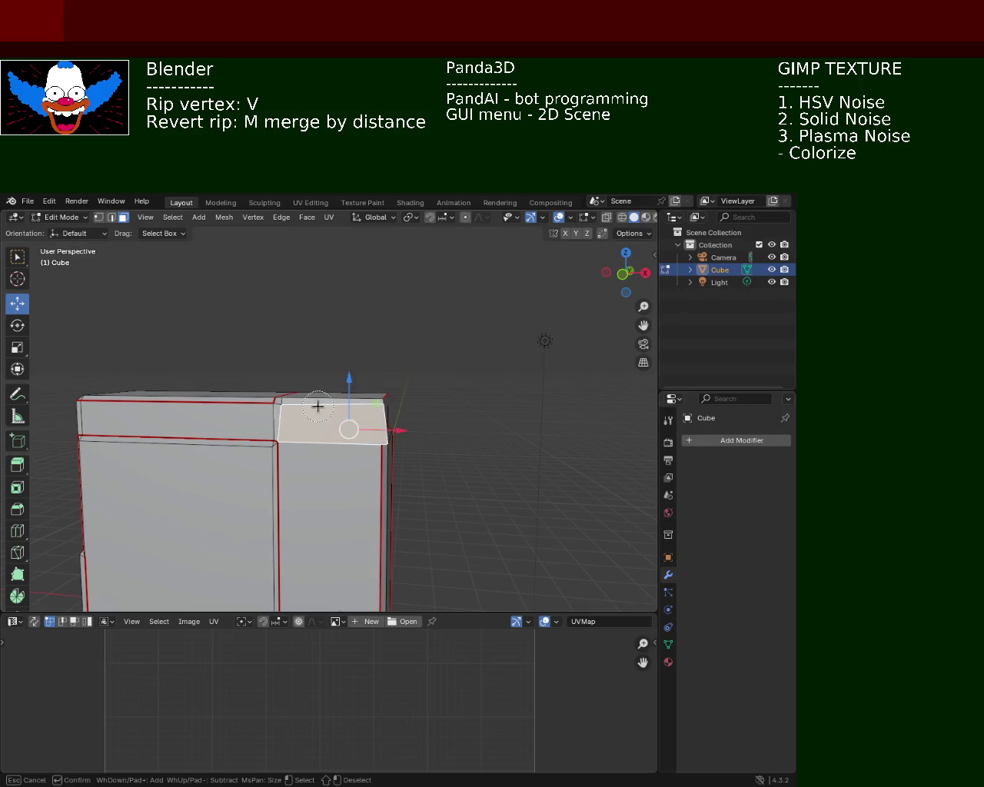
pyautogui.press('x')
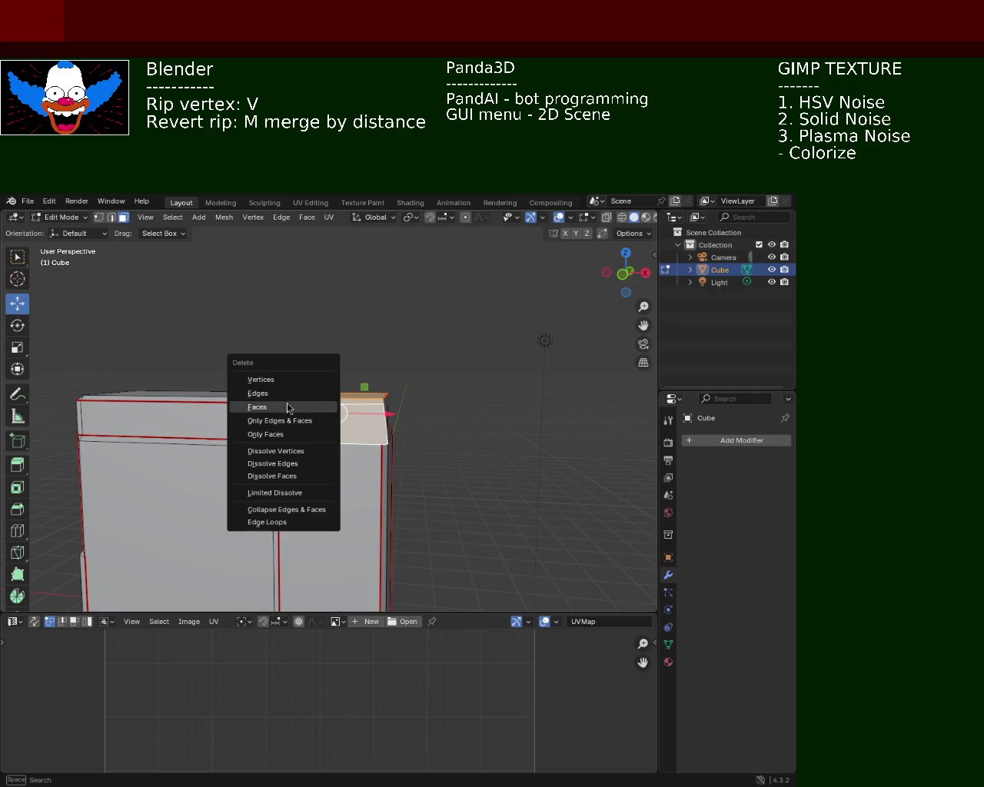
pyautogui.click(287, 407)
pyautogui.moveTo(361, 408)
pyautogui.mouseDown(button='middle')
pyautogui.moveTo(318, 412)
pyautogui.moveTo(346, 417)
pyautogui.moveTo(331, 400)
pyautogui.mouseUp(button='middle')
pyautogui.press('x')
pyautogui.click(329, 430)
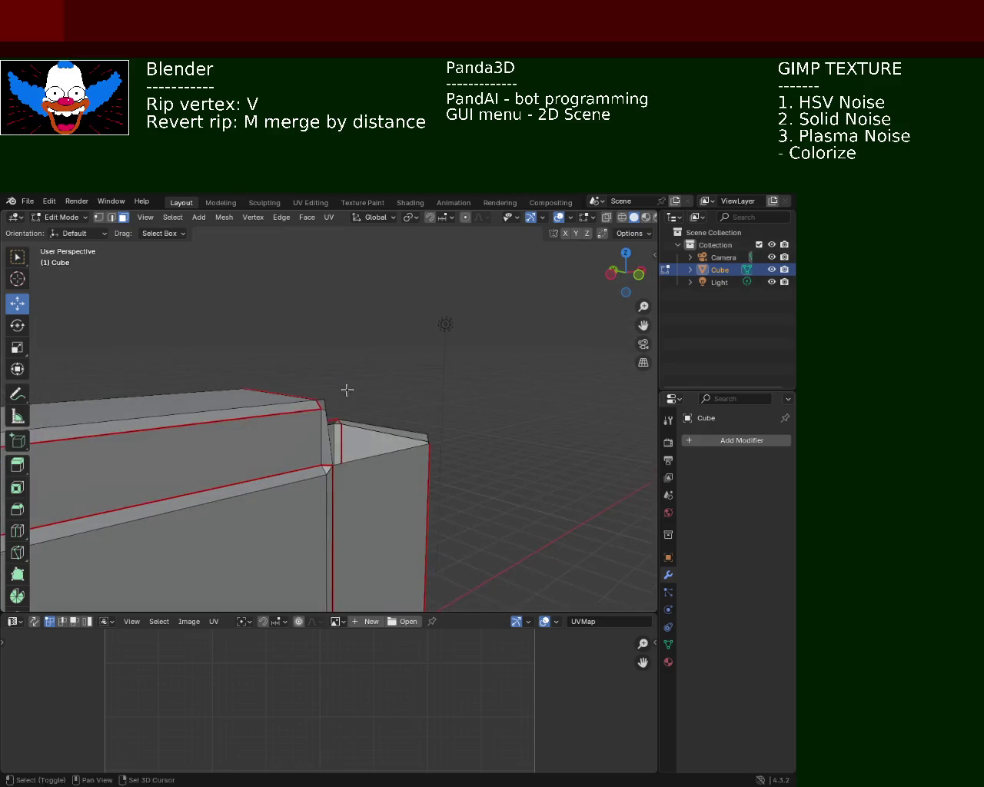
# Delete the thin strip face beside the inner back face.
pyautogui.click(344, 402)
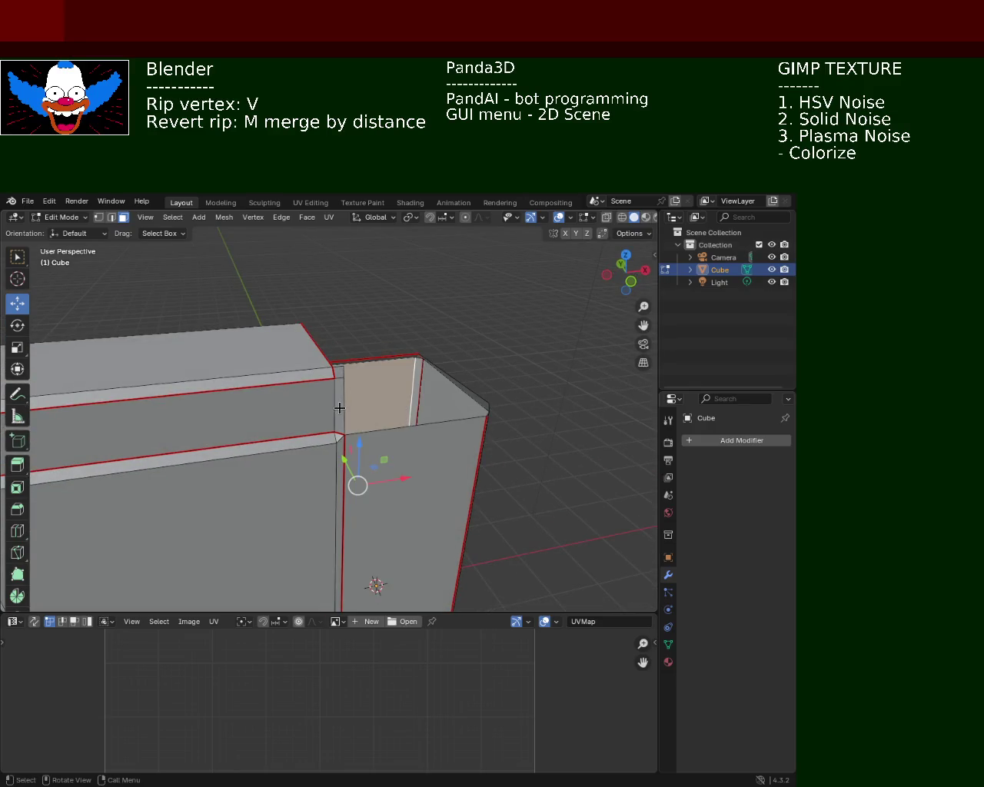
pyautogui.click(339, 407)
pyautogui.press('c')
pyautogui.press('Escape')
pyautogui.press('x')
pyautogui.click(338, 412)
pyautogui.moveTo(360, 373)
pyautogui.mouseDown(button='middle')
pyautogui.moveTo(305, 341)
pyautogui.moveTo(338, 341)
pyautogui.mouseUp(button='middle')
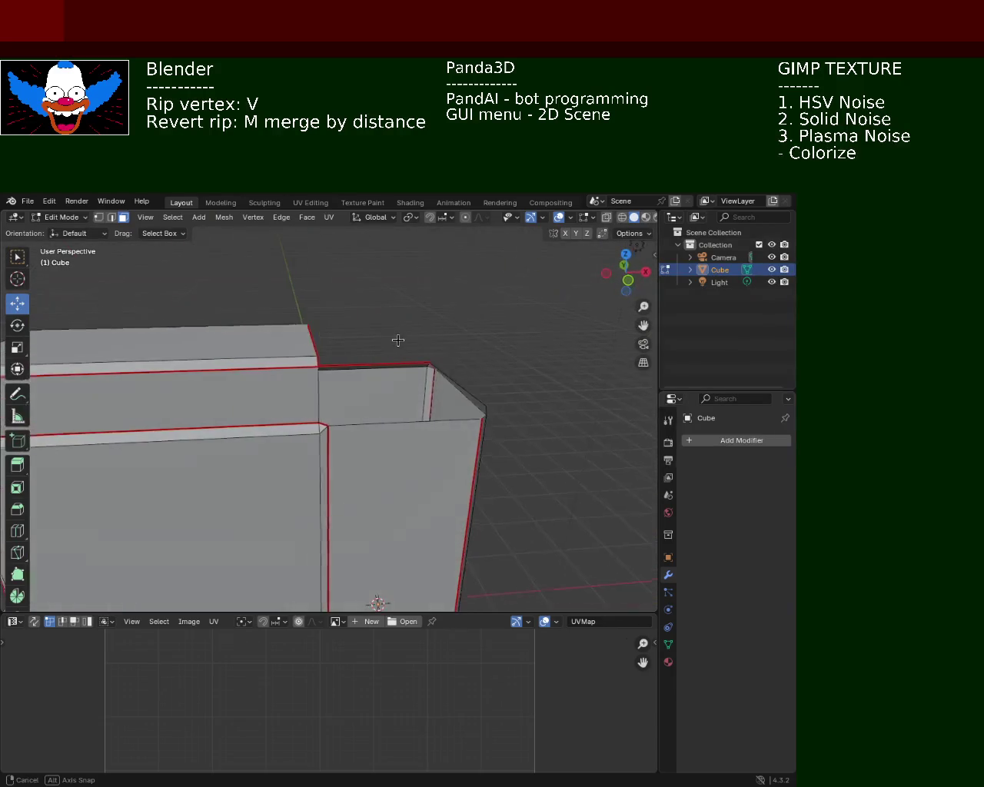
pyautogui.moveTo(338, 340)
pyautogui.mouseDown(button='middle')
pyautogui.moveTo(348, 363)
pyautogui.moveTo(221, 393)
pyautogui.moveTo(294, 402)
pyautogui.moveTo(458, 387)
pyautogui.mouseUp(button='middle')
# Delete another thin top face, undoing the extra selection afterwards.
pyautogui.click(375, 404)
pyautogui.press('x')
pyautogui.click(376, 405)
pyautogui.click(275, 401)
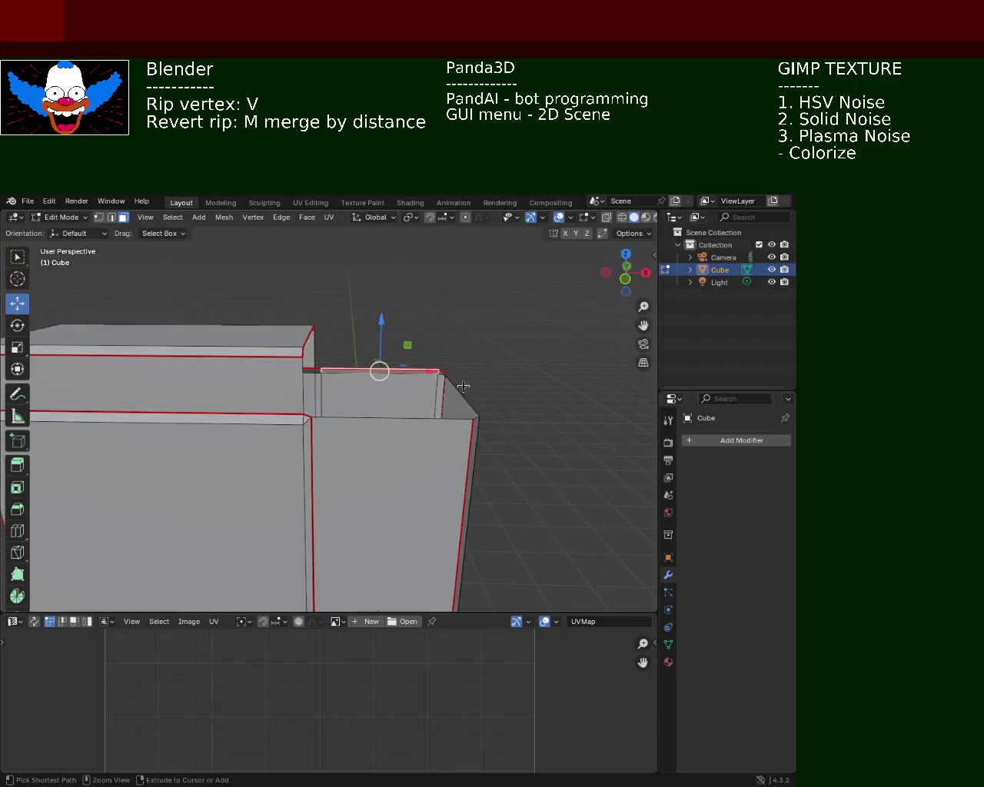
pyautogui.hotkey('ctrl', 'z')
pyautogui.moveTo(528, 385)
pyautogui.mouseDown(button='middle')
pyautogui.moveTo(413, 411)
pyautogui.moveTo(158, 409)
pyautogui.moveTo(236, 401)
pyautogui.mouseUp(button='middle')
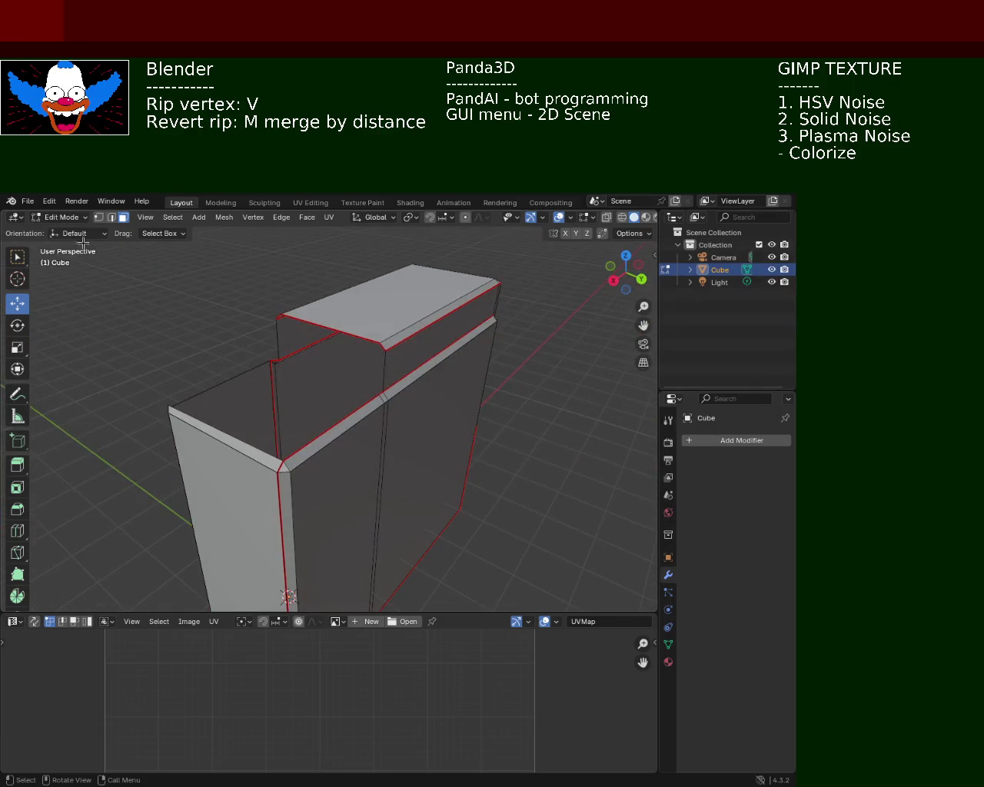
# Fill a triangular face between three corner vertices of the upper block.
pyautogui.moveTo(169, 321)
pyautogui.mouseDown(button='middle')
pyautogui.moveTo(278, 389)
pyautogui.moveTo(288, 377)
pyautogui.mouseUp(button='middle')
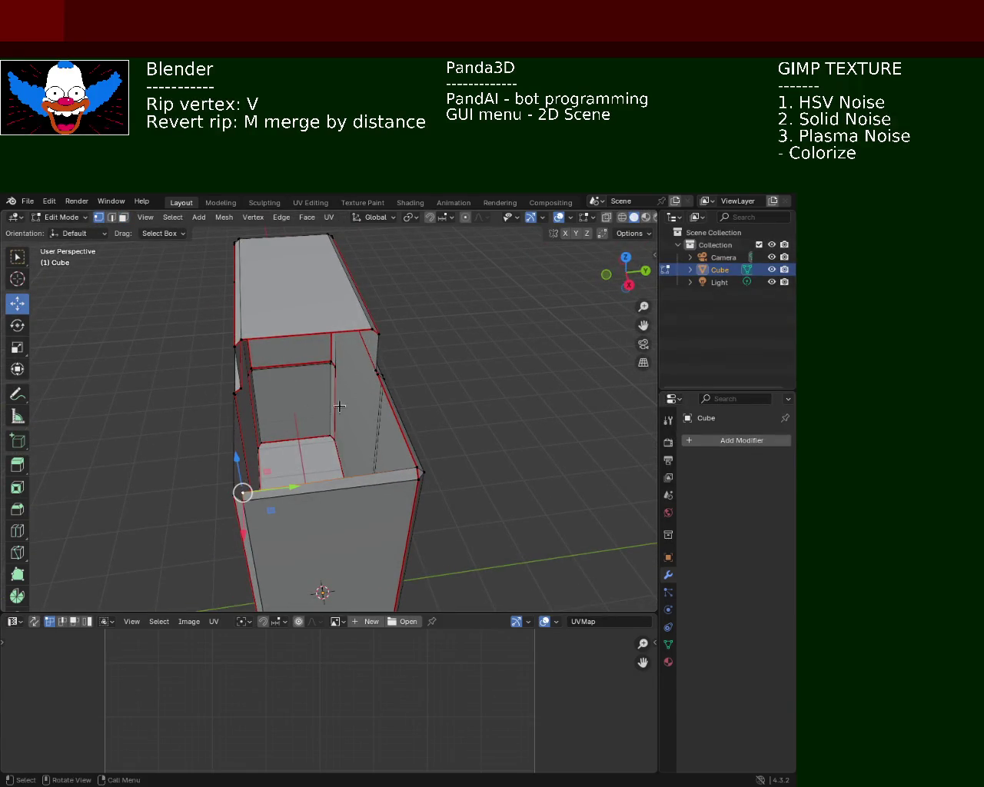
pyautogui.moveTo(345, 404); pyautogui.dragTo(354, 395, button='middle')
pyautogui.keyDown('shift'); pyautogui.click(378, 393); pyautogui.keyUp('shift')
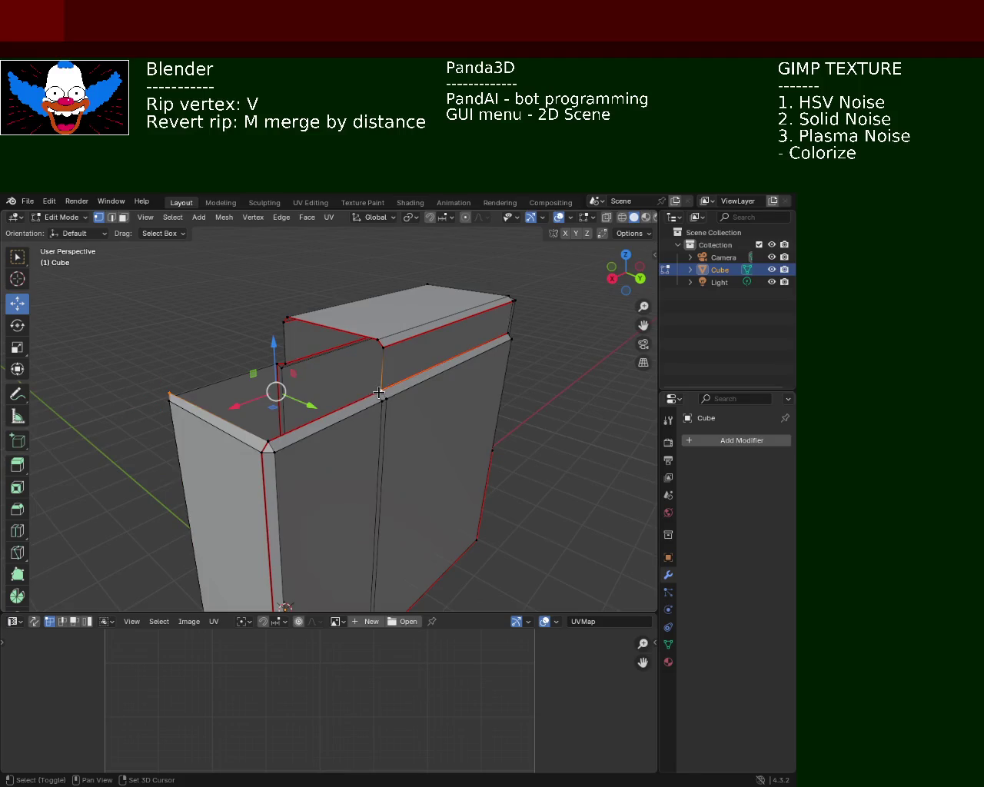
pyautogui.keyDown('shift'); pyautogui.click(382, 346); pyautogui.keyUp('shift')
pyautogui.press('f')
# Extrude the selected face vertically along the Z axis.
pyautogui.moveTo(212, 415)
pyautogui.mouseDown(button='middle')
pyautogui.moveTo(275, 426)
pyautogui.moveTo(362, 402)
pyautogui.moveTo(380, 378)
pyautogui.moveTo(396, 383)
pyautogui.mouseUp(button='middle')
pyautogui.scroll(4, 395, 383)
pyautogui.click(112, 217)
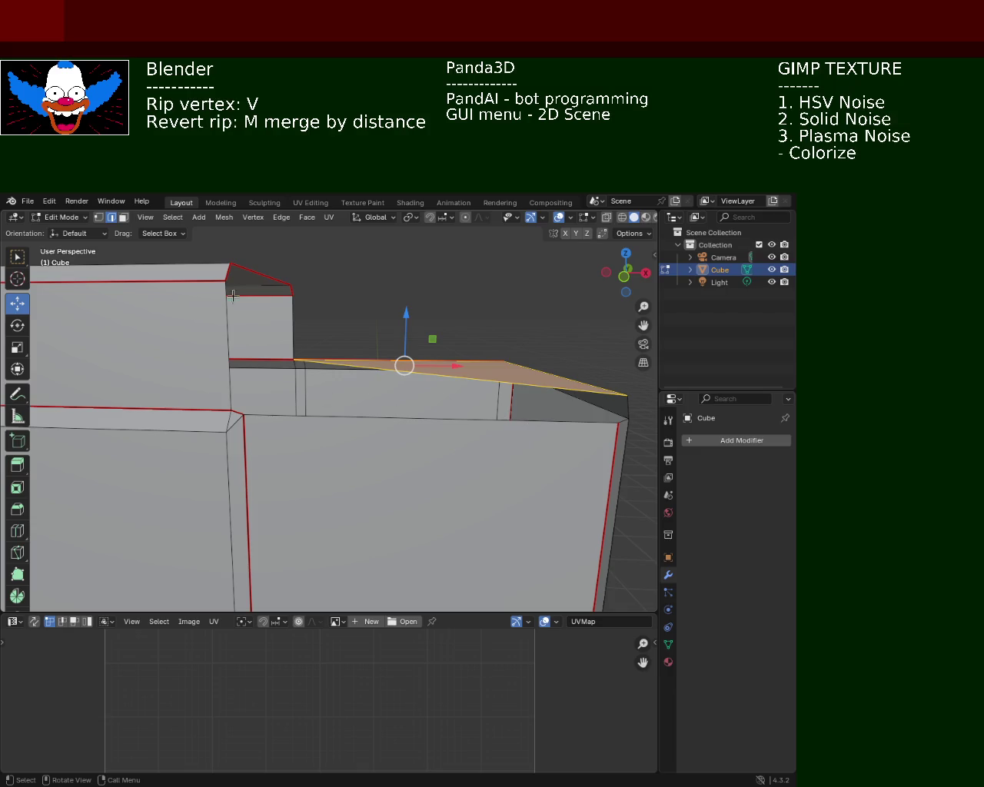
pyautogui.press('e')
pyautogui.press('z')
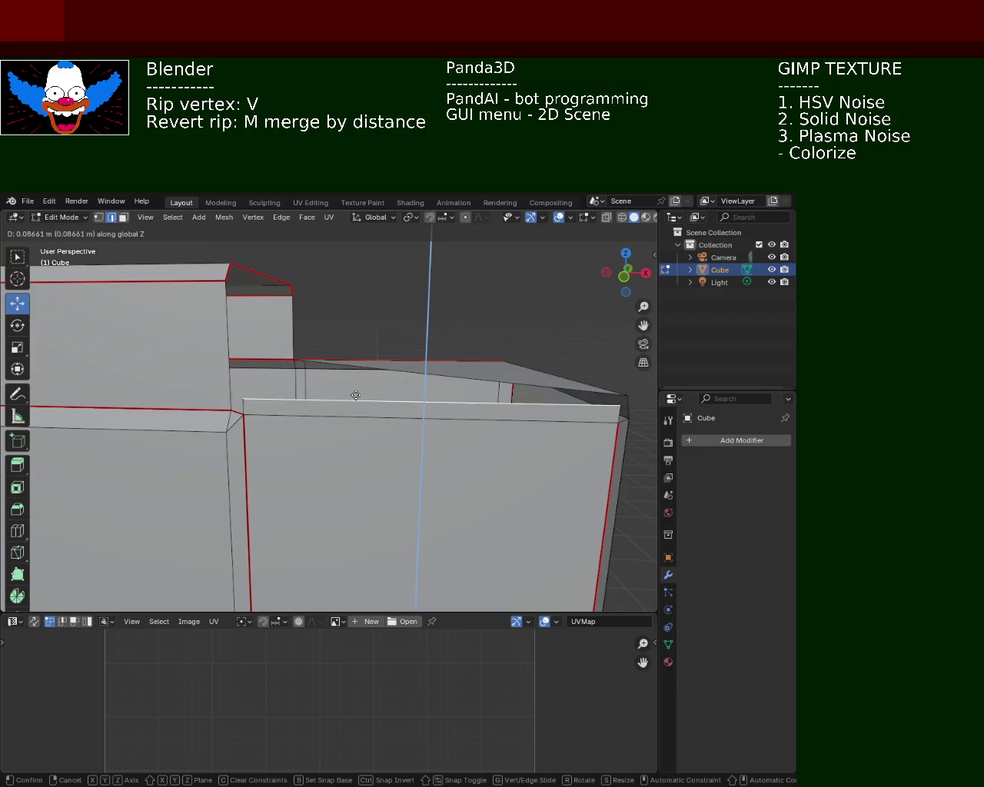
pyautogui.click(356, 395)
pyautogui.moveTo(356, 388)
pyautogui.mouseDown(button='middle')
pyautogui.moveTo(474, 377)
pyautogui.moveTo(382, 374)
pyautogui.mouseUp(button='middle')
# Move the inner corner vertex down to a new lower position along its edge.
pyautogui.click(99, 217)
pyautogui.moveTo(293, 348)
pyautogui.mouseDown(button='middle')
pyautogui.moveTo(309, 395)
pyautogui.moveTo(308, 382)
pyautogui.mouseUp(button='middle')
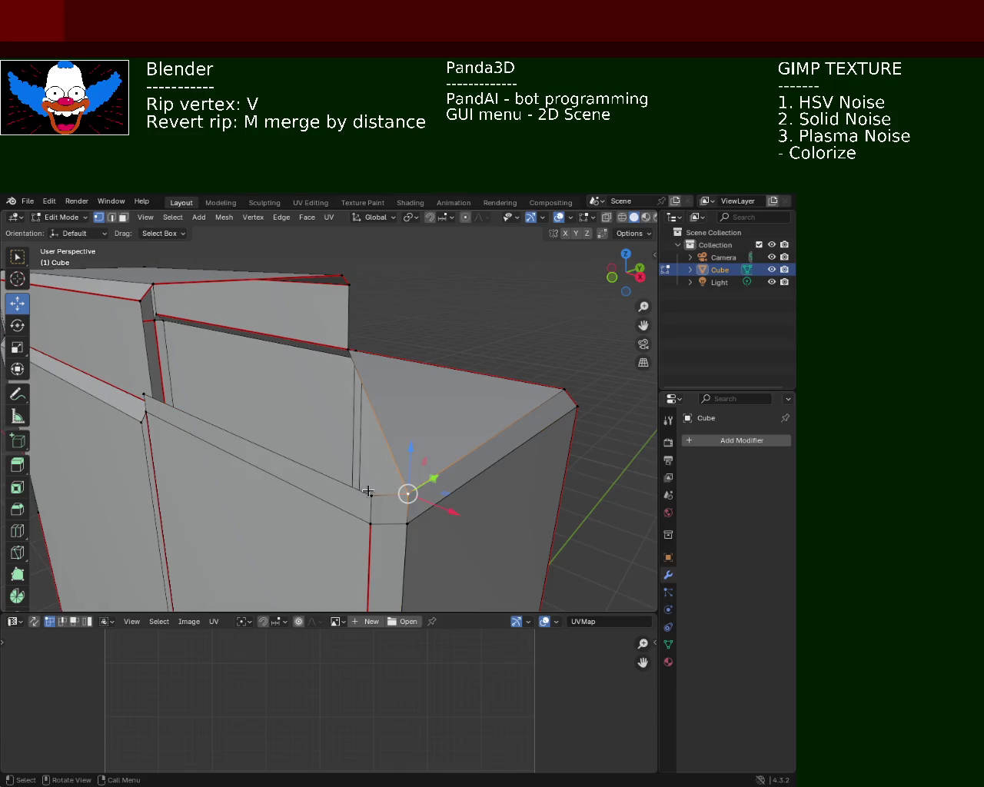
pyautogui.moveTo(410, 501); pyautogui.dragTo(414, 429, button='middle')
pyautogui.click(329, 388)
pyautogui.moveTo(327, 394)
pyautogui.mouseDown()
pyautogui.moveTo(328, 335)
pyautogui.moveTo(327, 375)
pyautogui.mouseUp()
pyautogui.hotkey('ctrl', 'e')
pyautogui.press('Escape')
pyautogui.keyDown('shift'); pyautogui.click(331, 395); pyautogui.keyUp('shift')
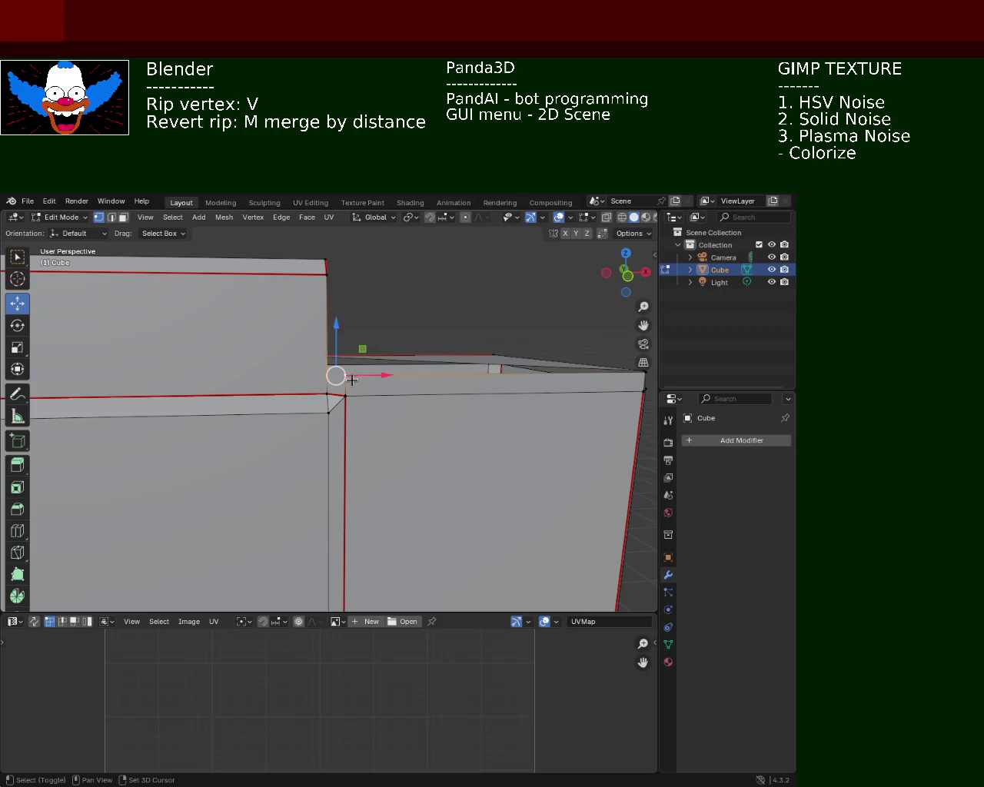
# Fill a face between the remaining corner vertices to cap the gap, then deselect all.
pyautogui.keyDown('shift'); pyautogui.click(321, 394); pyautogui.keyUp('shift')
pyautogui.click(326, 394)
pyautogui.keyDown('shift'); pyautogui.click(345, 376); pyautogui.keyUp('shift')
pyautogui.click(346, 374)
pyautogui.moveTo(351, 360)
pyautogui.mouseDown(button='middle')
pyautogui.moveTo(309, 399)
pyautogui.moveTo(211, 434)
pyautogui.mouseUp(button='middle')
pyautogui.keyDown('shift'); pyautogui.click(246, 447); pyautogui.keyUp('shift')
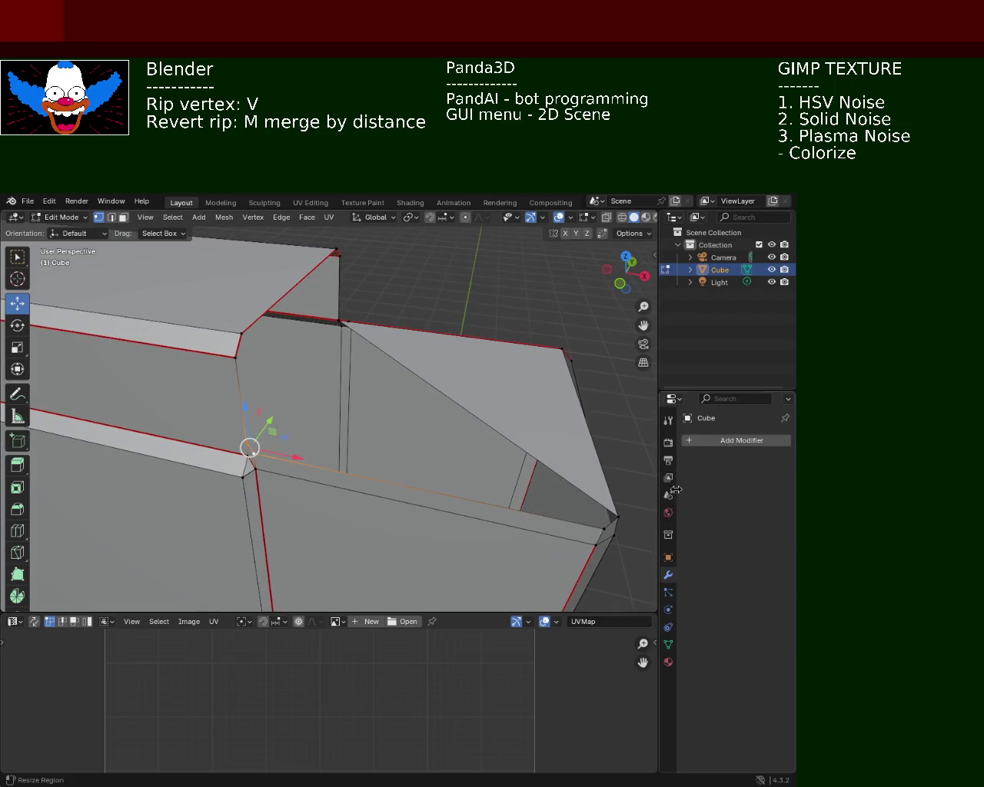
pyautogui.keyDown('shift'); pyautogui.click(611, 518); pyautogui.keyUp('shift')
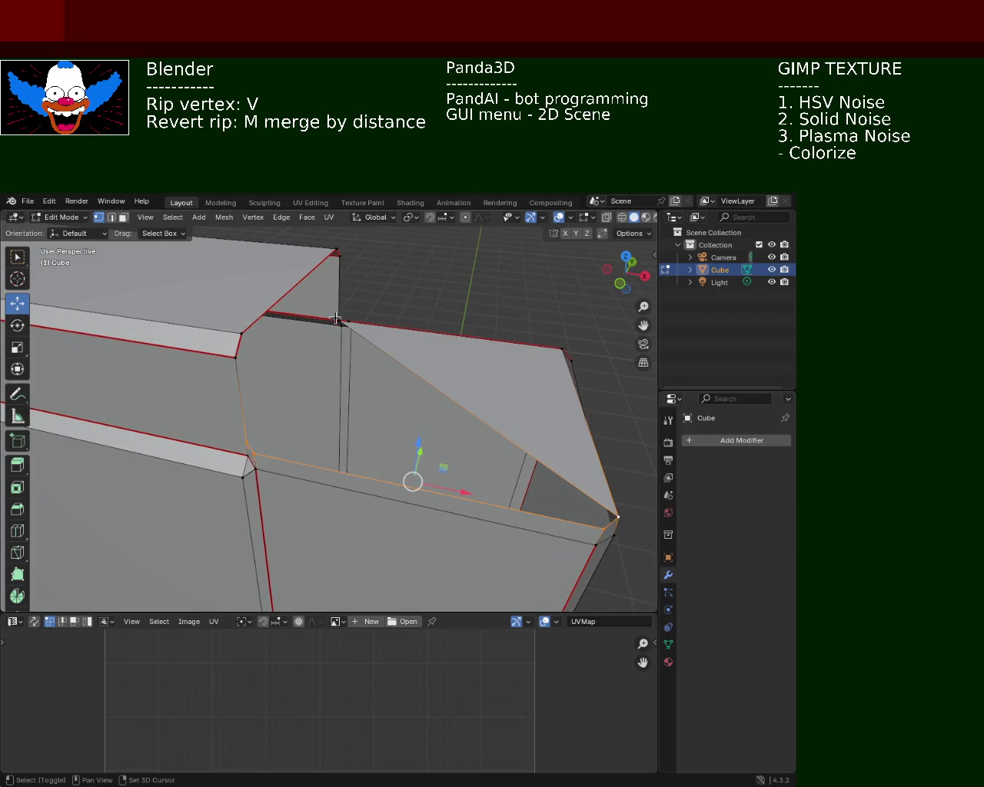
pyautogui.press('f')
pyautogui.moveTo(444, 403); pyautogui.dragTo(440, 388, button='middle')
pyautogui.hotkey('alt', 'a')
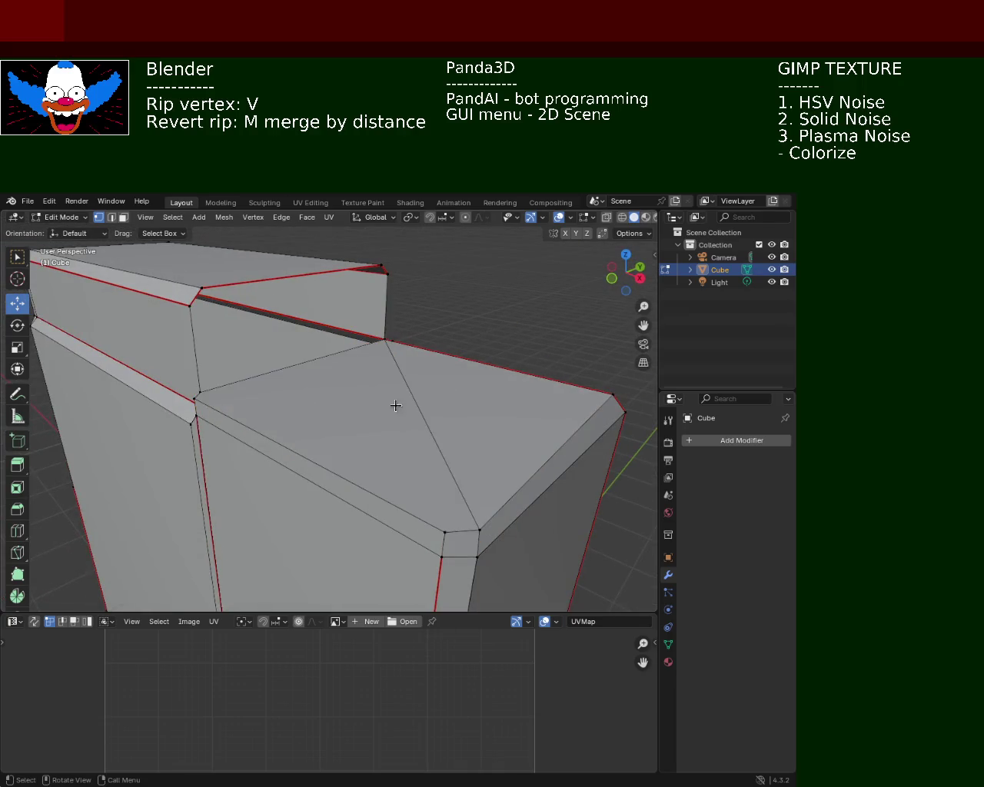
# Dissolve the diagonal edge across the cabinet top.
pyautogui.click(387, 428)
pyautogui.press('x')
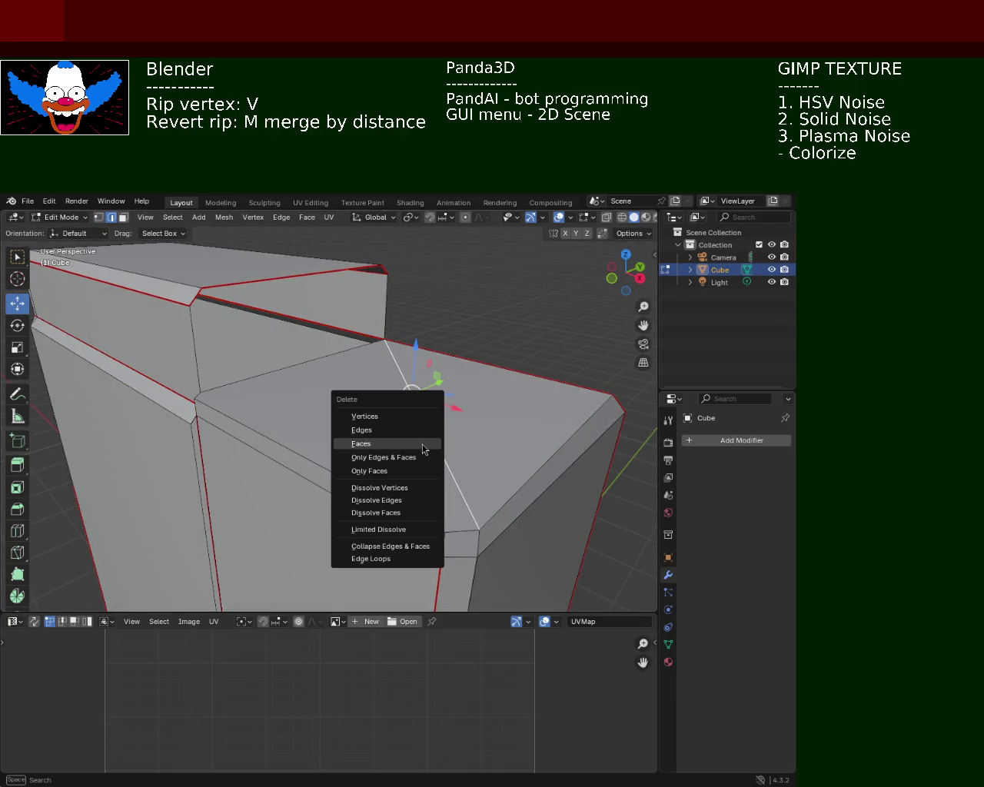
pyautogui.click(408, 500)
pyautogui.moveTo(501, 450)
pyautogui.mouseDown(button='middle')
pyautogui.moveTo(271, 421)
pyautogui.moveTo(373, 399)
pyautogui.moveTo(501, 402)
pyautogui.moveTo(272, 393)
pyautogui.moveTo(378, 415)
pyautogui.moveTo(417, 410)
pyautogui.moveTo(400, 408)
pyautogui.mouseUp(button='middle')
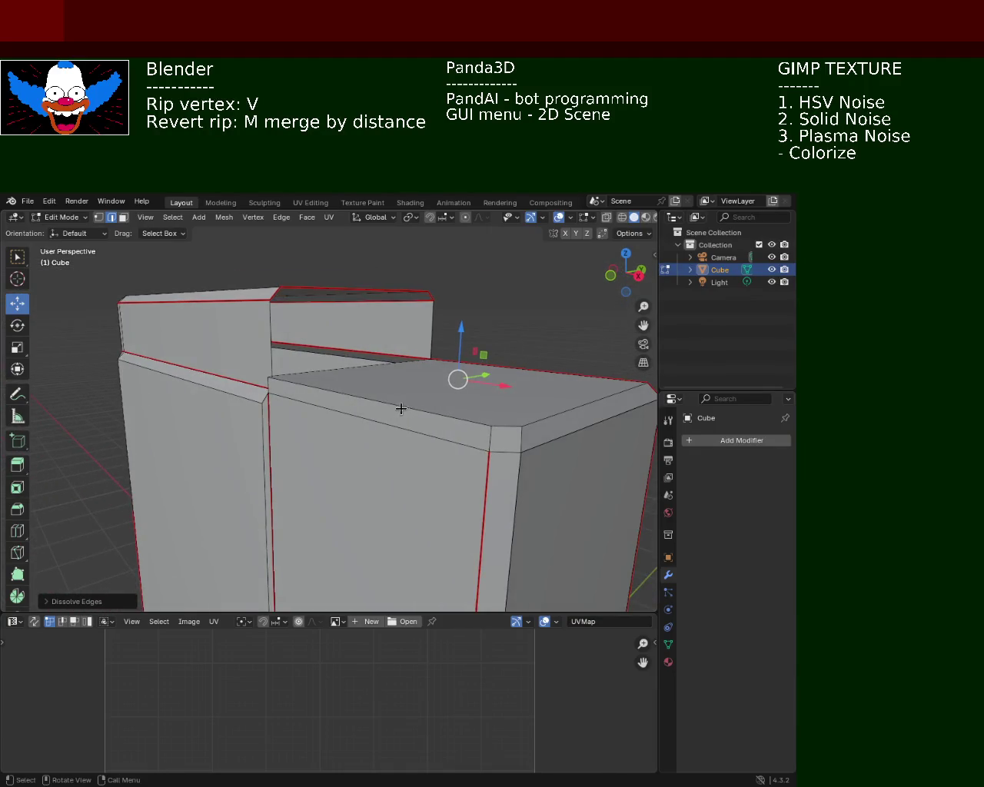
# Merge the stray vertex near the top corner.
pyautogui.click(98, 218)
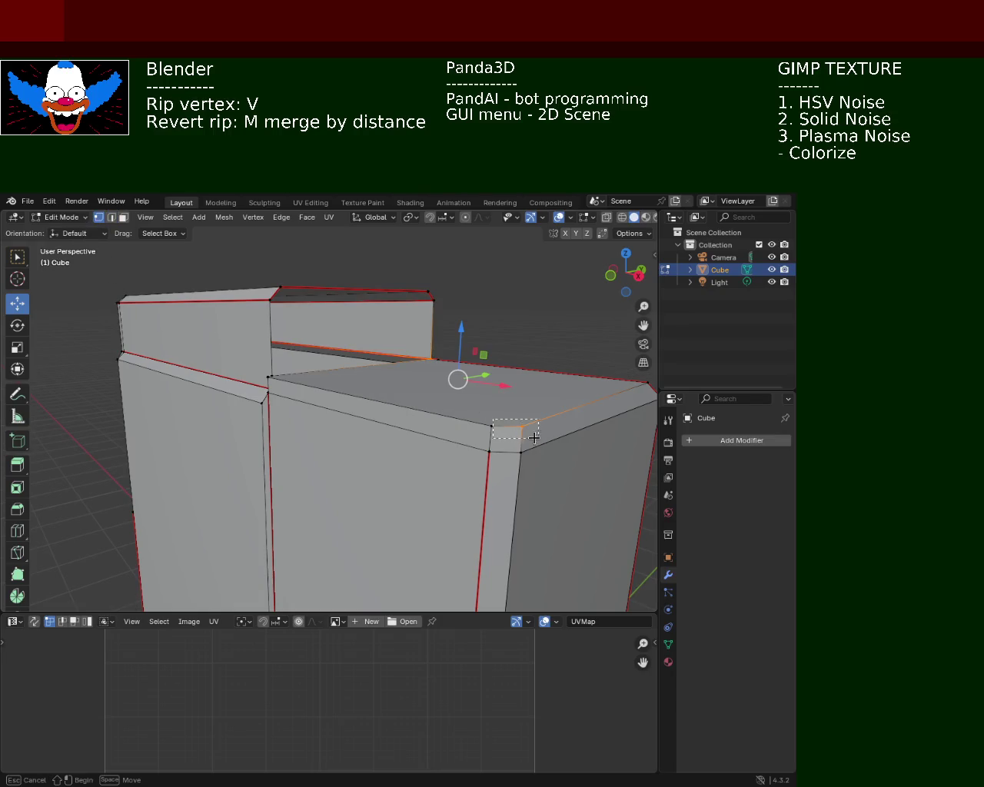
pyautogui.moveTo(534, 437); pyautogui.dragTo(534, 436)
pyautogui.press('m')
pyautogui.click(534, 439)
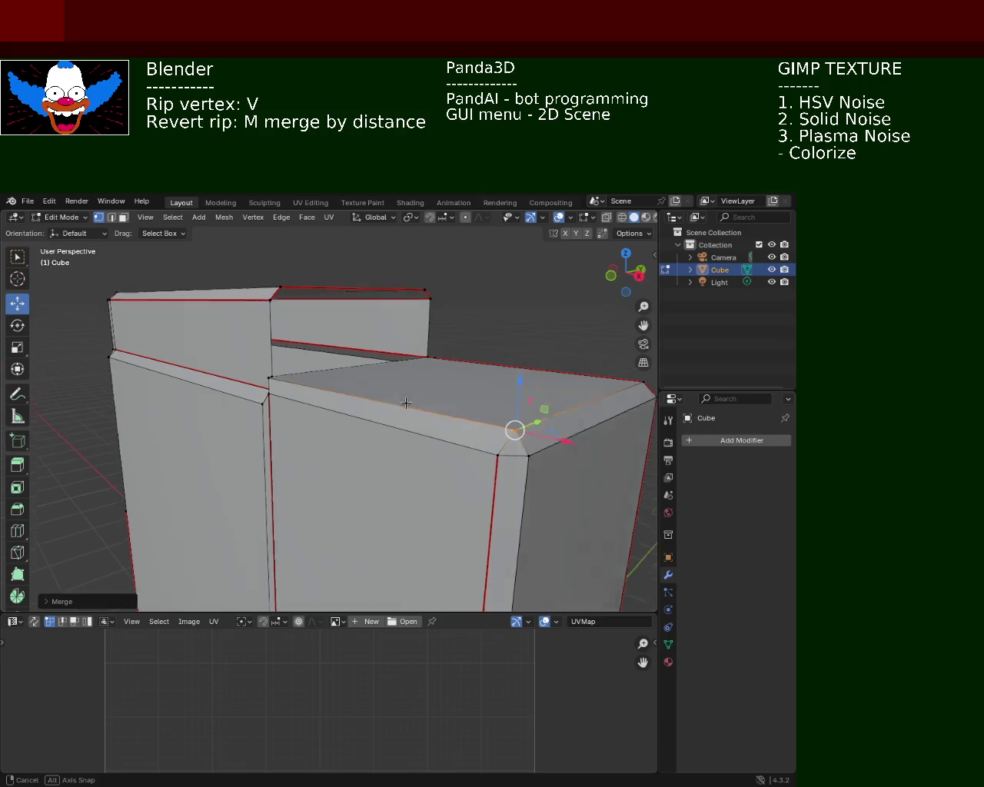
pyautogui.moveTo(534, 439); pyautogui.dragTo(417, 407, button='middle')
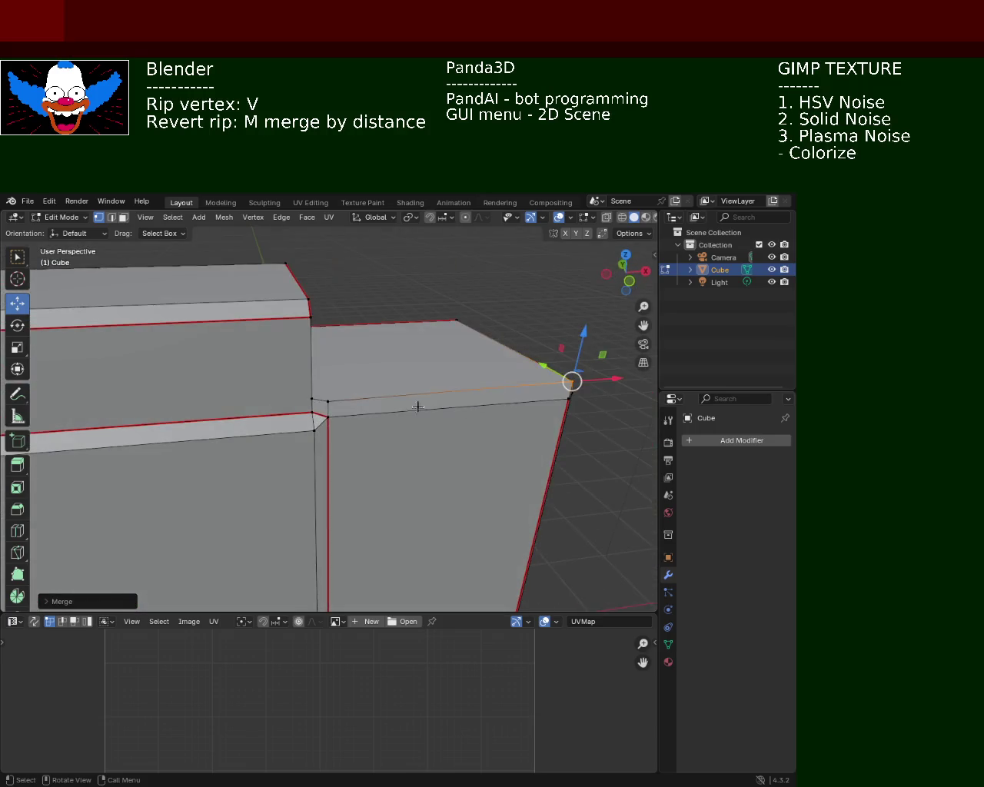
# Slide the step-corner vertex along its edge.
pyautogui.click(336, 402)
pyautogui.moveTo(336, 401)
pyautogui.mouseDown(button='middle')
pyautogui.moveTo(355, 385)
pyautogui.moveTo(326, 397)
pyautogui.mouseUp(button='middle')
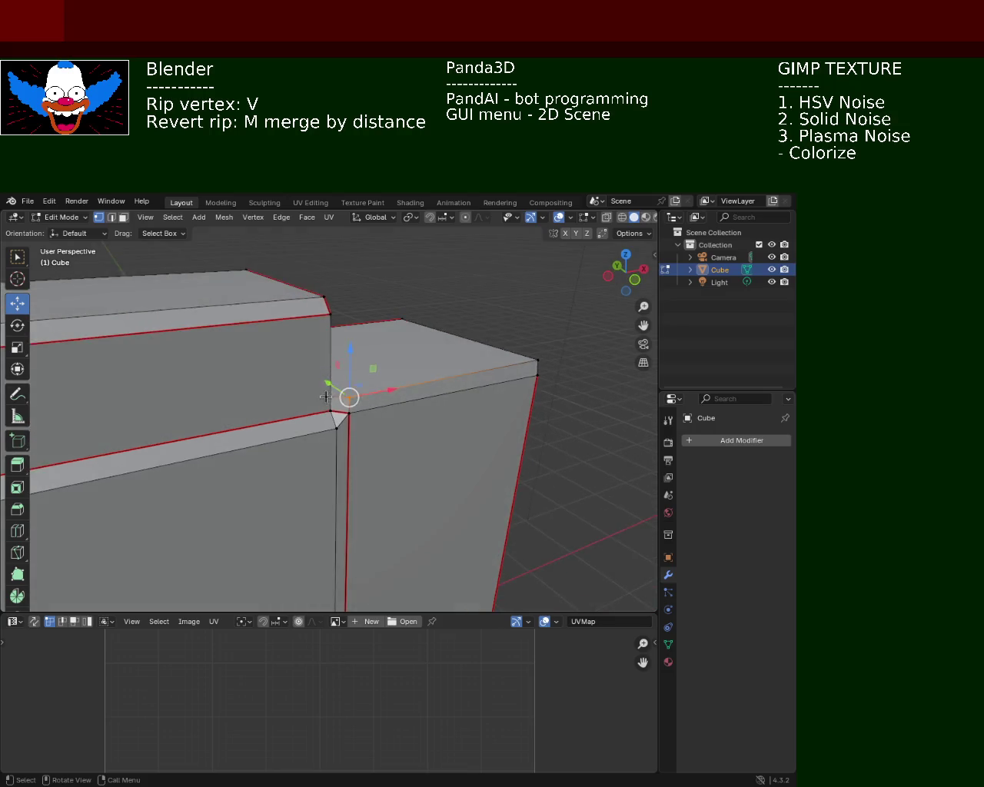
pyautogui.hotkey('shift', 'v')
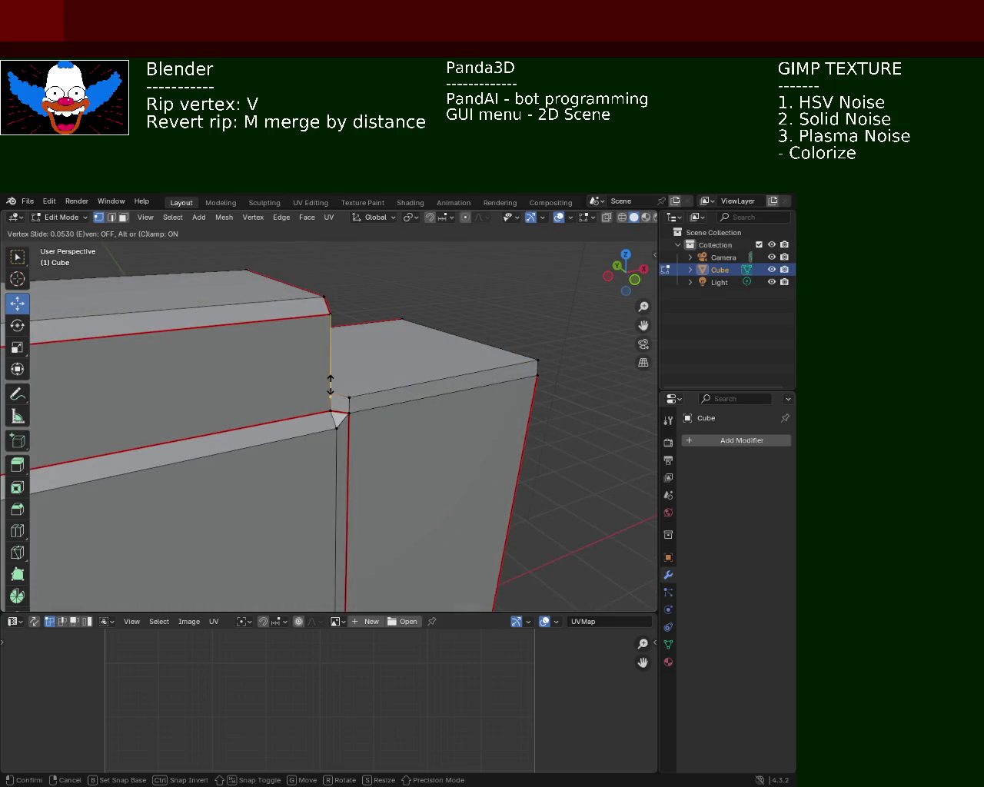
pyautogui.click(330, 389)
pyautogui.moveTo(397, 356)
pyautogui.mouseDown(button='middle')
pyautogui.moveTo(391, 580)
pyautogui.moveTo(402, 602)
pyautogui.moveTo(223, 366)
pyautogui.moveTo(278, 390)
pyautogui.mouseUp(button='middle')
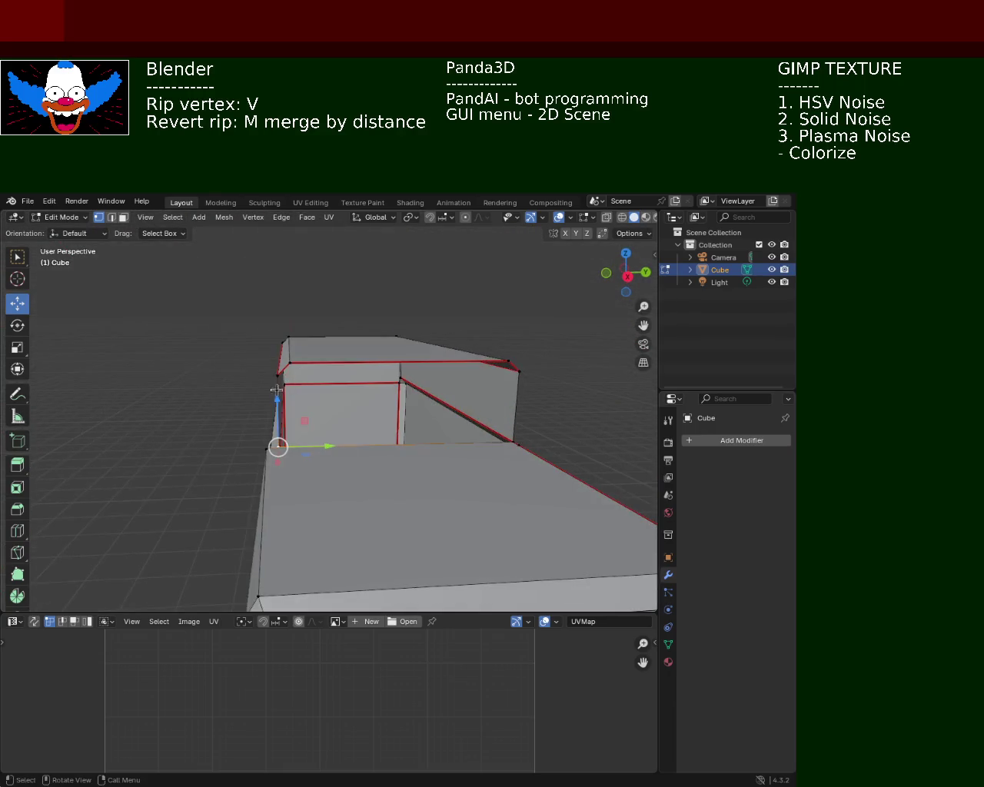
# Select the vertex at the cabinet's step corner.
pyautogui.keyDown('shift'); pyautogui.click(282, 373); pyautogui.keyUp('shift')
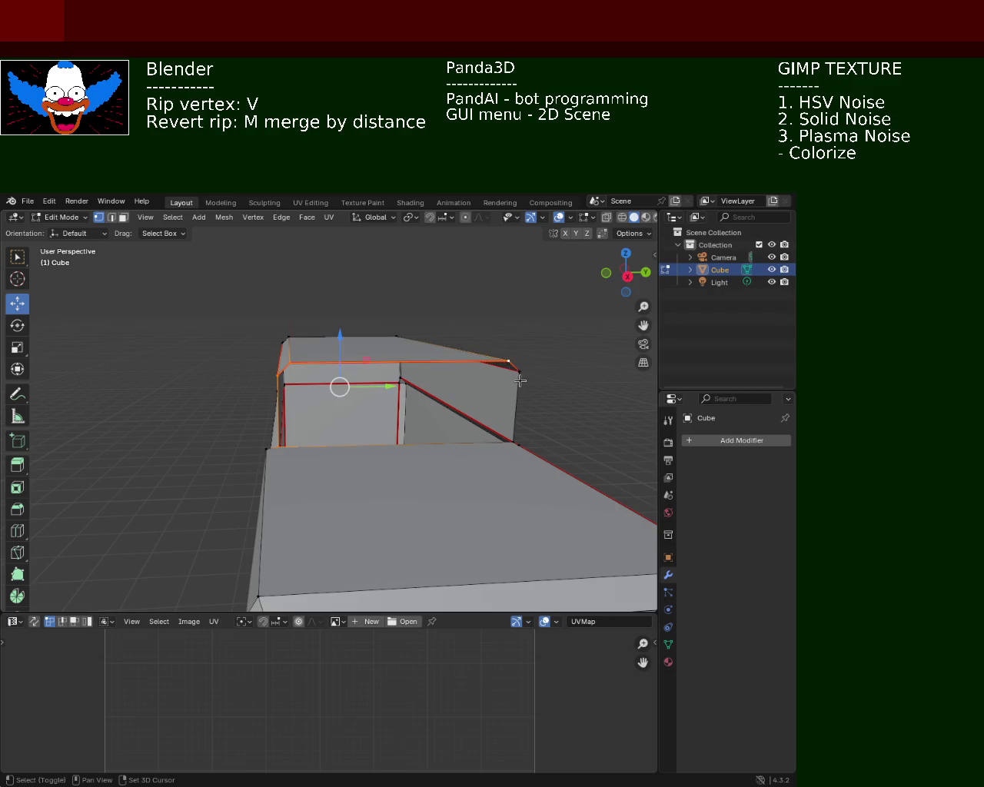
pyautogui.keyDown('shift'); pyautogui.click(516, 443); pyautogui.keyUp('shift')
pyautogui.moveTo(516, 443)
pyautogui.mouseDown(button='middle')
pyautogui.moveTo(470, 397)
pyautogui.moveTo(291, 446)
pyautogui.moveTo(411, 439)
pyautogui.moveTo(424, 395)
pyautogui.moveTo(252, 418)
pyautogui.mouseUp(button='middle')
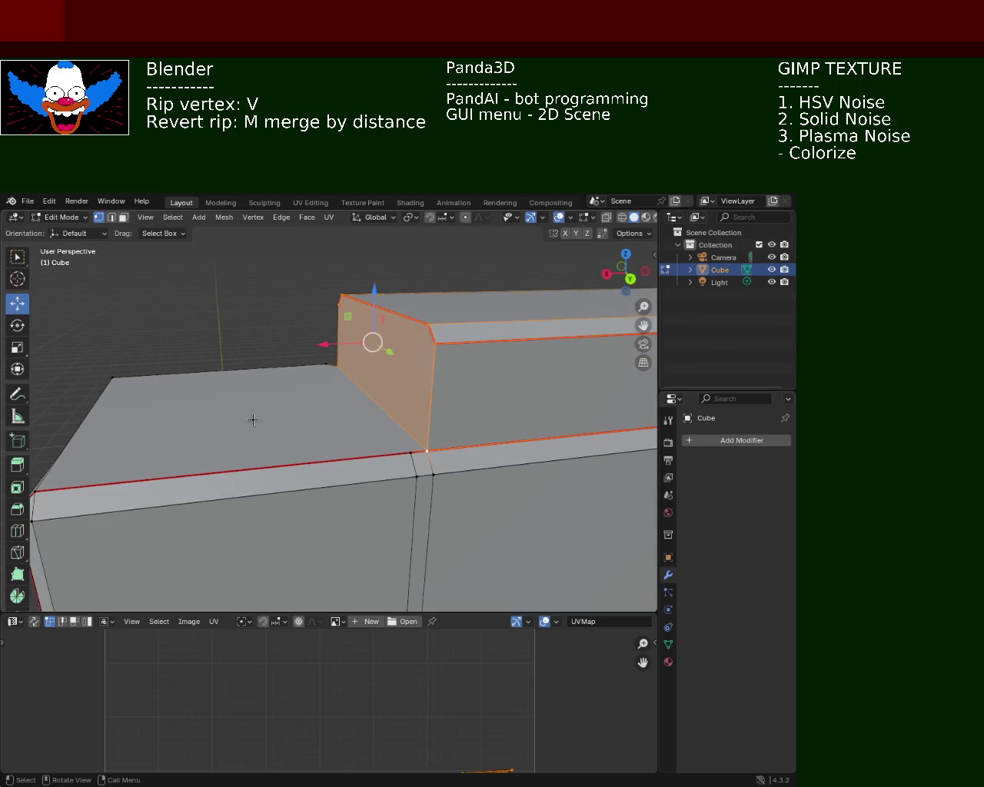
pyautogui.click(255, 418)
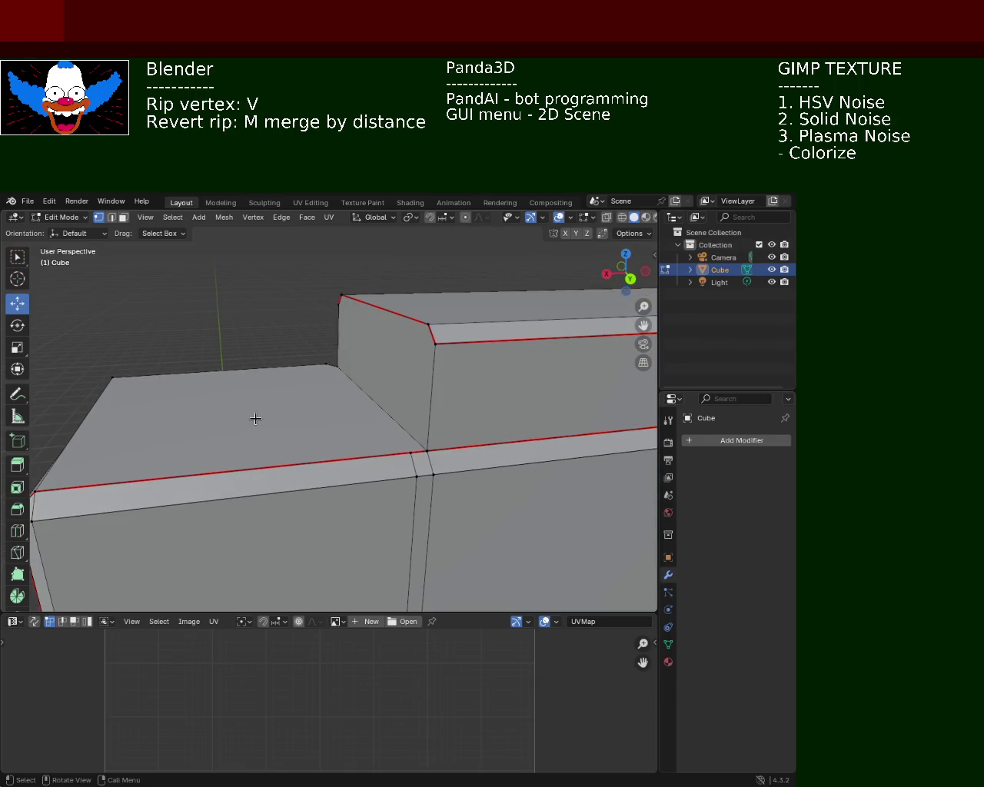
pyautogui.moveTo(382, 349)
pyautogui.mouseDown(button='middle')
pyautogui.moveTo(483, 325)
pyautogui.moveTo(486, 385)
pyautogui.mouseUp(button='middle')
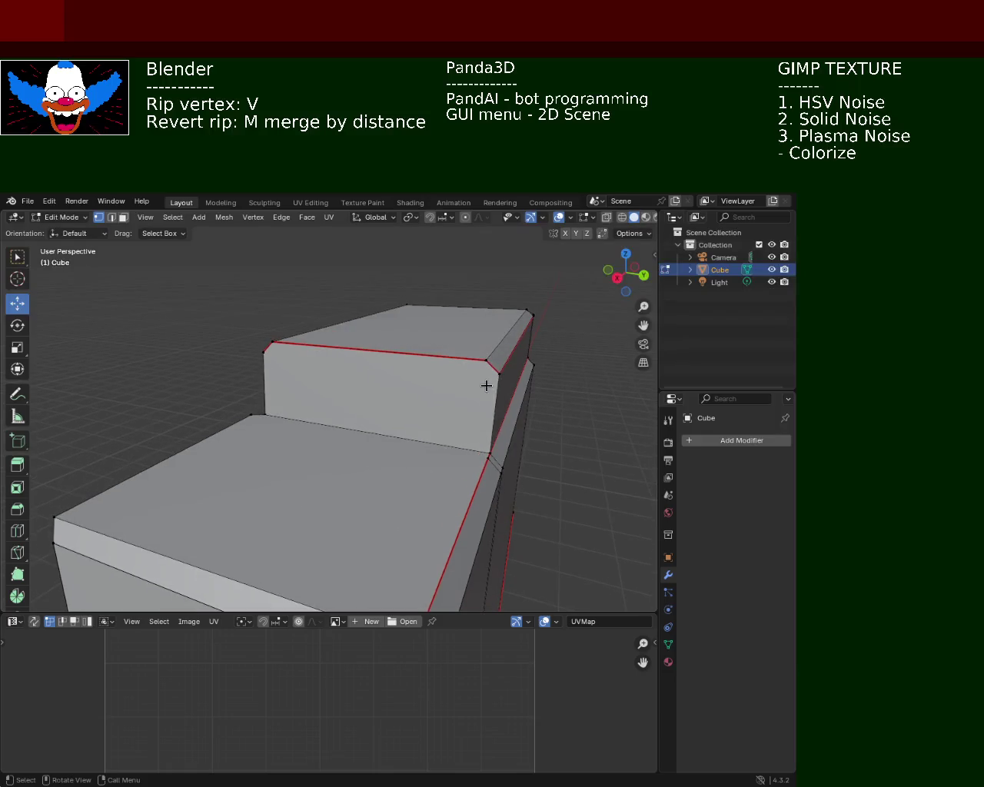
pyautogui.keyDown('shift'); pyautogui.click(265, 361); pyautogui.keyUp('shift')
pyautogui.click(265, 361)
pyautogui.moveTo(266, 361); pyautogui.dragTo(307, 367, button='middle')
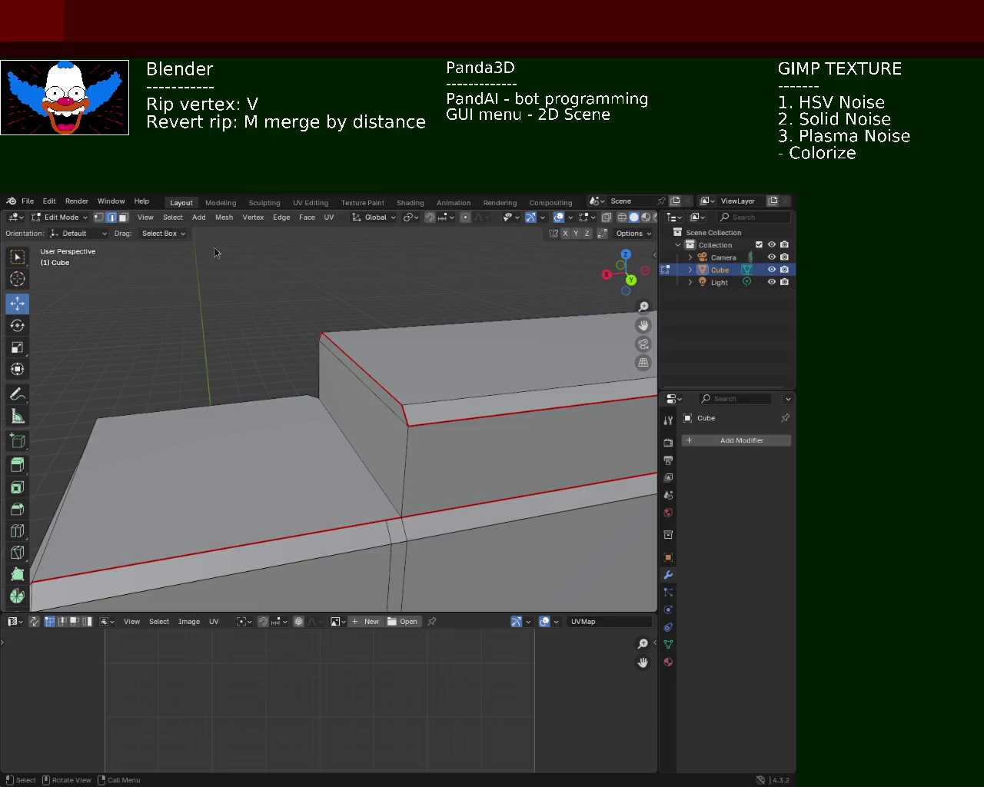
# Rip the step corner and shift it along the X axis.
pyautogui.press('v')
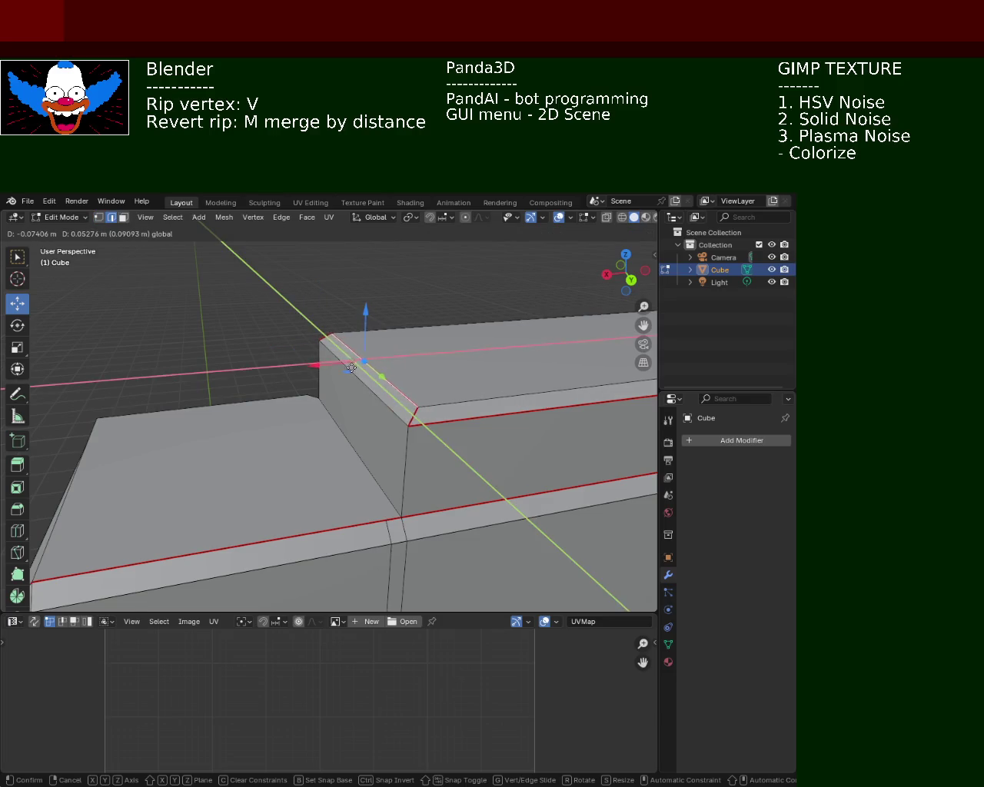
pyautogui.press('Escape')
pyautogui.moveTo(321, 364); pyautogui.dragTo(480, 469)
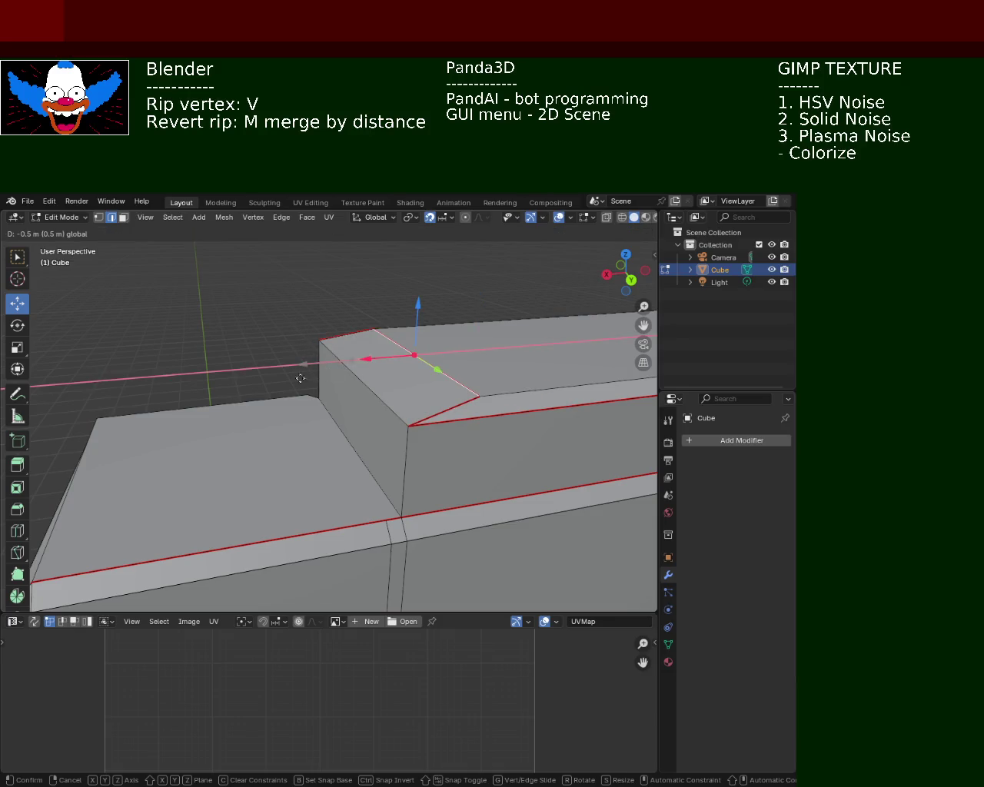
pyautogui.click(425, 476)
pyautogui.moveTo(425, 475)
pyautogui.mouseDown(button='middle')
pyautogui.moveTo(387, 352)
pyautogui.moveTo(438, 394)
pyautogui.moveTo(402, 426)
pyautogui.moveTo(517, 405)
pyautogui.moveTo(391, 341)
pyautogui.moveTo(259, 374)
pyautogui.mouseUp(button='middle')
# Merge the overlapping vertices at the ripped corner, then clear the selection.
pyautogui.scroll(-3, 439, 394)
pyautogui.scroll(3, 402, 427)
pyautogui.scroll(-4, 391, 342)
pyautogui.scroll(1, 259, 373)
pyautogui.scroll(2, 325, 367)
pyautogui.scroll(2, 226, 327)
pyautogui.moveTo(226, 327)
pyautogui.mouseDown(button='middle')
pyautogui.moveTo(305, 329)
pyautogui.moveTo(483, 394)
pyautogui.moveTo(463, 415)
pyautogui.moveTo(374, 444)
pyautogui.moveTo(115, 499)
pyautogui.mouseUp(button='middle')
pyautogui.scroll(3, 464, 415)
pyautogui.click(99, 217)
pyautogui.moveTo(253, 431)
pyautogui.mouseDown(button='middle')
pyautogui.moveTo(341, 527)
pyautogui.moveTo(323, 473)
pyautogui.moveTo(362, 428)
pyautogui.mouseUp(button='middle')
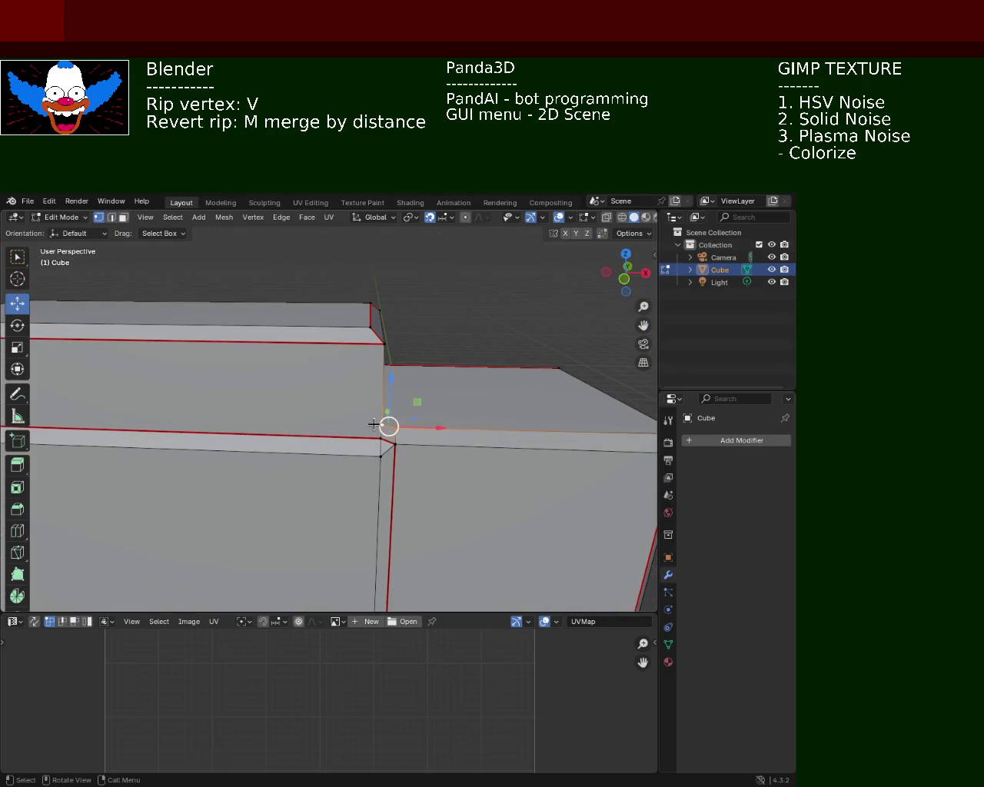
pyautogui.press('m')
pyautogui.click(346, 482)
pyautogui.click(417, 426)
pyautogui.moveTo(417, 426)
pyautogui.mouseDown(button='middle')
pyautogui.moveTo(391, 439)
pyautogui.moveTo(462, 392)
pyautogui.moveTo(355, 473)
pyautogui.moveTo(303, 493)
pyautogui.moveTo(100, 486)
pyautogui.moveTo(358, 466)
pyautogui.moveTo(372, 488)
pyautogui.moveTo(419, 464)
pyautogui.moveTo(415, 520)
pyautogui.moveTo(451, 527)
pyautogui.moveTo(398, 414)
pyautogui.moveTo(402, 542)
pyautogui.moveTo(400, 393)
pyautogui.moveTo(351, 353)
pyautogui.moveTo(303, 412)
pyautogui.mouseUp(button='middle')
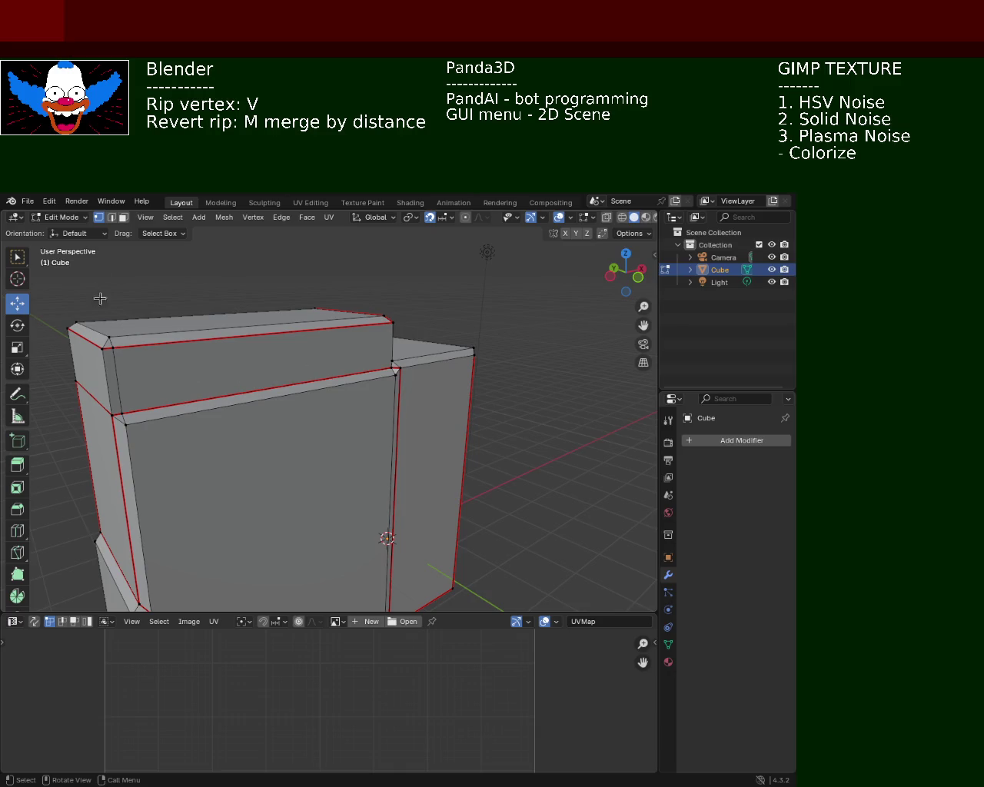
# Dissolve the edges of the cabinet's front face.
pyautogui.rightClick(334, 492)
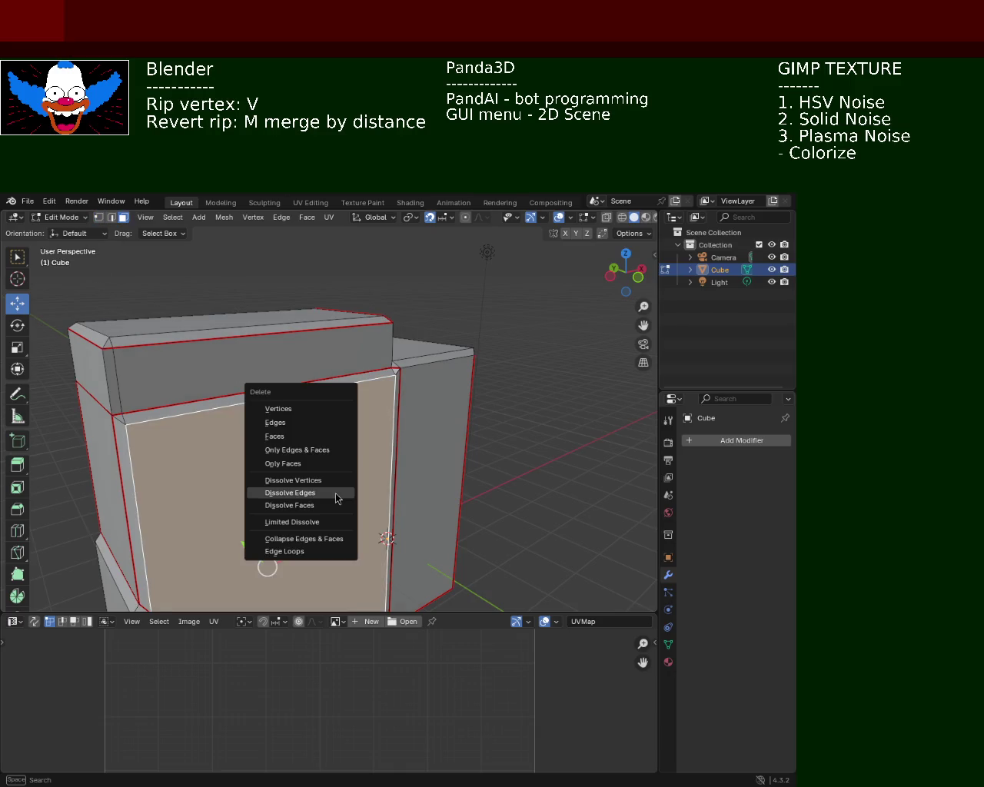
pyautogui.click(281, 435)
pyautogui.moveTo(373, 419)
pyautogui.mouseDown(button='middle')
pyautogui.moveTo(310, 397)
pyautogui.moveTo(336, 420)
pyautogui.moveTo(325, 448)
pyautogui.moveTo(404, 356)
pyautogui.moveTo(349, 466)
pyautogui.moveTo(364, 433)
pyautogui.mouseUp(button='middle')
pyautogui.click(320, 371)
pyautogui.scroll(4, 396, 353)
pyautogui.moveTo(429, 361)
pyautogui.mouseDown(button='middle')
pyautogui.moveTo(401, 342)
pyautogui.moveTo(418, 317)
pyautogui.moveTo(377, 340)
pyautogui.moveTo(448, 348)
pyautogui.moveTo(367, 305)
pyautogui.moveTo(325, 329)
pyautogui.moveTo(366, 309)
pyautogui.moveTo(355, 386)
pyautogui.moveTo(333, 400)
pyautogui.moveTo(335, 361)
pyautogui.mouseUp(button='middle')
# Delete the top and front face strips across the opening.
pyautogui.click(408, 301)
pyautogui.press('x')
pyautogui.click(409, 300)
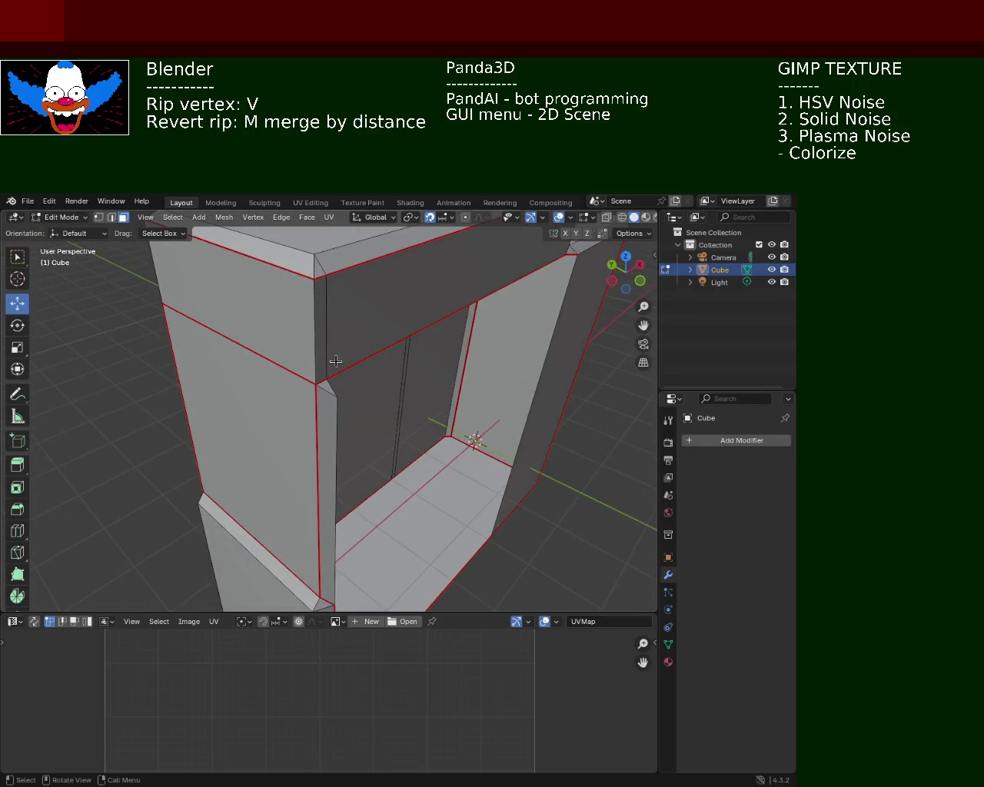
pyautogui.click(326, 401)
pyautogui.press('x')
pyautogui.click(326, 409)
pyautogui.moveTo(340, 423)
pyautogui.mouseDown(button='middle')
pyautogui.moveTo(290, 416)
pyautogui.moveTo(262, 438)
pyautogui.moveTo(299, 405)
pyautogui.moveTo(320, 410)
pyautogui.moveTo(277, 384)
pyautogui.moveTo(391, 415)
pyautogui.moveTo(365, 385)
pyautogui.moveTo(341, 423)
pyautogui.moveTo(307, 428)
pyautogui.moveTo(400, 402)
pyautogui.moveTo(323, 406)
pyautogui.moveTo(504, 385)
pyautogui.moveTo(303, 387)
pyautogui.moveTo(308, 395)
pyautogui.mouseUp(button='middle')
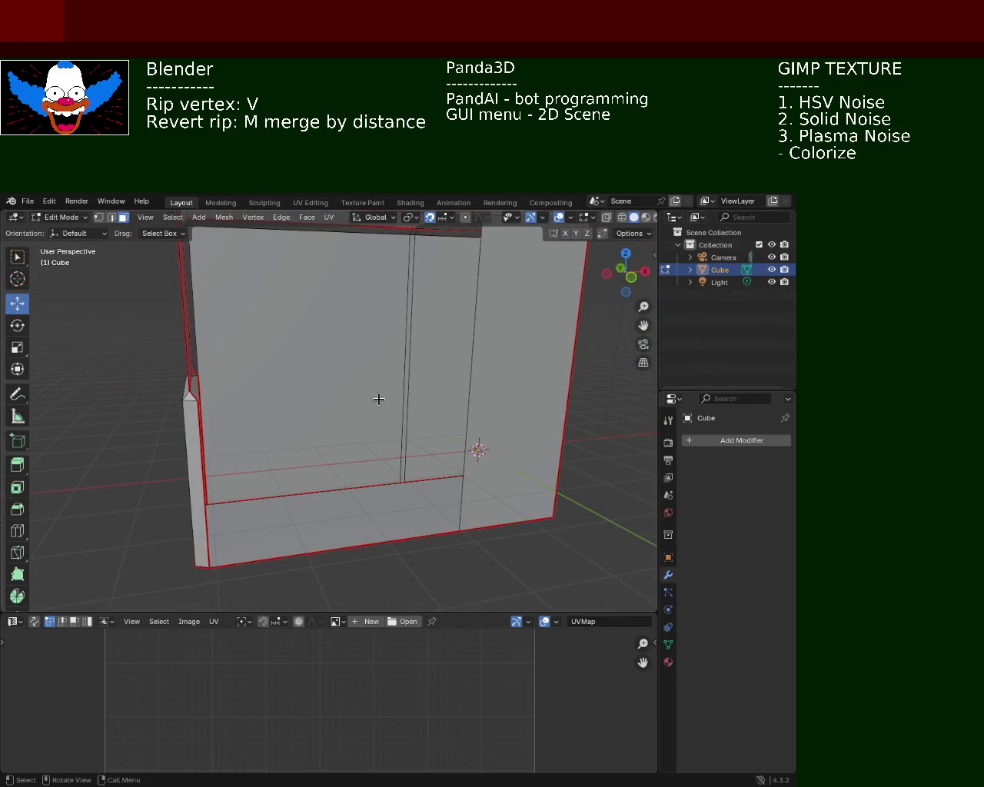
# Select the left-edge and bottom-left vertices of the front wall.
pyautogui.click(378, 398)
pyautogui.click(97, 217)
pyautogui.click(189, 390)
pyautogui.keyDown('shift'); pyautogui.click(207, 572); pyautogui.keyUp('shift')
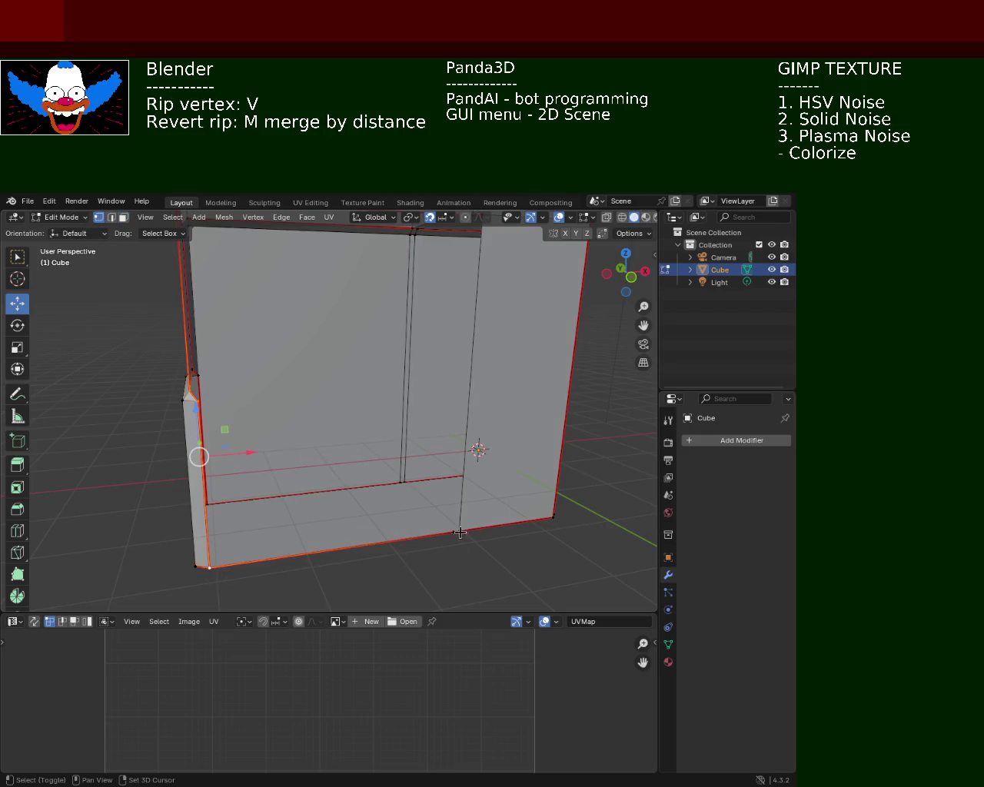
pyautogui.moveTo(464, 530); pyautogui.dragTo(419, 506, button='middle')
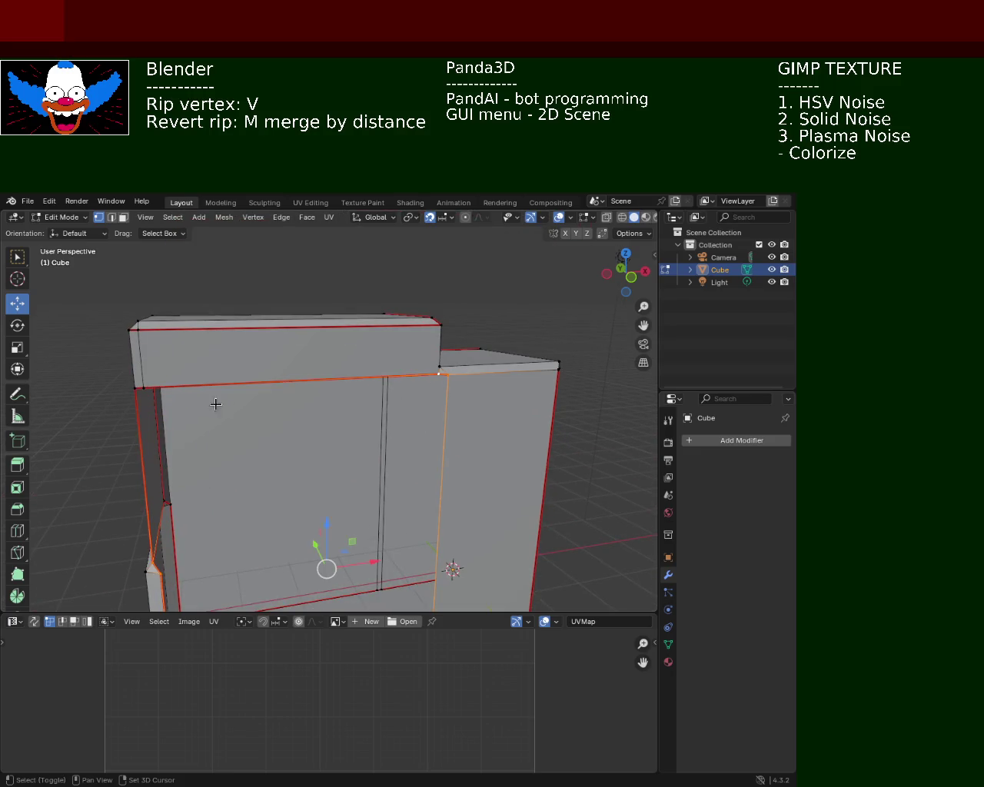
# Select the front wall pieces and save the file as cabinet_1.blend.
pyautogui.hotkey('ctrl', 'l')
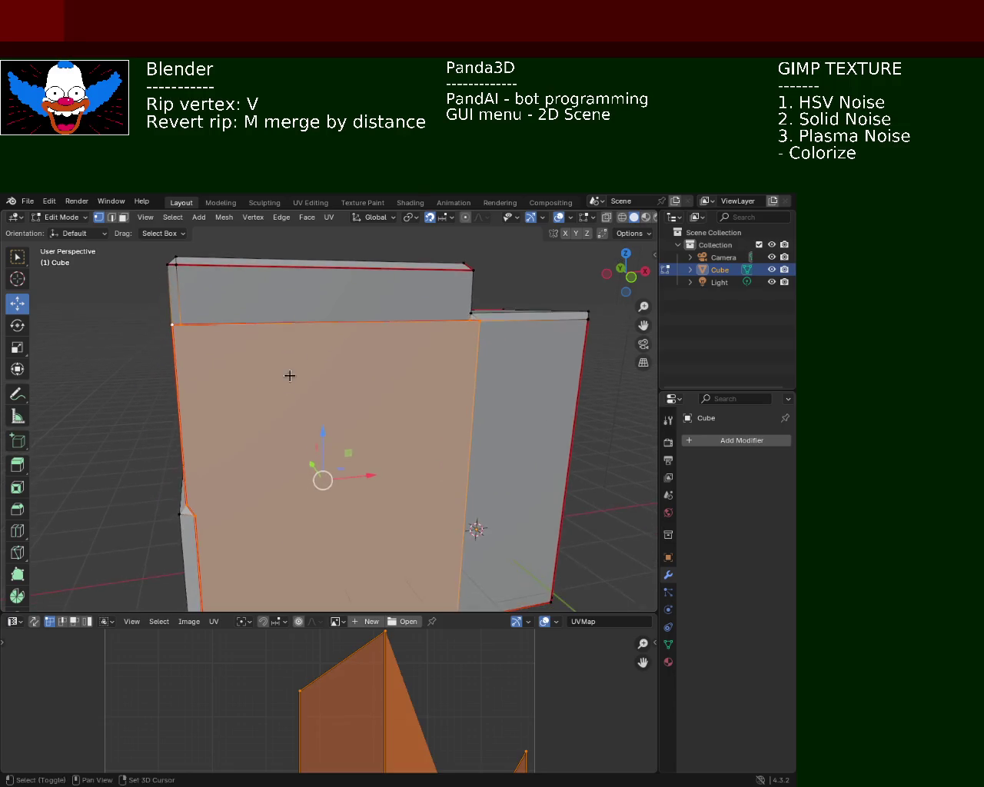
pyautogui.moveTo(136, 387); pyautogui.dragTo(351, 461, button='middle')
pyautogui.click(289, 485)
pyautogui.moveTo(288, 484)
pyautogui.mouseDown(button='middle')
pyautogui.moveTo(305, 426)
pyautogui.moveTo(331, 450)
pyautogui.mouseUp(button='middle')
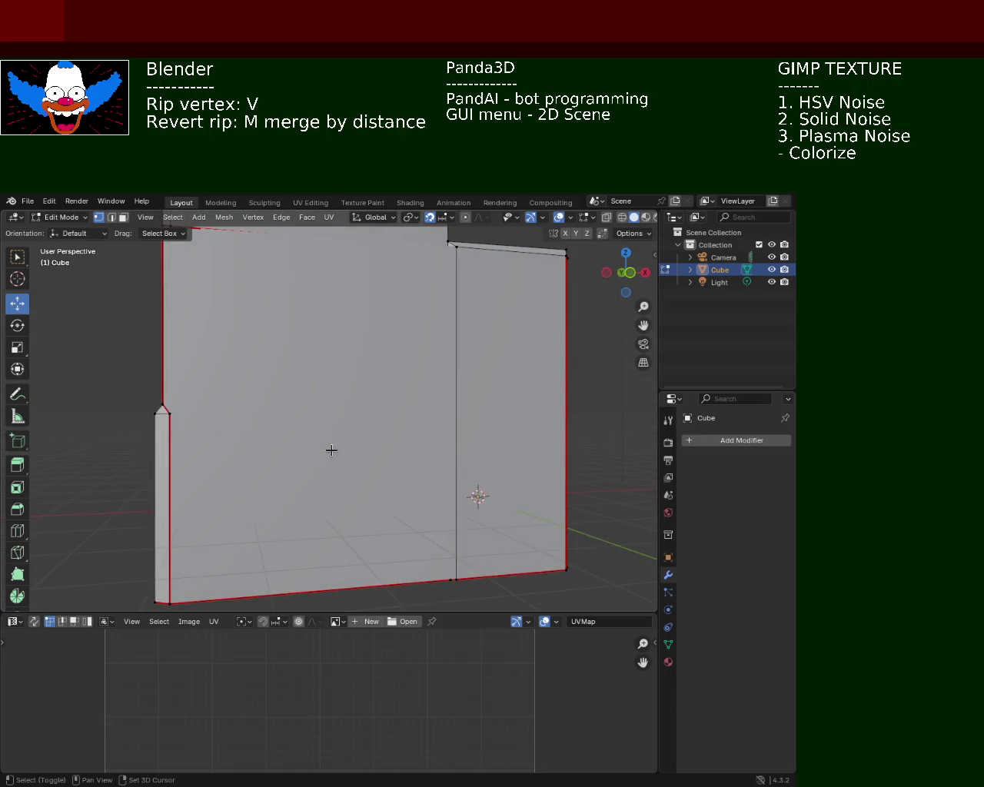
pyautogui.moveTo(396, 505)
pyautogui.mouseDown(button='middle')
pyautogui.moveTo(340, 441)
pyautogui.moveTo(354, 389)
pyautogui.mouseUp(button='middle')
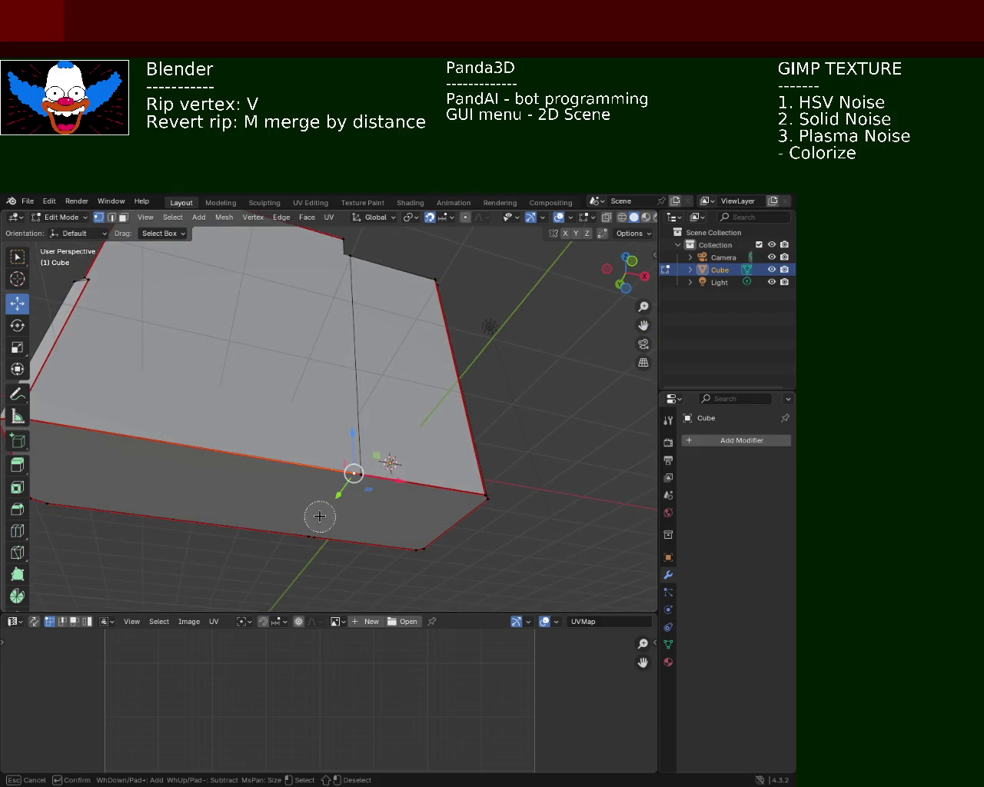
pyautogui.press('Escape')
pyautogui.hotkey('ctrl', 's')
# In face mode, select the lower front face and push it outward.
pyautogui.moveTo(384, 420)
pyautogui.mouseDown(button='middle')
pyautogui.moveTo(318, 404)
pyautogui.moveTo(226, 402)
pyautogui.moveTo(226, 413)
pyautogui.moveTo(149, 403)
pyautogui.moveTo(351, 518)
pyautogui.moveTo(377, 435)
pyautogui.moveTo(345, 437)
pyautogui.moveTo(375, 408)
pyautogui.moveTo(321, 392)
pyautogui.moveTo(299, 413)
pyautogui.moveTo(438, 415)
pyautogui.moveTo(285, 418)
pyautogui.moveTo(228, 439)
pyautogui.moveTo(171, 398)
pyautogui.moveTo(298, 433)
pyautogui.moveTo(327, 461)
pyautogui.moveTo(268, 454)
pyautogui.moveTo(367, 400)
pyautogui.moveTo(323, 461)
pyautogui.mouseUp(button='middle')
pyautogui.press('3')
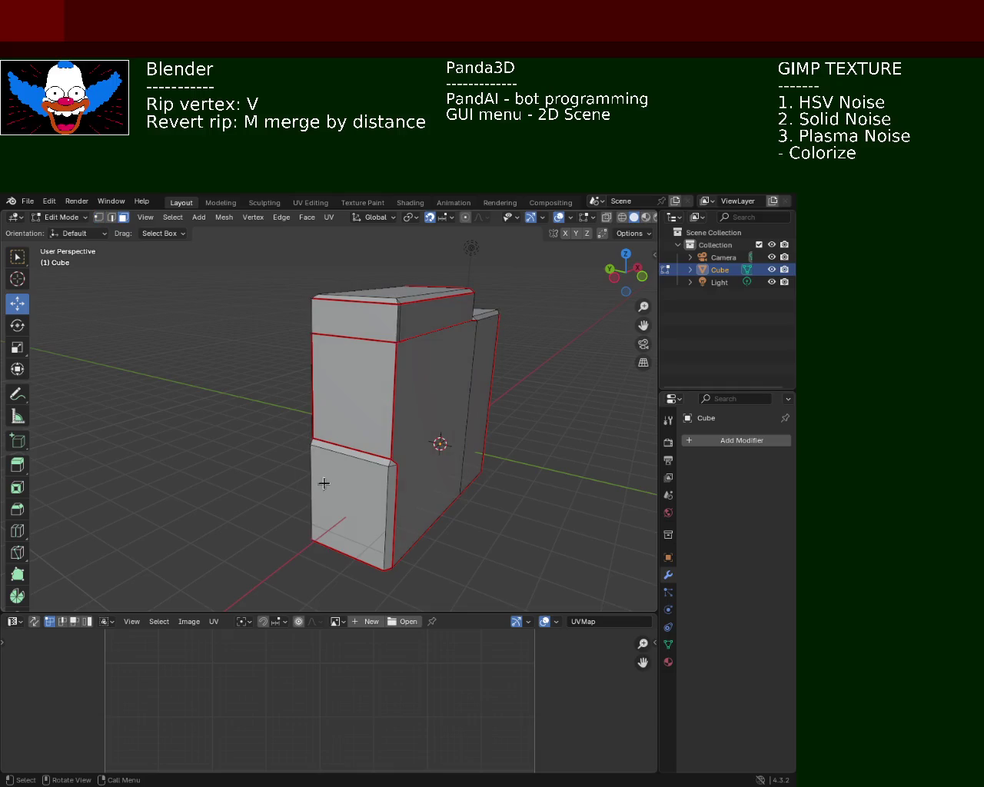
pyautogui.click(354, 496)
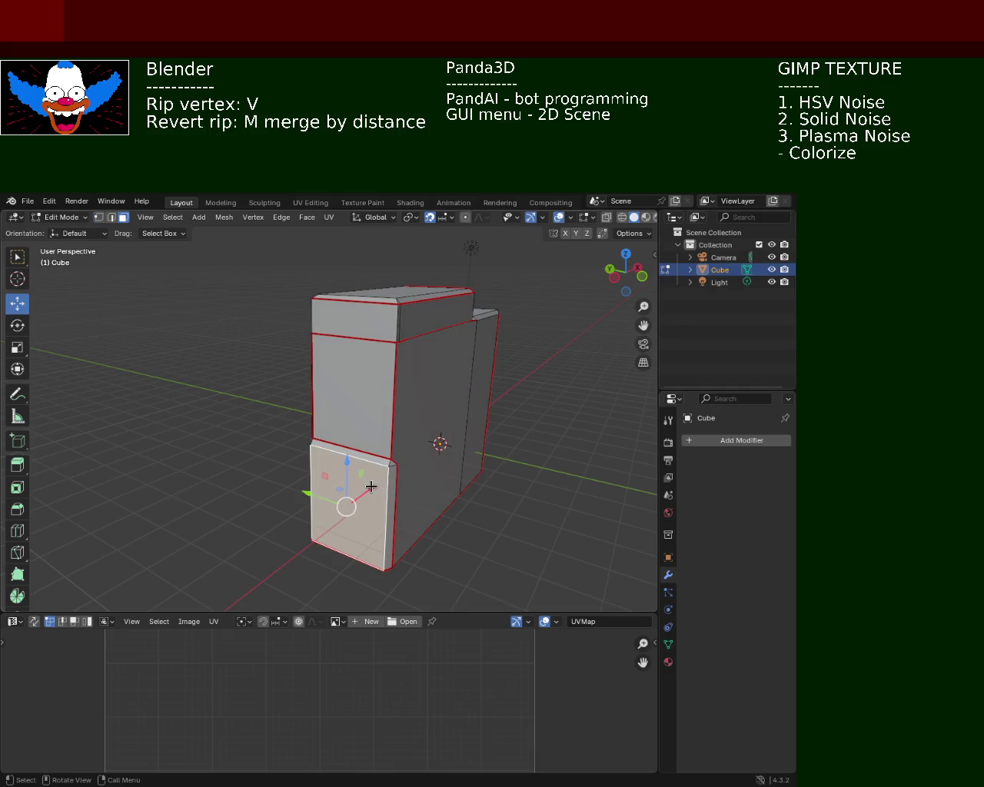
pyautogui.moveTo(346, 505); pyautogui.dragTo(338, 508)
pyautogui.moveTo(338, 508)
pyautogui.mouseDown(button='middle')
pyautogui.moveTo(302, 466)
pyautogui.moveTo(425, 513)
pyautogui.mouseUp(button='middle')
pyautogui.click(425, 512)
pyautogui.moveTo(248, 359)
pyautogui.mouseDown(button='middle')
pyautogui.moveTo(461, 405)
pyautogui.moveTo(463, 391)
pyautogui.moveTo(310, 376)
pyautogui.moveTo(274, 415)
pyautogui.moveTo(417, 423)
pyautogui.moveTo(282, 411)
pyautogui.moveTo(374, 410)
pyautogui.moveTo(543, 448)
pyautogui.moveTo(529, 465)
pyautogui.moveTo(363, 444)
pyautogui.moveTo(286, 391)
pyautogui.mouseUp(button='middle')
# Undo the lower face move and save cabinet_1.blend again.
pyautogui.hotkey('ctrl', 'z')
pyautogui.hotkey('ctrl', 'shift', 'z')
pyautogui.hotkey('ctrl', 'z')
pyautogui.hotkey('ctrl', 'z')
pyautogui.hotkey('ctrl', 's')
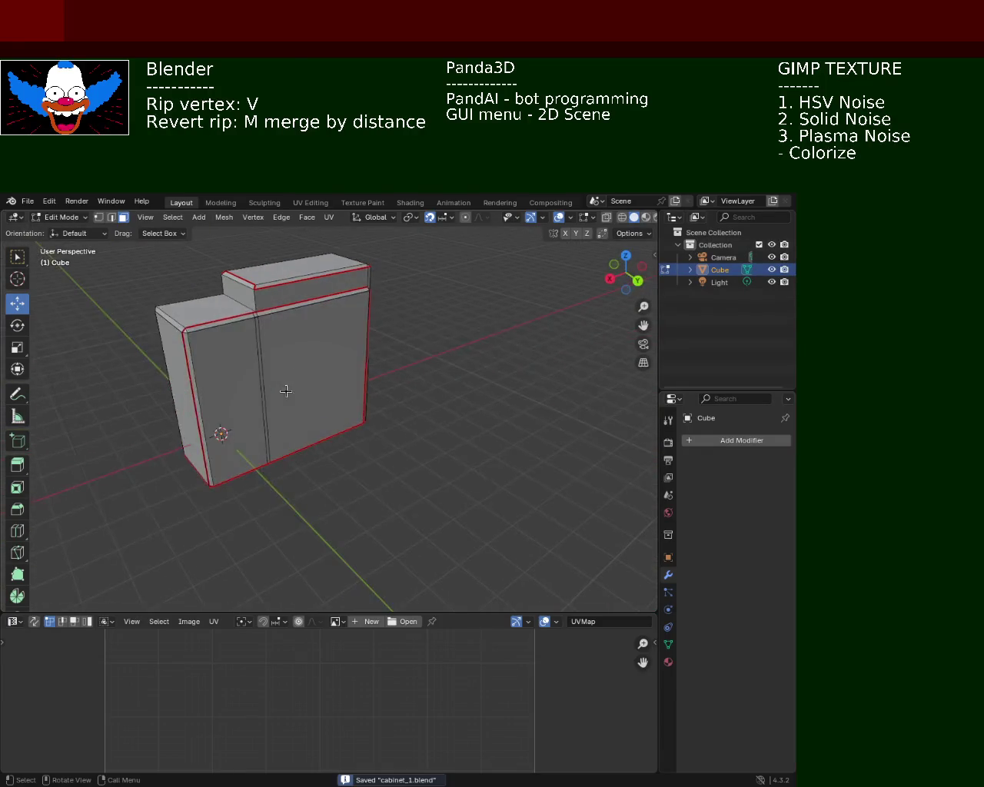
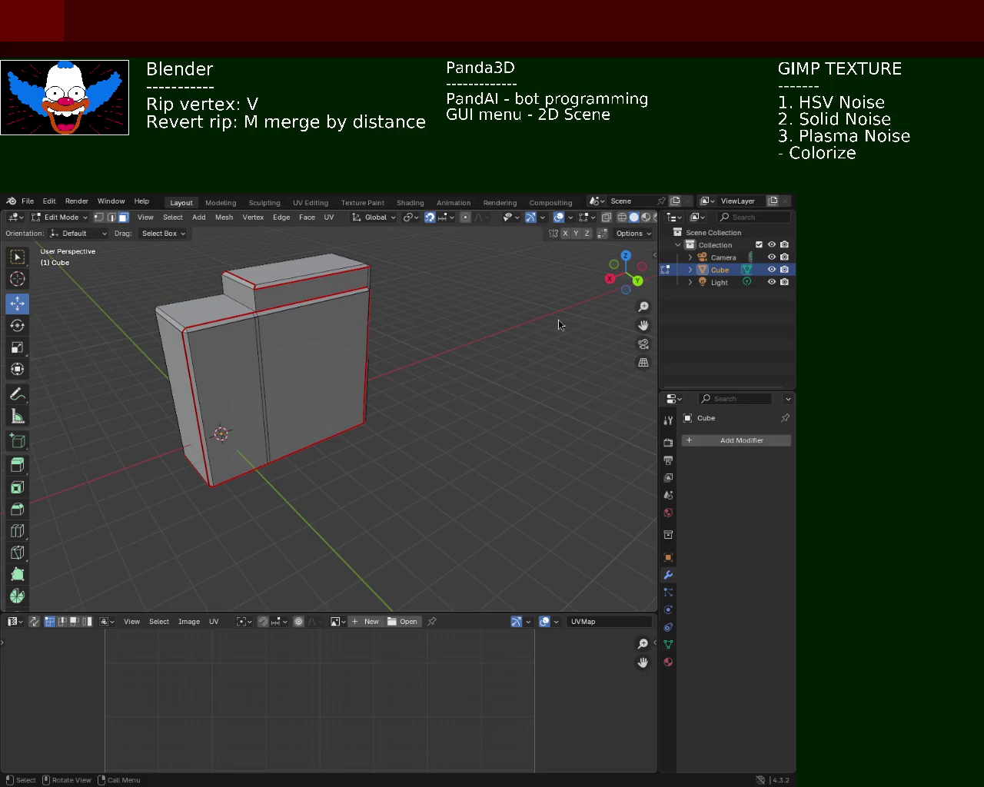
# Subdivide the whole cabinet mesh, then deselect everything.
pyautogui.moveTo(239, 377); pyautogui.dragTo(371, 398, button='middle')
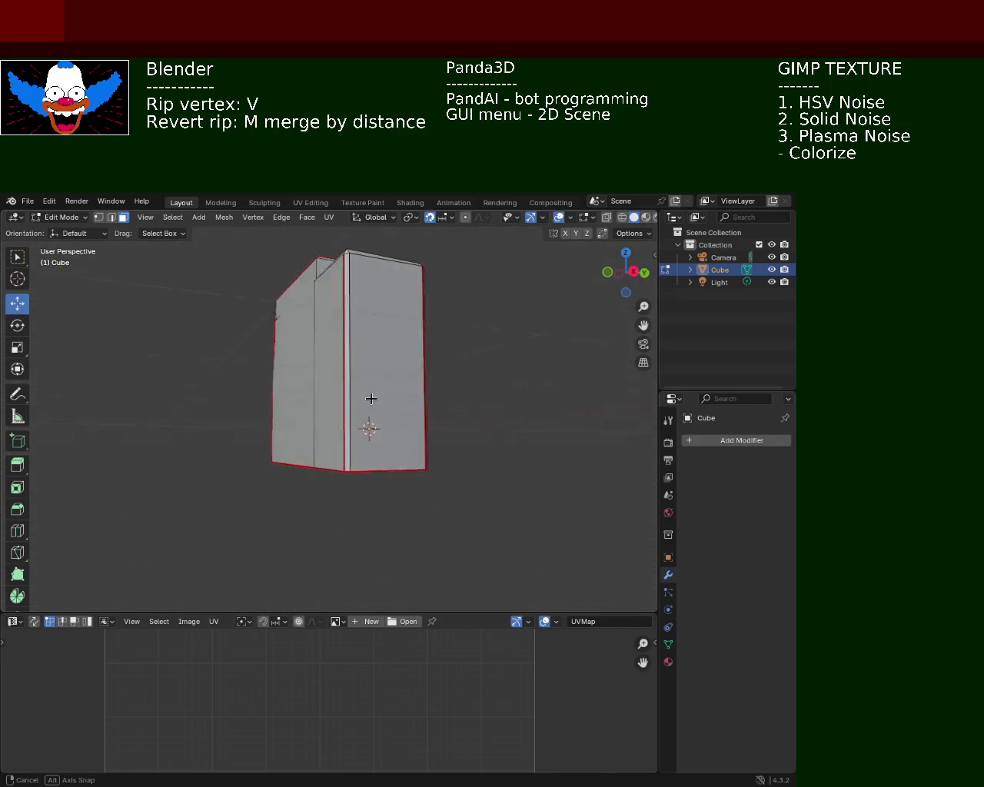
pyautogui.scroll(5, 373, 399)
pyautogui.moveTo(392, 397)
pyautogui.mouseDown(button='middle')
pyautogui.moveTo(365, 398)
pyautogui.moveTo(396, 356)
pyautogui.moveTo(351, 439)
pyautogui.moveTo(355, 425)
pyautogui.moveTo(418, 431)
pyautogui.moveTo(88, 433)
pyautogui.moveTo(100, 442)
pyautogui.moveTo(338, 423)
pyautogui.moveTo(202, 437)
pyautogui.moveTo(168, 427)
pyautogui.moveTo(201, 430)
pyautogui.mouseUp(button='middle')
pyautogui.scroll(-5, 397, 356)
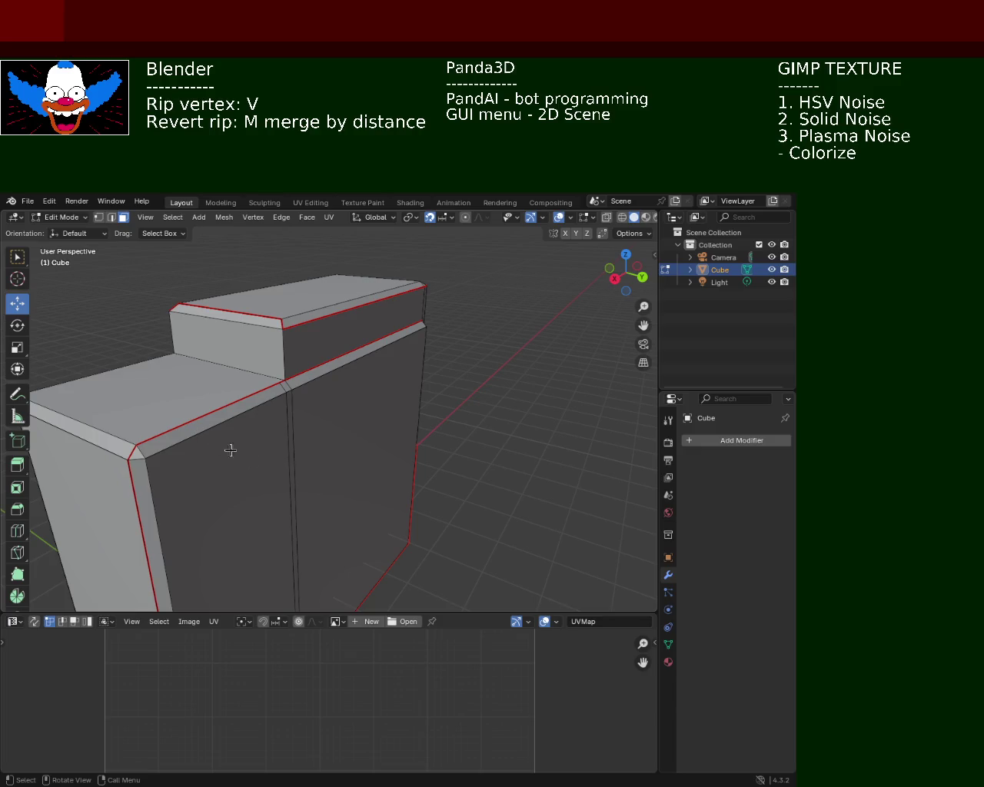
pyautogui.moveTo(176, 413); pyautogui.dragTo(241, 433, button='middle')
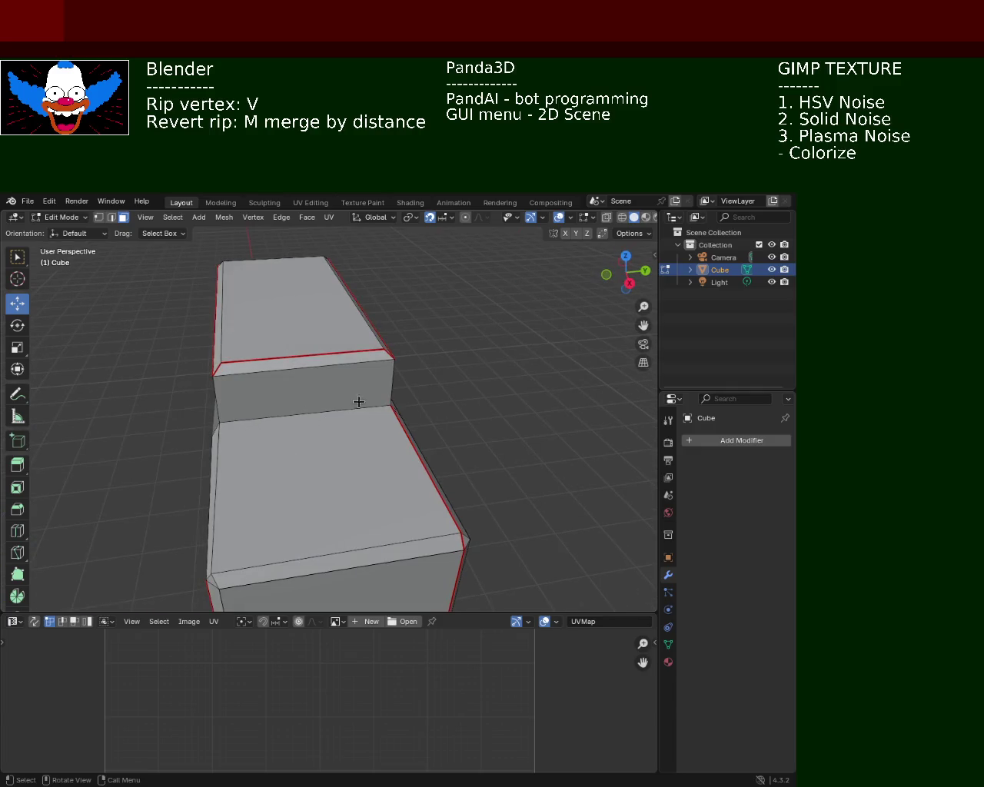
pyautogui.moveTo(358, 400); pyautogui.dragTo(437, 399, button='middle')
pyautogui.scroll(-5, 264, 438)
pyautogui.moveTo(264, 438)
pyautogui.mouseDown(button='middle')
pyautogui.moveTo(189, 418)
pyautogui.moveTo(115, 438)
pyautogui.moveTo(313, 441)
pyautogui.mouseUp(button='middle')
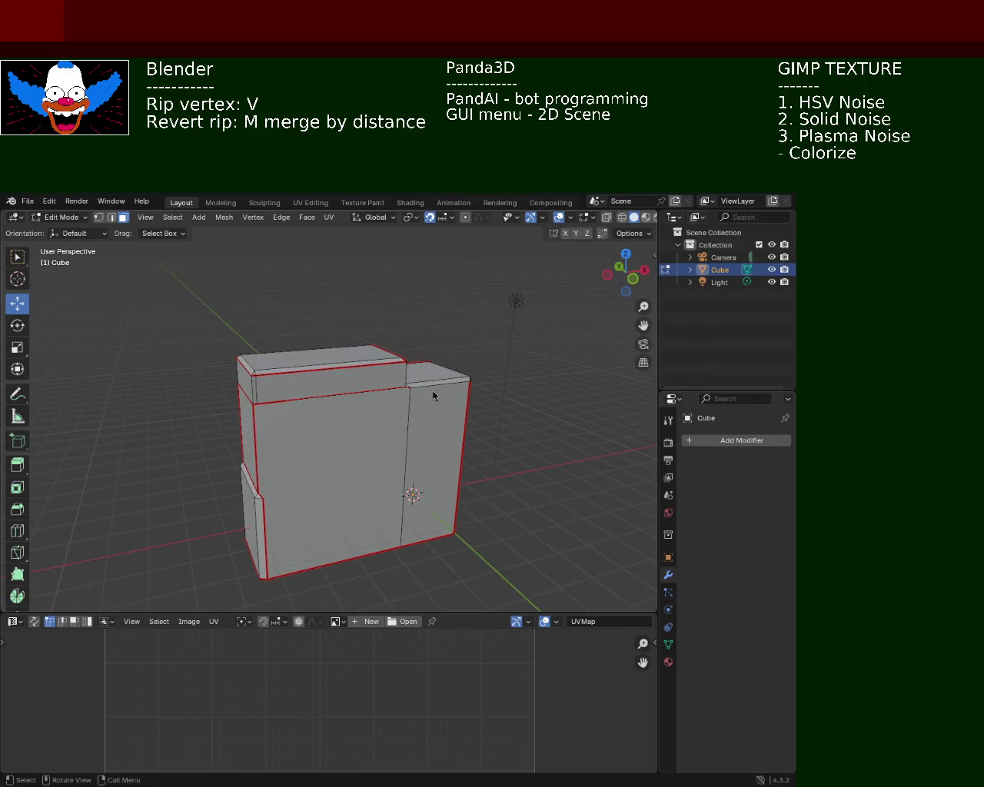
pyautogui.press('a')
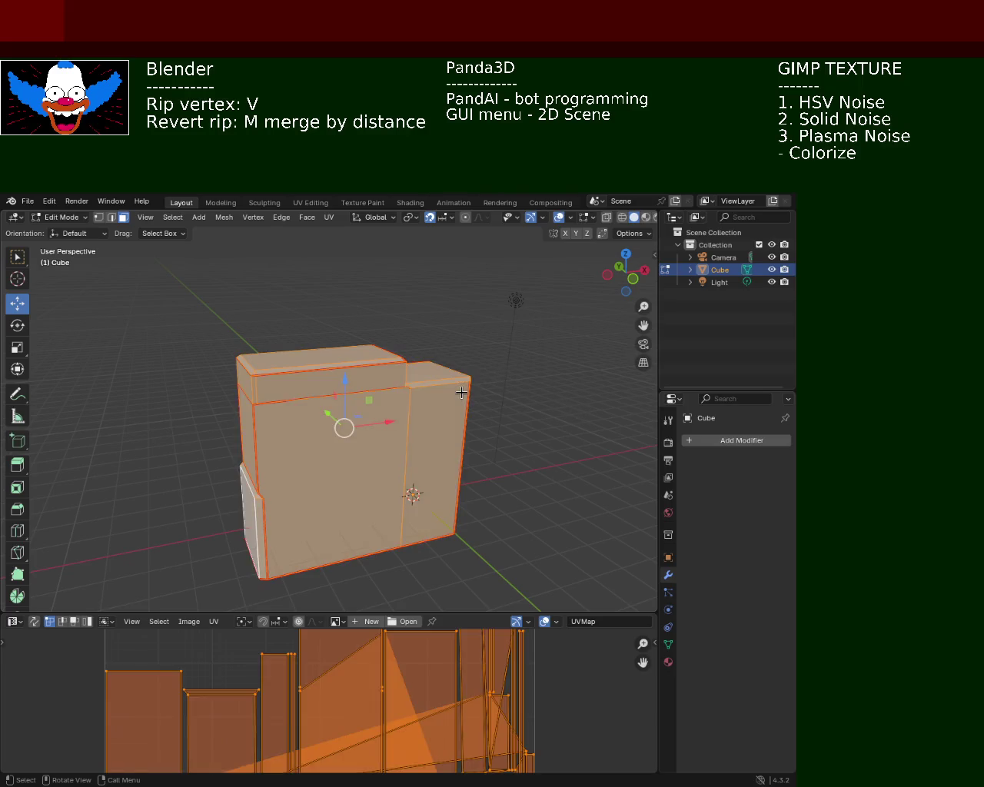
pyautogui.rightClick(462, 390)
pyautogui.click(461, 391)
pyautogui.moveTo(461, 390)
pyautogui.mouseDown(button='middle')
pyautogui.moveTo(381, 400)
pyautogui.moveTo(499, 450)
pyautogui.mouseUp(button='middle')
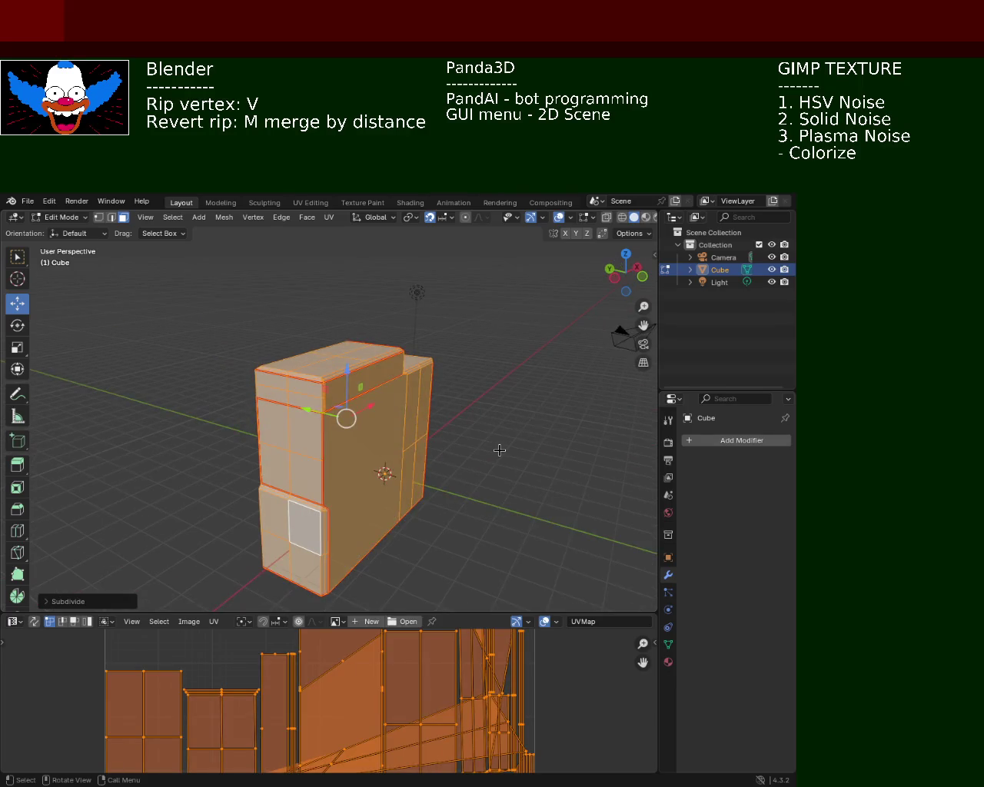
pyautogui.hotkey('alt', 'a')
# Show the cabinet in Right Ortho view as see-through wireframe with vertex selection.
pyautogui.moveTo(435, 538); pyautogui.dragTo(481, 520, button='middle')
pyautogui.moveTo(543, 325); pyautogui.dragTo(171, 458, button='middle')
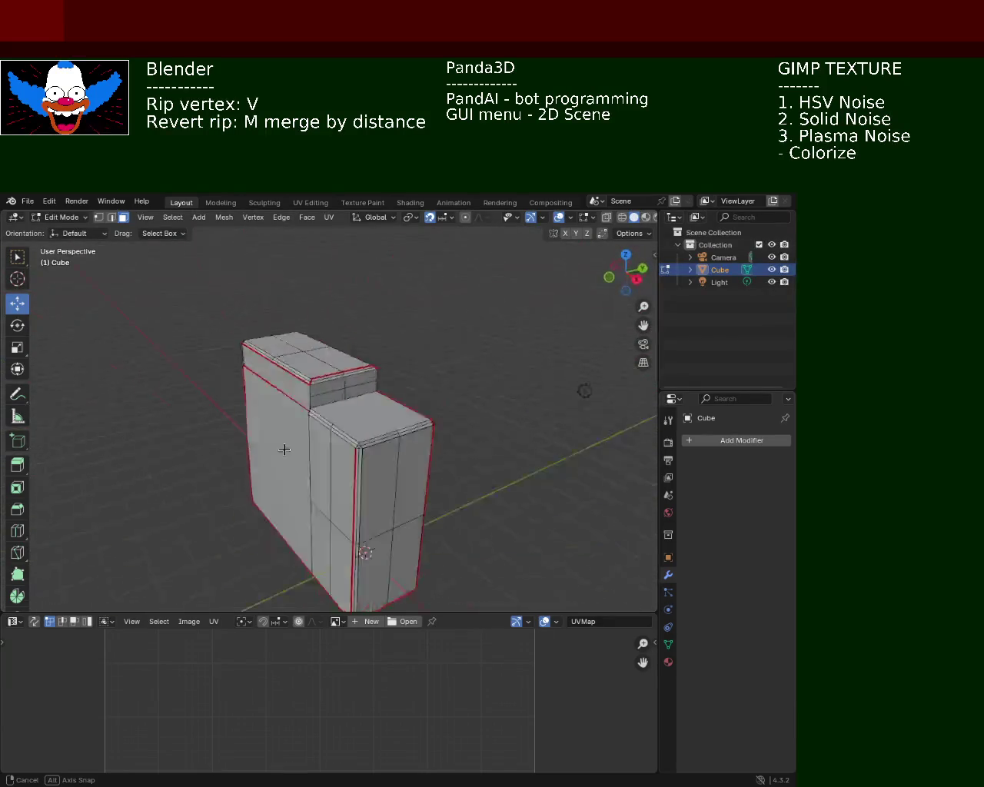
pyautogui.moveTo(171, 458); pyautogui.dragTo(450, 435, button='middle')
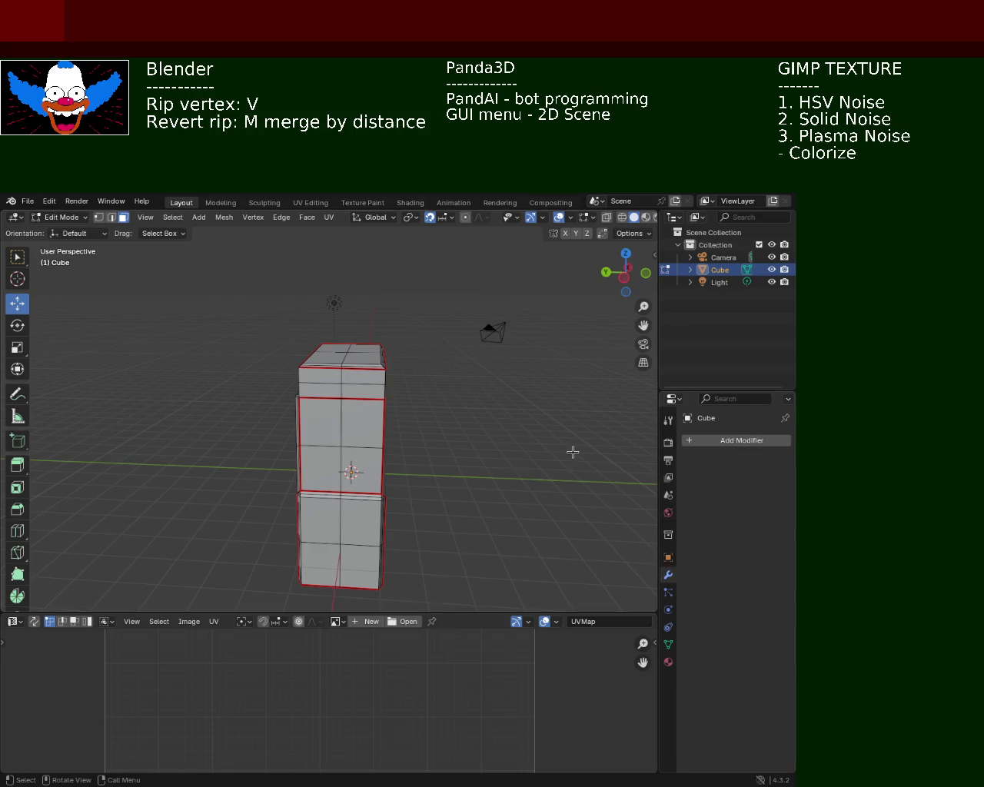
pyautogui.press('KP_1')
pyautogui.press('KP_3')
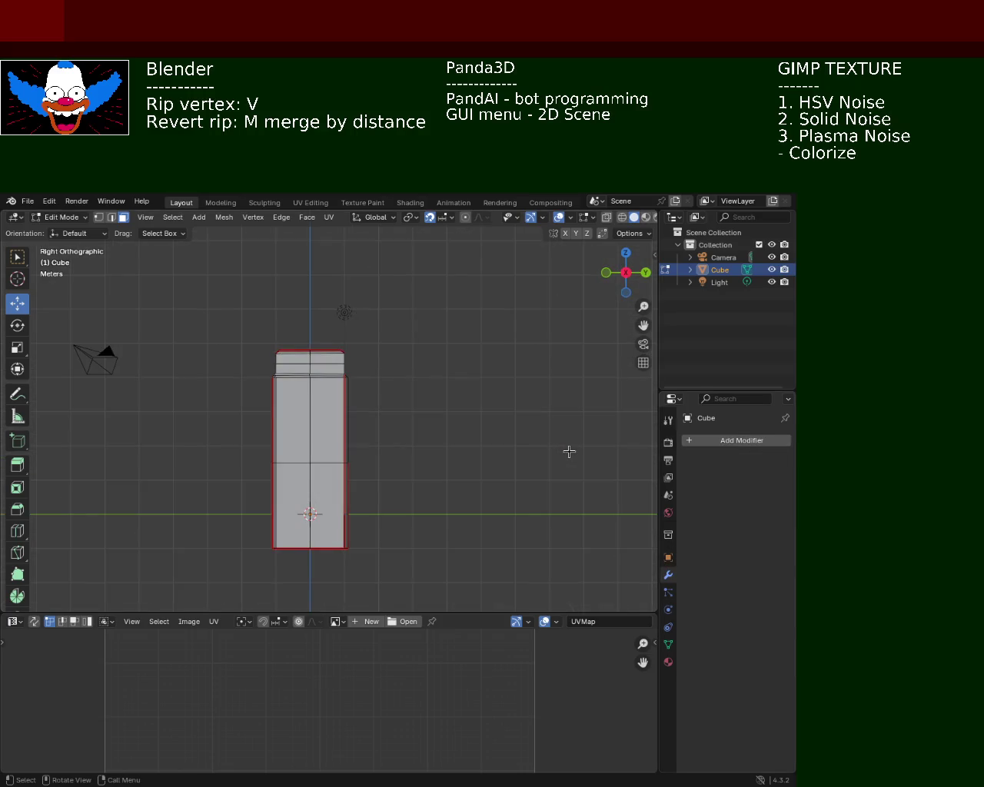
pyautogui.click(622, 217)
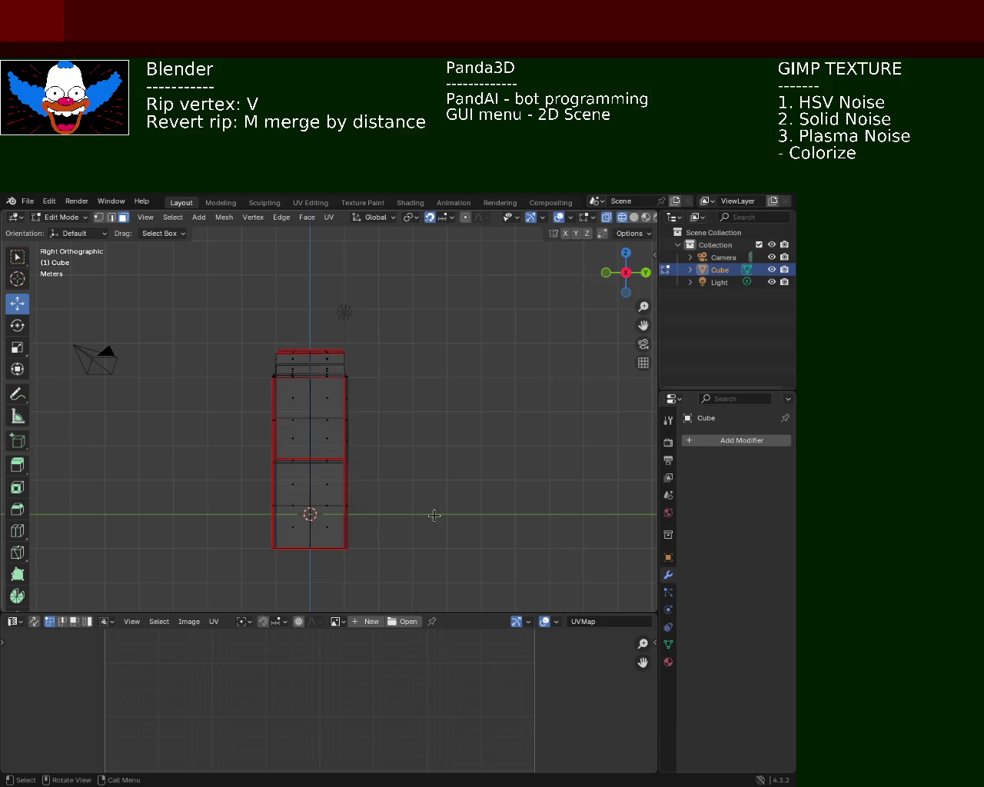
pyautogui.click(98, 218)
pyautogui.moveTo(378, 393)
pyautogui.mouseDown(button='middle')
pyautogui.moveTo(379, 459)
pyautogui.moveTo(385, 411)
pyautogui.mouseUp(button='middle')
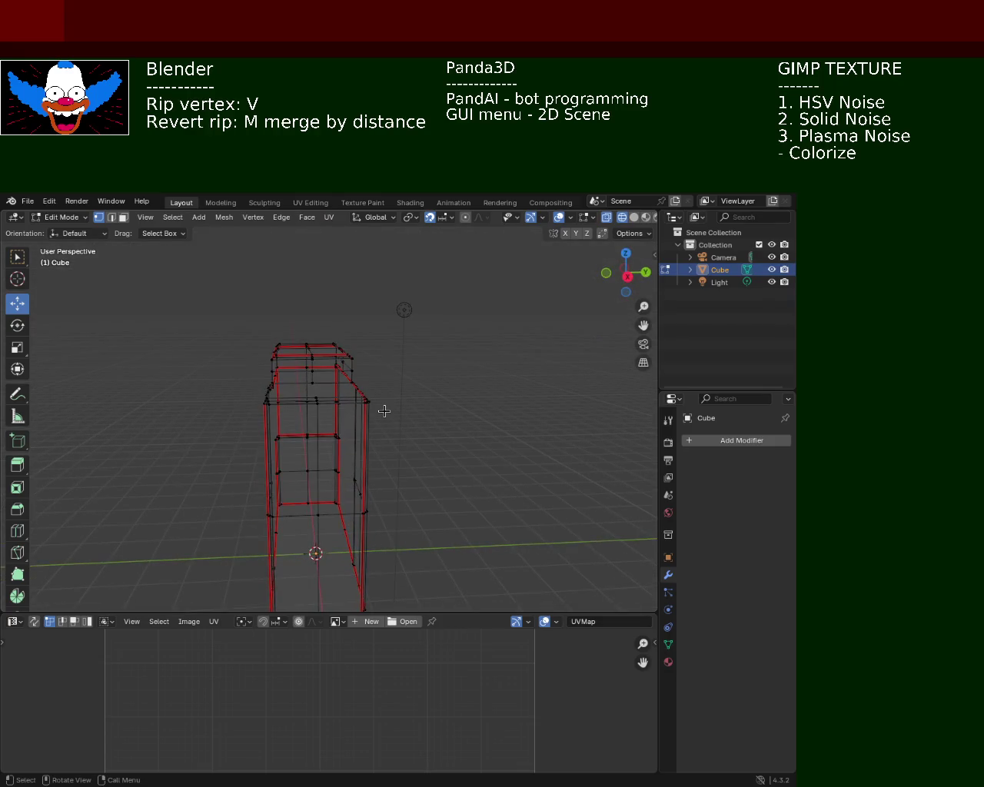
pyautogui.press('KP_1')
pyautogui.press('KP_3')
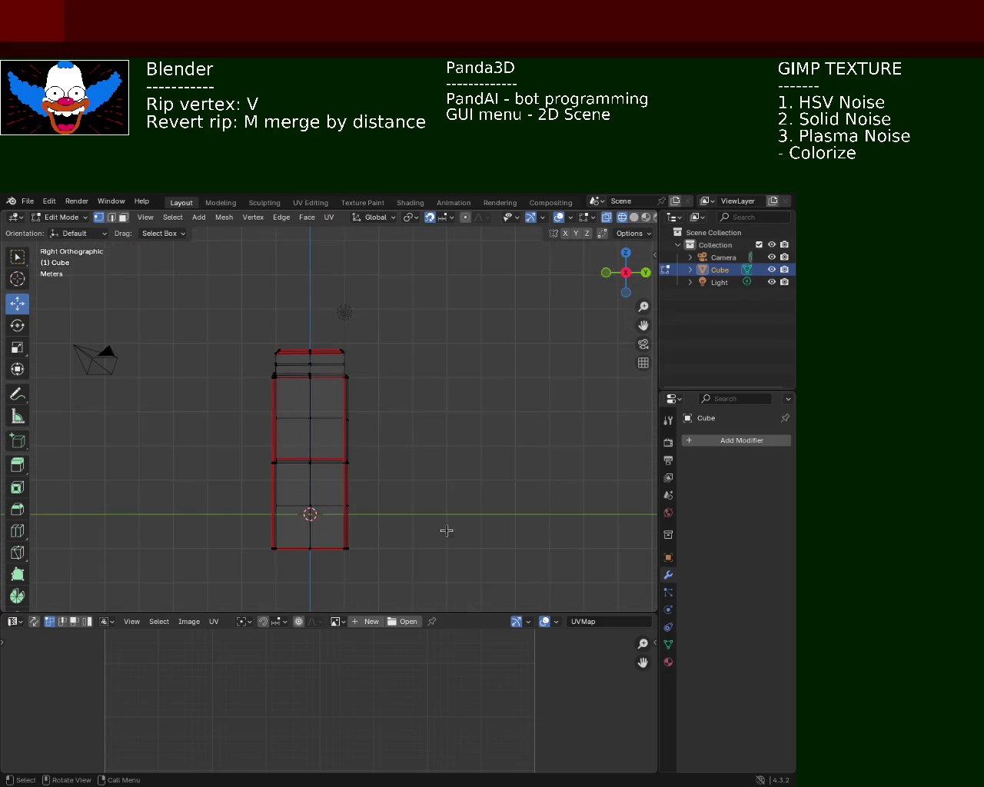
# Box-select and delete the right-side column of vertices.
pyautogui.moveTo(383, 588); pyautogui.dragTo(328, 316)
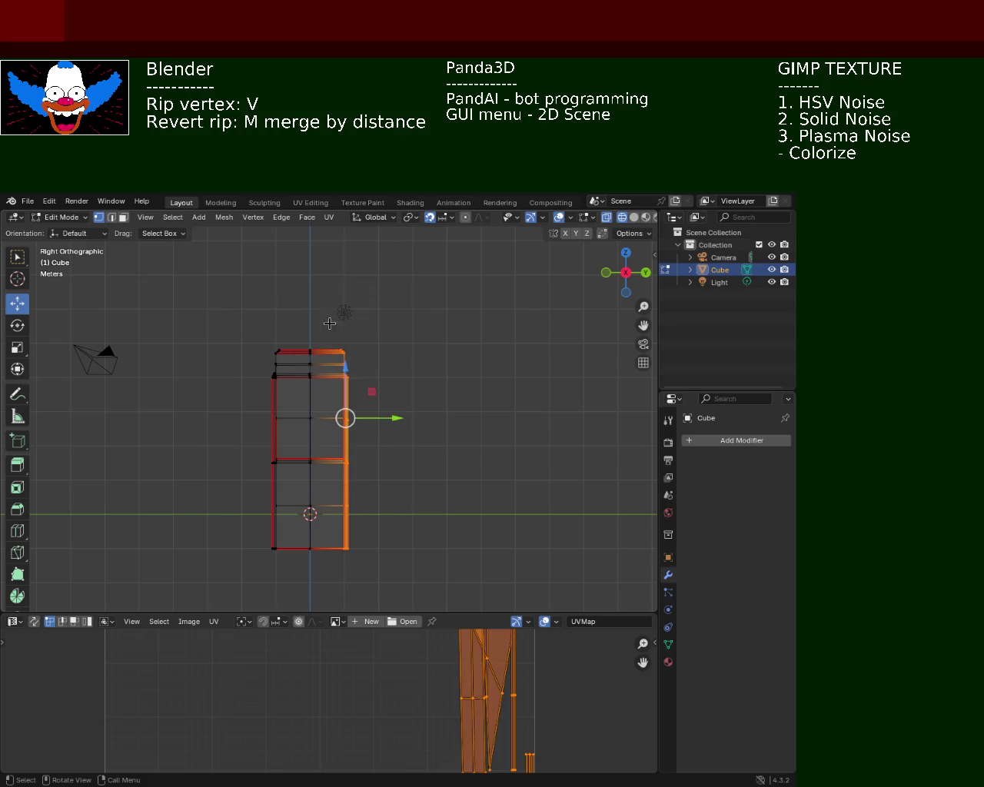
pyautogui.press('x')
pyautogui.click(359, 367)
pyautogui.moveTo(358, 367)
pyautogui.mouseDown(button='middle')
pyautogui.moveTo(449, 375)
pyautogui.moveTo(376, 325)
pyautogui.moveTo(456, 356)
pyautogui.moveTo(537, 347)
pyautogui.moveTo(335, 332)
pyautogui.mouseUp(button='middle')
# Box-select and delete the vertices along the left edge.
pyautogui.hotkey('ctrl', 'l')
pyautogui.scroll(-4, 334, 332)
pyautogui.press('KP_3')
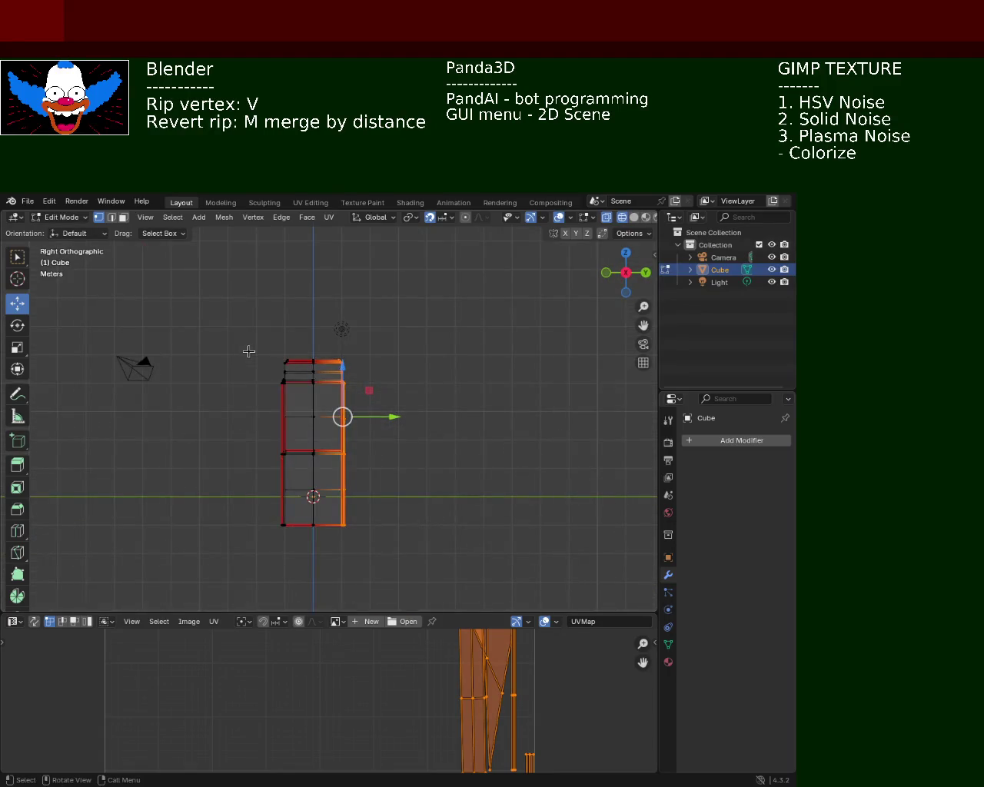
pyautogui.hotkey('alt', 'a')
pyautogui.press('b')
pyautogui.moveTo(254, 326); pyautogui.dragTo(306, 618)
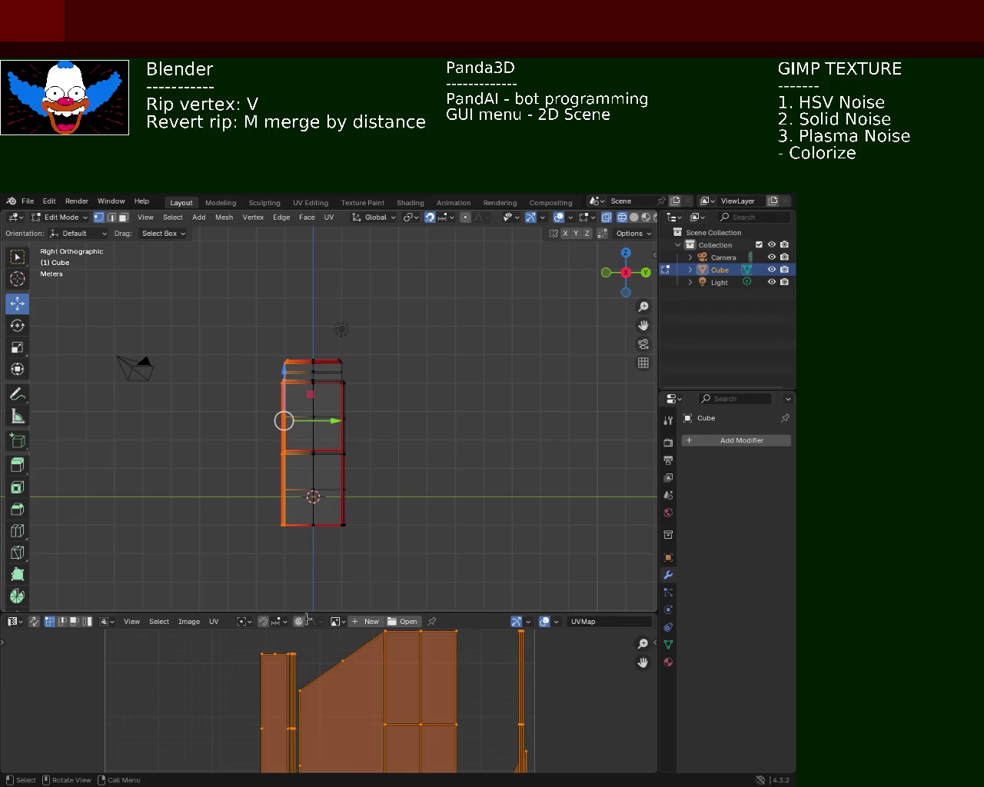
pyautogui.press('x')
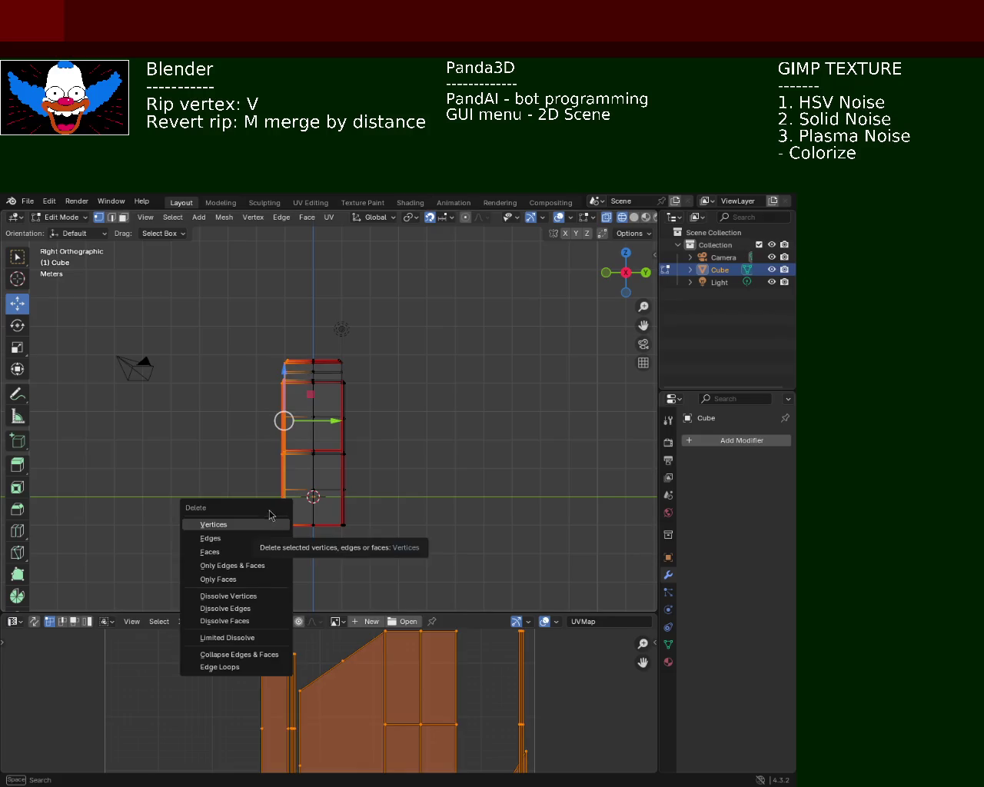
pyautogui.click(271, 523)
pyautogui.moveTo(241, 454)
pyautogui.mouseDown(button='middle')
pyautogui.moveTo(440, 515)
pyautogui.moveTo(423, 341)
pyautogui.moveTo(571, 402)
pyautogui.mouseUp(button='middle')
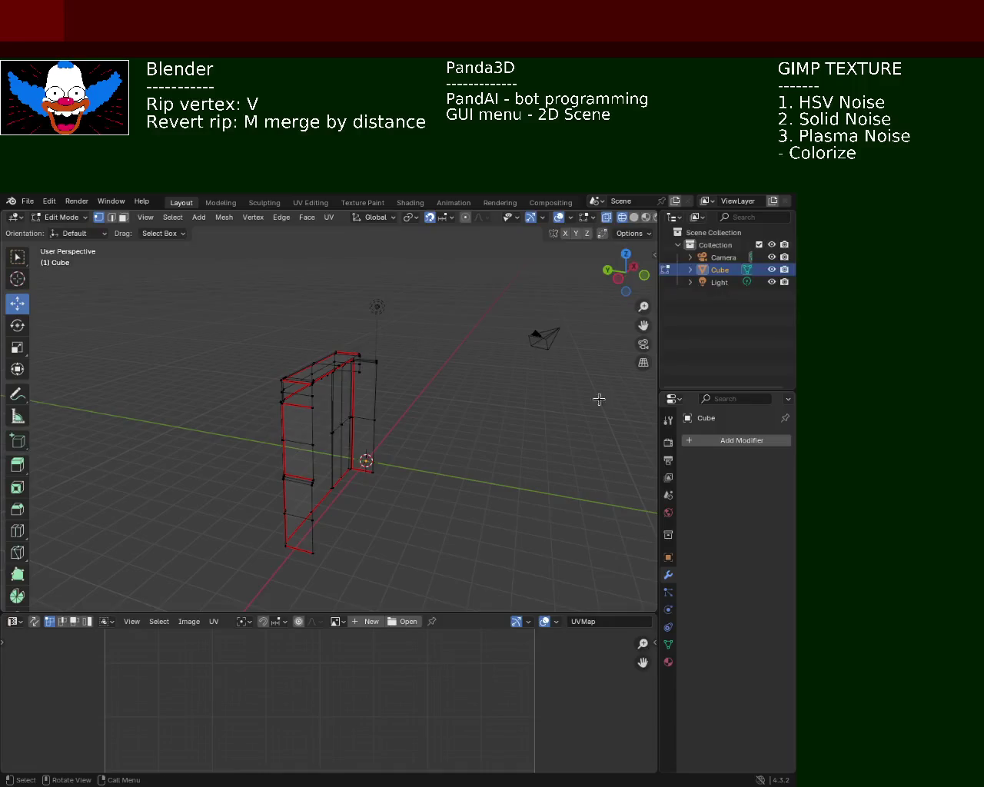
# Add a Mirror modifier that mirrors across Y instead of X.
pyautogui.click(734, 451)
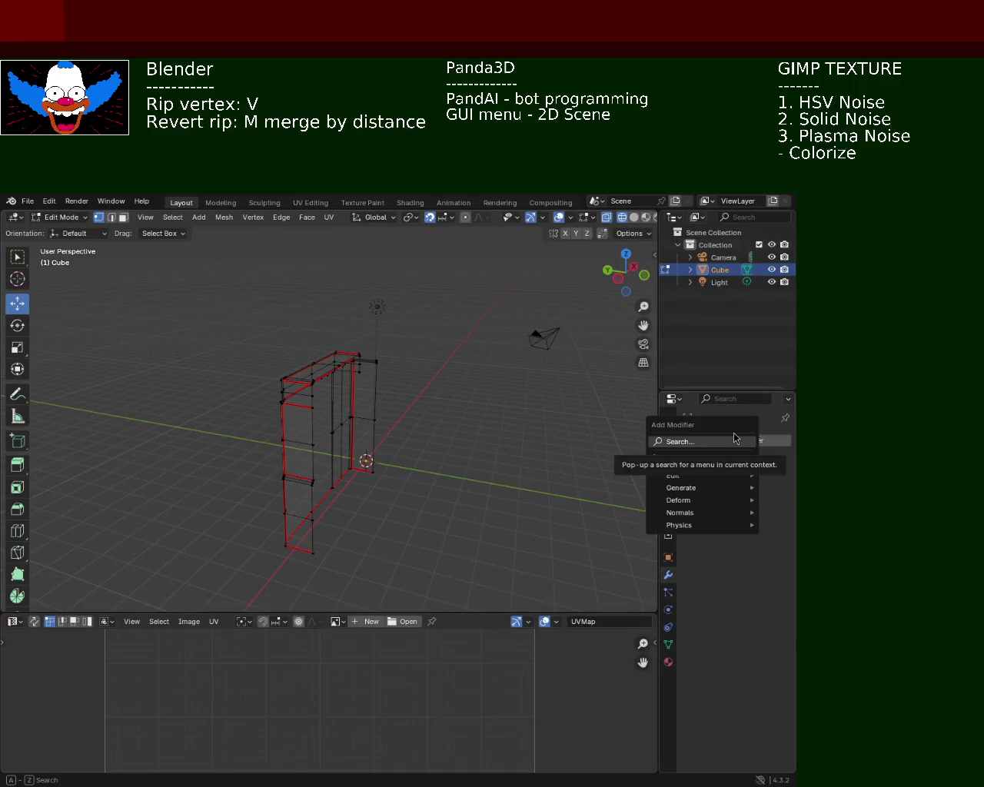
pyautogui.click(728, 438)
pyautogui.write('mir')
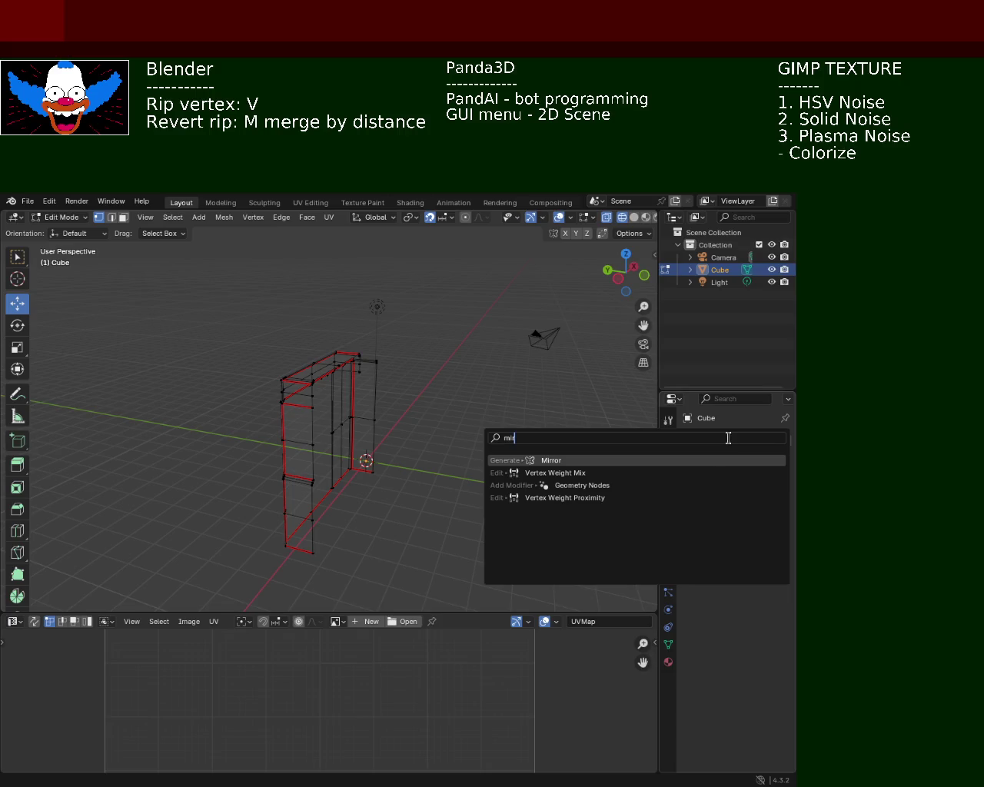
pyautogui.click(707, 459)
pyautogui.click(746, 481)
pyautogui.click(731, 479)
# Return to solid shading and inspect the mirrored cabinet from several angles.
pyautogui.moveTo(331, 415); pyautogui.dragTo(258, 413, button='middle')
pyautogui.click(633, 217)
pyautogui.moveTo(607, 239); pyautogui.dragTo(333, 418, button='middle')
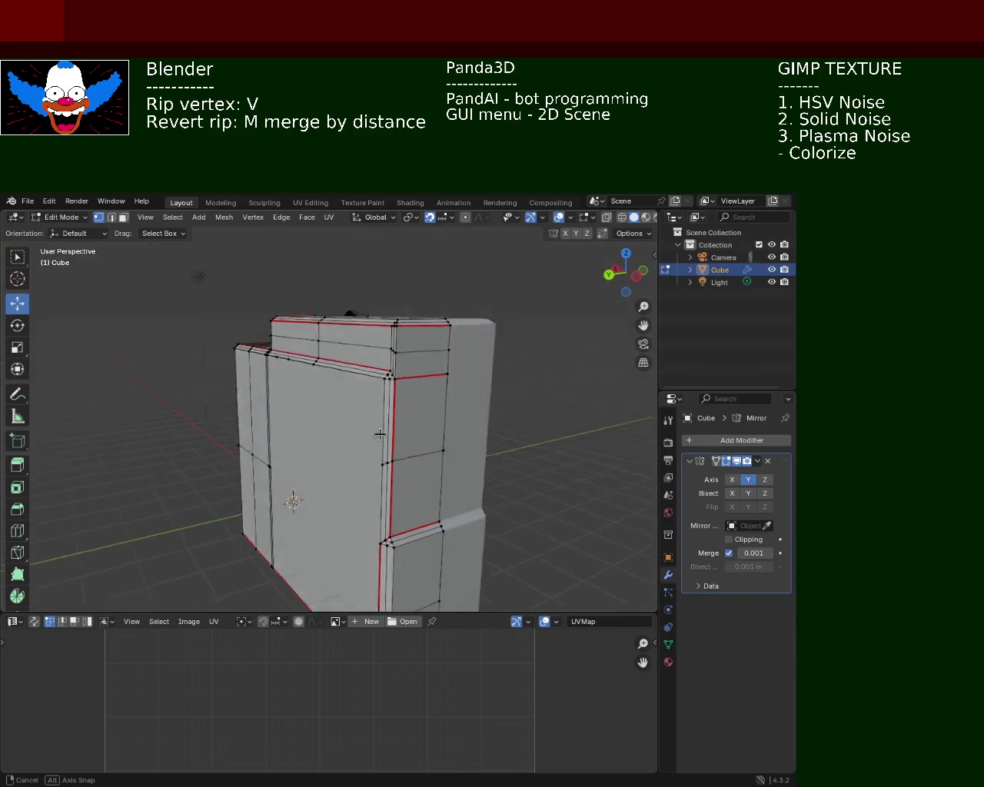
pyautogui.moveTo(334, 418)
pyautogui.mouseDown(button='middle')
pyautogui.moveTo(261, 461)
pyautogui.moveTo(310, 415)
pyautogui.mouseUp(button='middle')
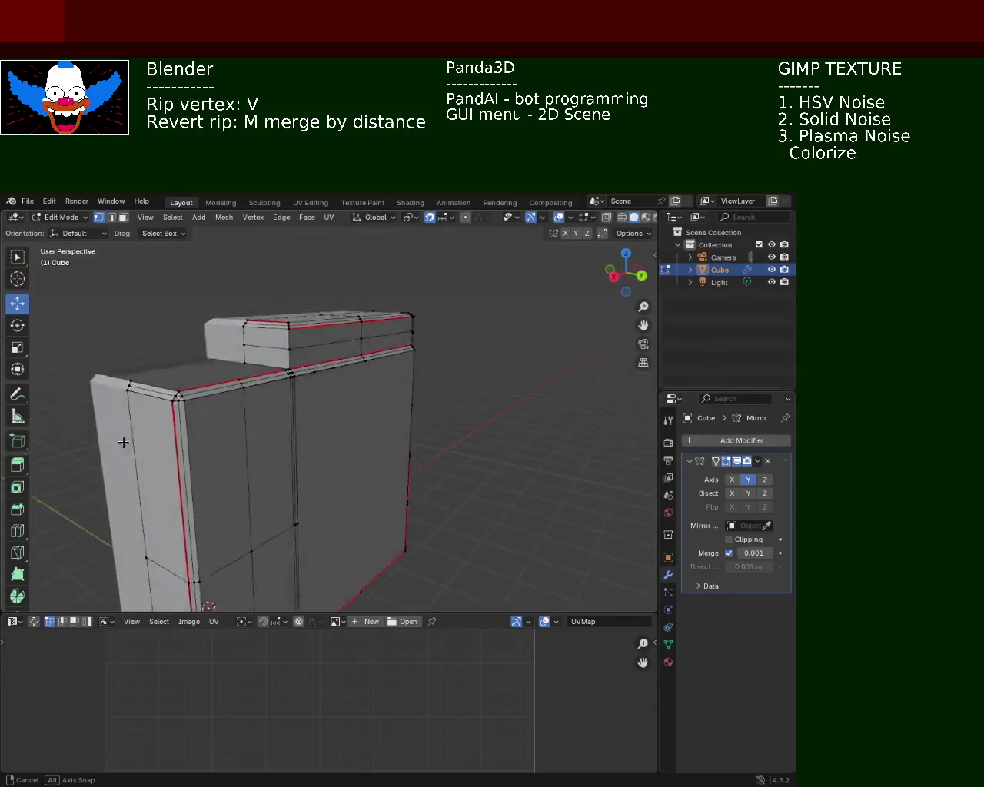
pyautogui.moveTo(310, 415)
pyautogui.mouseDown(button='middle')
pyautogui.moveTo(313, 446)
pyautogui.moveTo(322, 408)
pyautogui.moveTo(404, 423)
pyautogui.moveTo(231, 274)
pyautogui.mouseUp(button='middle')
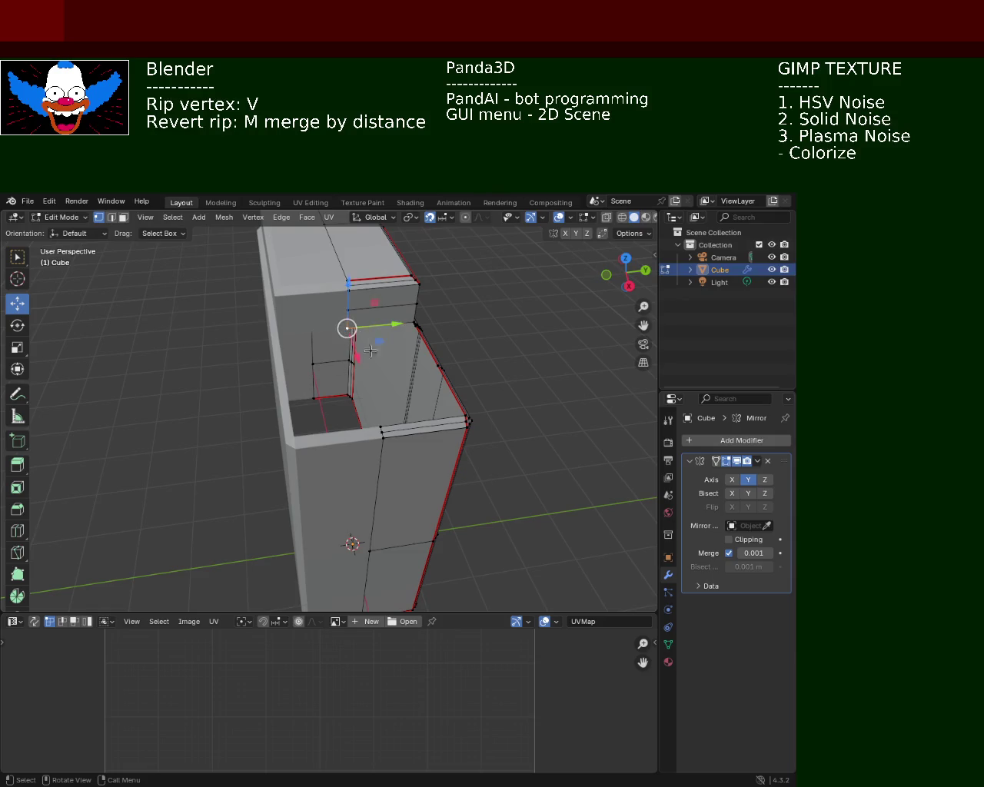
pyautogui.moveTo(374, 347); pyautogui.dragTo(313, 417, button='middle')
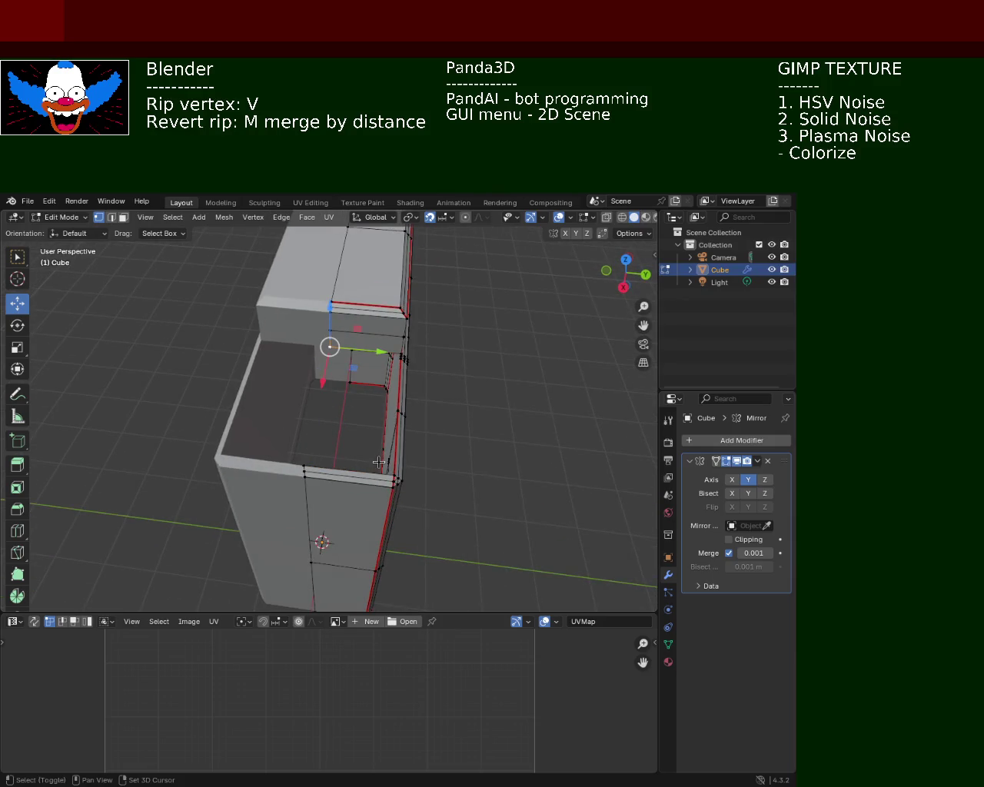
pyautogui.moveTo(378, 462); pyautogui.dragTo(325, 466, button='middle')
# Select the corner vertices and floor face, then save as cabinet_1.blend.
pyautogui.keyDown('shift'); pyautogui.click(325, 467); pyautogui.keyUp('shift')
pyautogui.keyDown('shift'); pyautogui.click(353, 409); pyautogui.keyUp('shift')
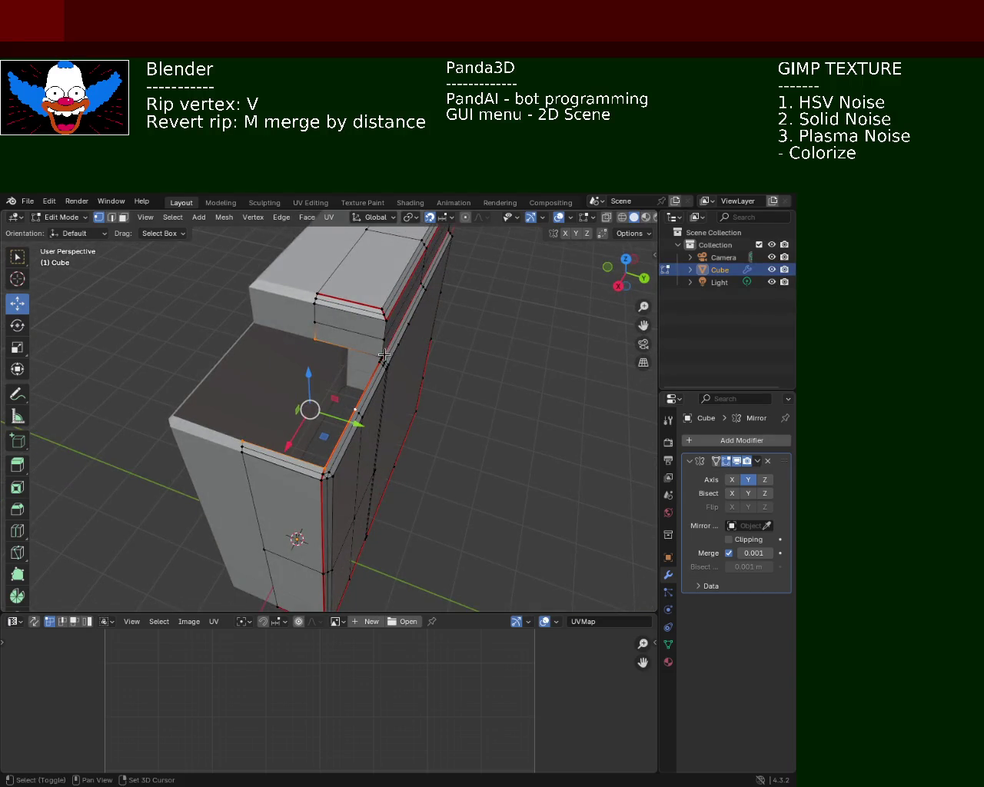
pyautogui.scroll(4, 350, 340)
pyautogui.keyDown('shift'); pyautogui.moveTo(471, 270); pyautogui.dragTo(415, 338, button='middle'); pyautogui.keyUp('shift')
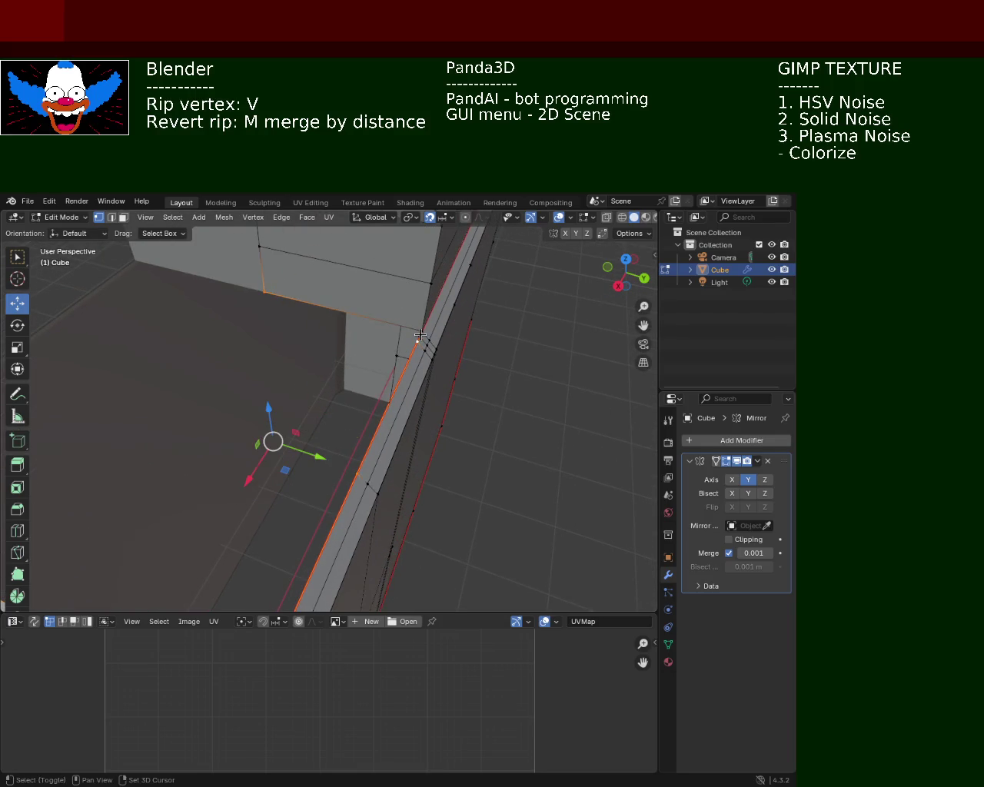
pyautogui.keyDown('shift'); pyautogui.click(417, 337); pyautogui.keyUp('shift')
pyautogui.moveTo(505, 324)
pyautogui.keyDown('ctrl'); pyautogui.mouseDown(button='middle')
pyautogui.moveTo(388, 437)
pyautogui.moveTo(157, 443)
pyautogui.moveTo(88, 406)
pyautogui.moveTo(57, 368)
pyautogui.moveTo(395, 442)
pyautogui.moveTo(575, 452)
pyautogui.moveTo(338, 361)
pyautogui.moveTo(255, 306)
pyautogui.moveTo(276, 399)
pyautogui.moveTo(472, 356)
pyautogui.moveTo(489, 453)
pyautogui.moveTo(253, 419)
pyautogui.moveTo(462, 379)
pyautogui.mouseUp(button='middle'); pyautogui.keyUp('ctrl')
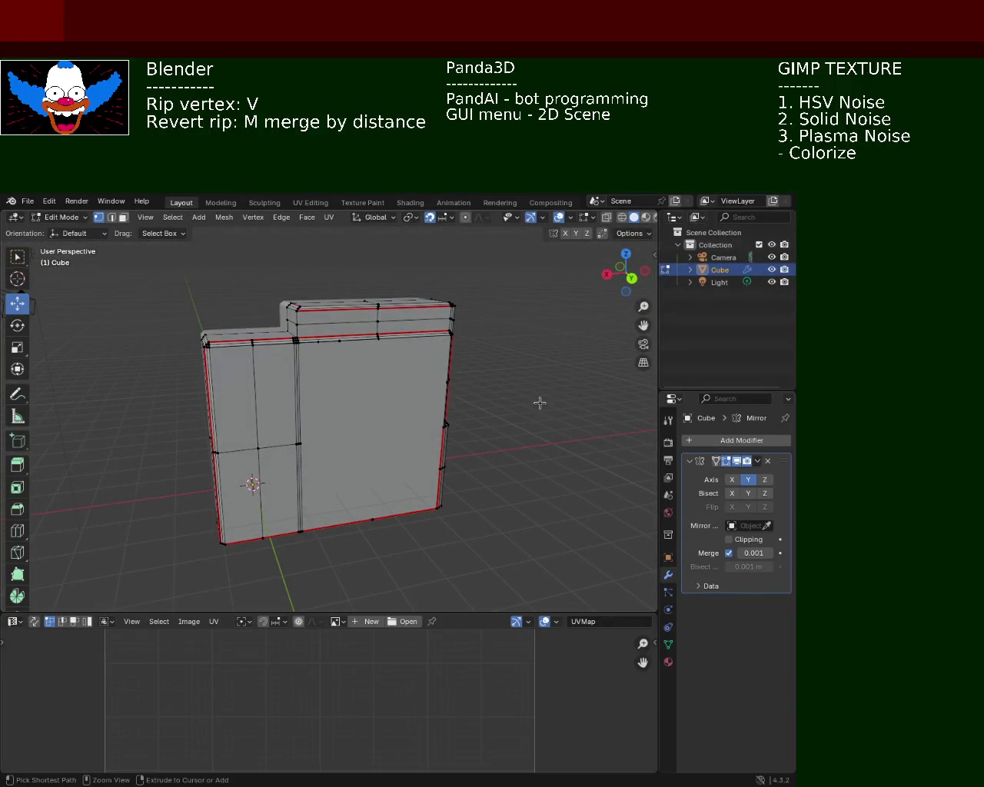
pyautogui.hotkey('ctrl', 's')
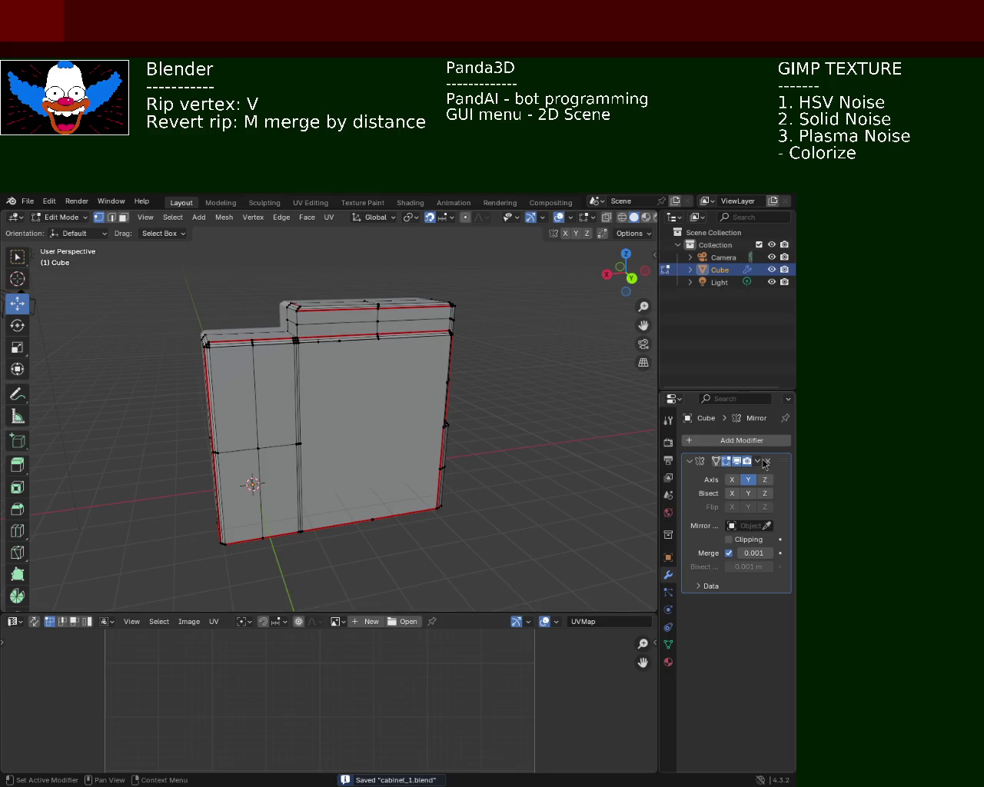
# Unwrap the whole mesh with Smart UV Project and check the islands in the UV editor.
pyautogui.click(757, 461)
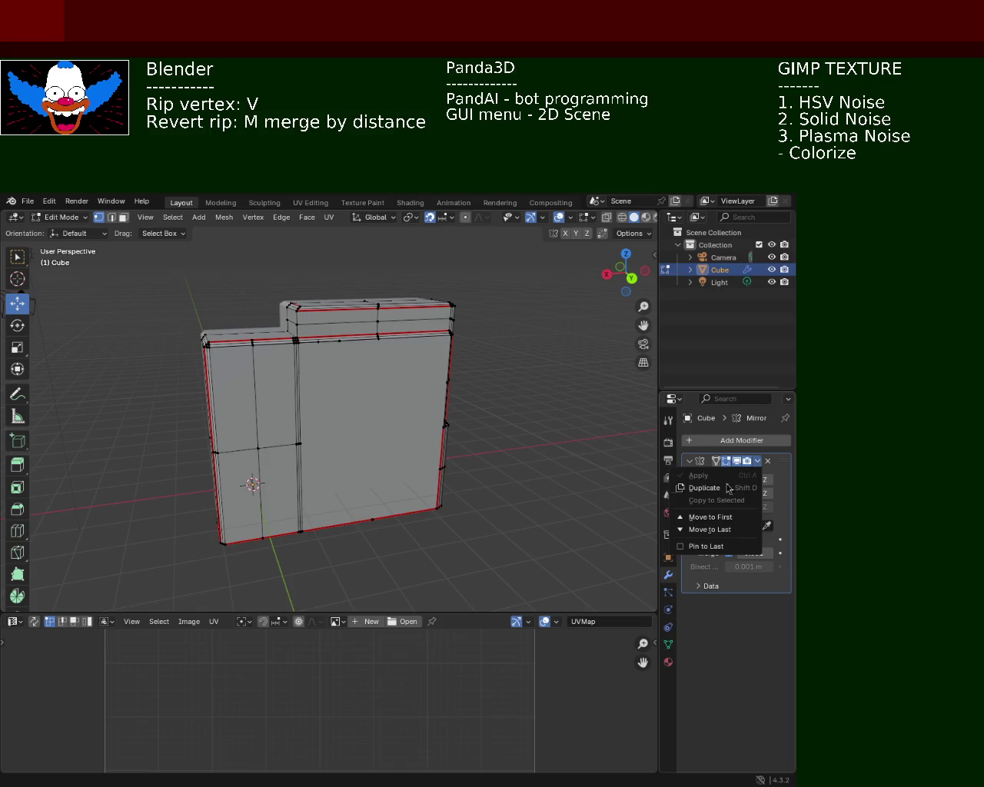
pyautogui.moveTo(405, 412)
pyautogui.mouseDown(button='middle')
pyautogui.moveTo(488, 448)
pyautogui.moveTo(508, 435)
pyautogui.mouseUp(button='middle')
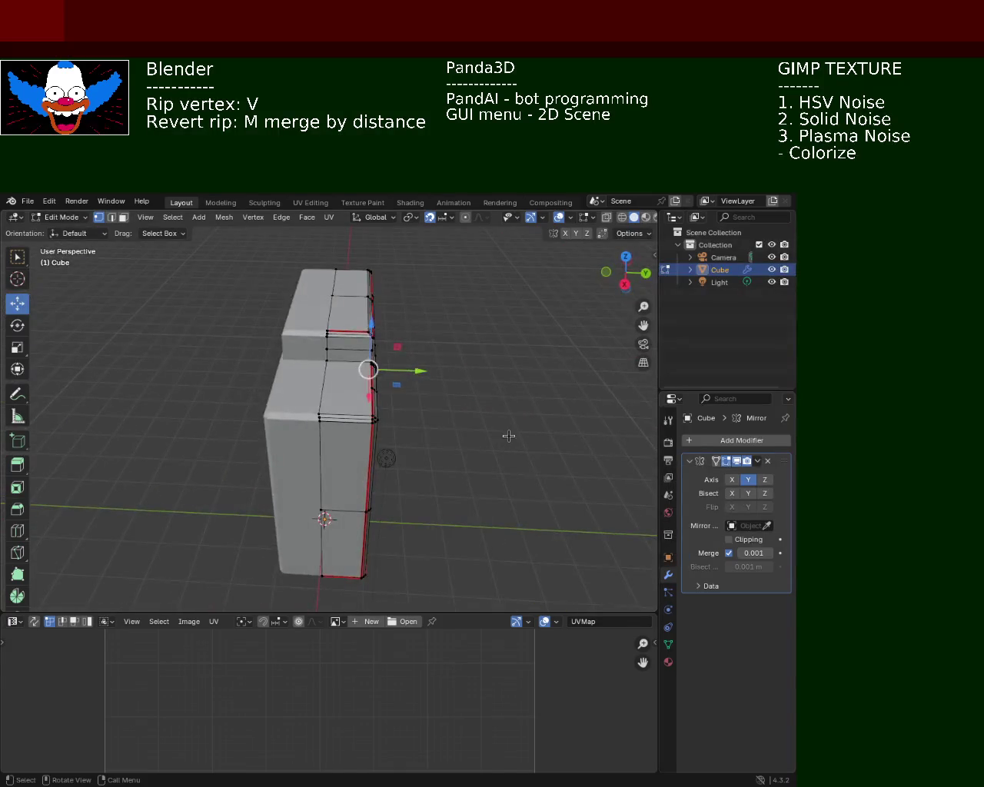
pyautogui.press('a')
pyautogui.click(328, 216)
pyautogui.moveTo(384, 231)
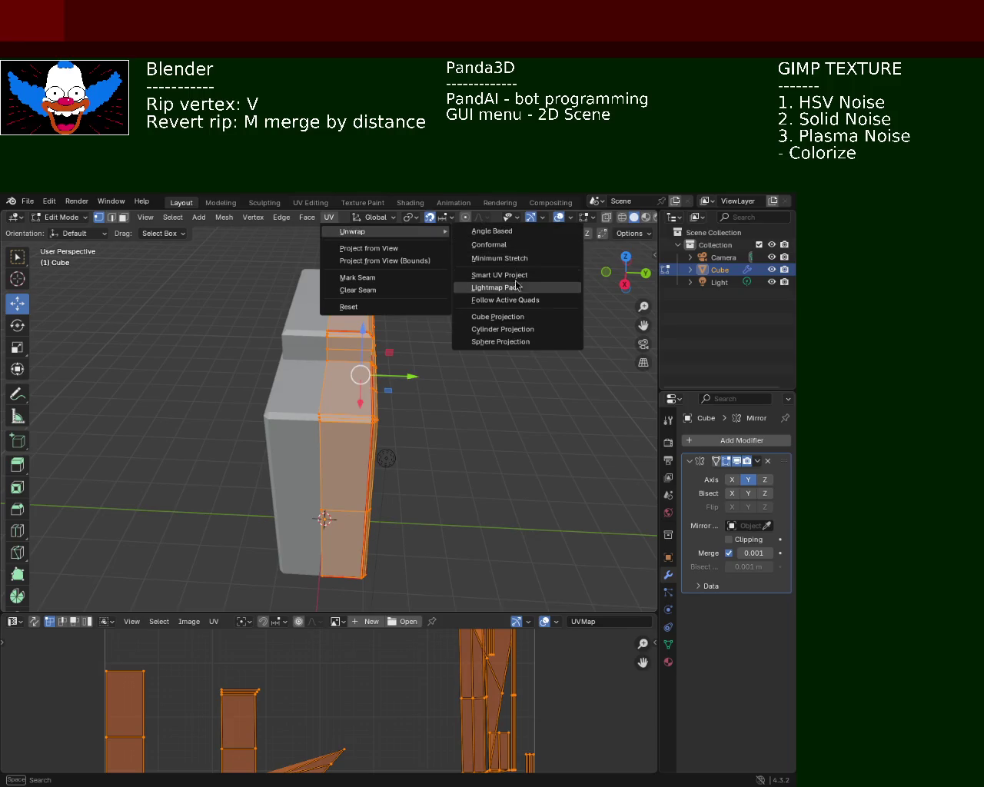
pyautogui.click(514, 259)
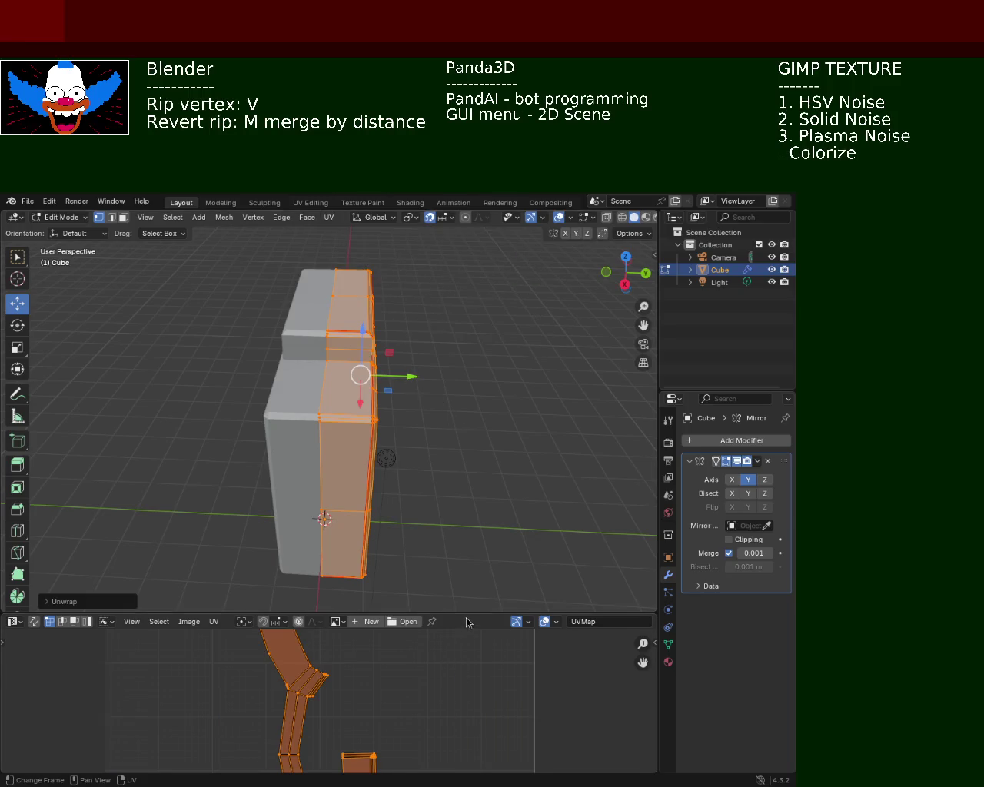
pyautogui.moveTo(466, 614); pyautogui.dragTo(461, 357)
pyautogui.moveTo(381, 533); pyautogui.dragTo(430, 411, button='middle')
pyautogui.scroll(2, 469, 521)
pyautogui.scroll(1, 531, 518)
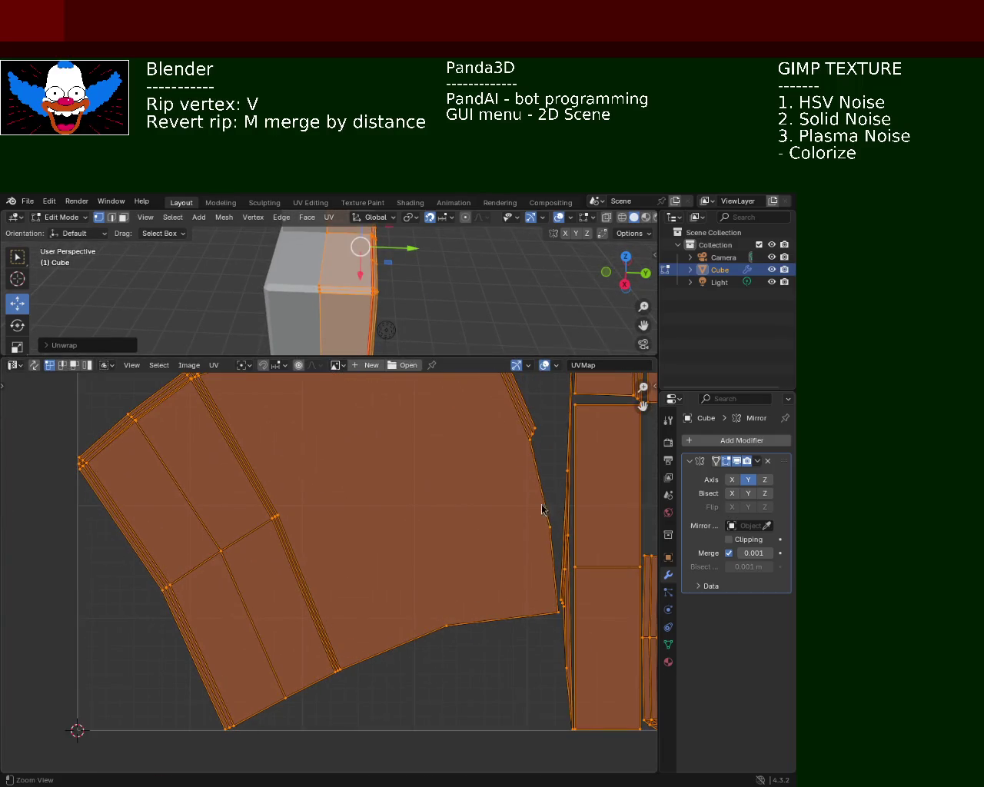
pyautogui.moveTo(563, 536); pyautogui.dragTo(502, 530, button='middle')
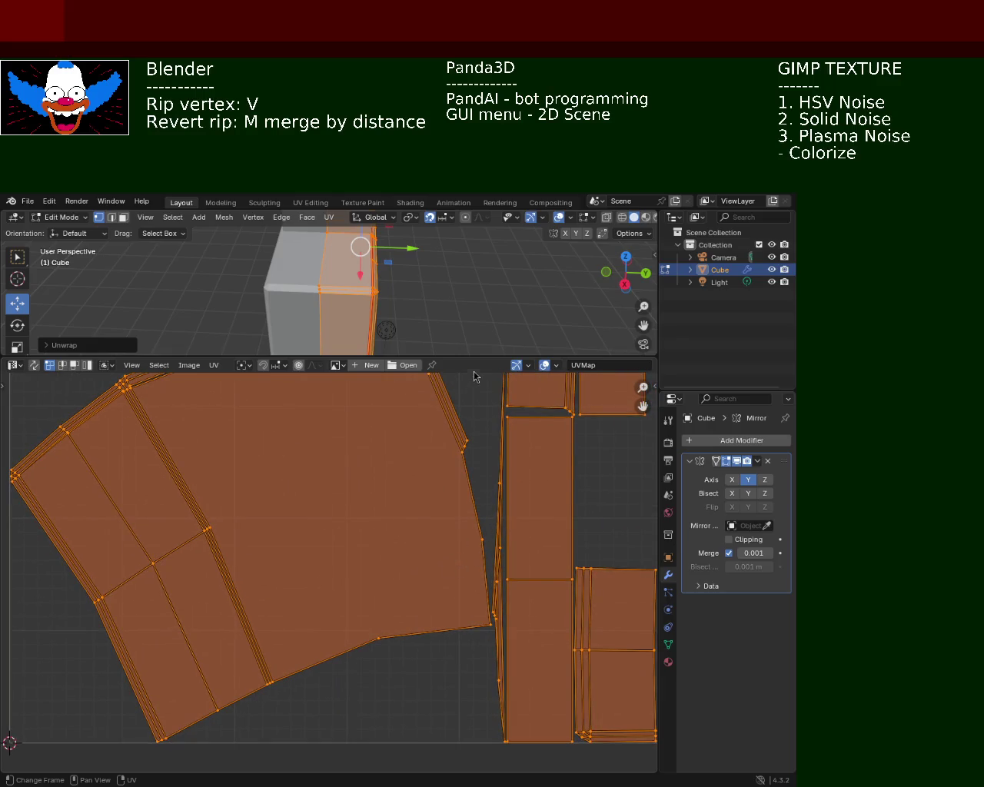
pyautogui.moveTo(483, 351); pyautogui.dragTo(477, 619)
# Clear the seams from all edges of the cabinet mesh.
pyautogui.moveTo(467, 494)
pyautogui.mouseDown(button='middle')
pyautogui.moveTo(459, 459)
pyautogui.moveTo(400, 520)
pyautogui.mouseUp(button='middle')
pyautogui.hotkey('alt', 'a')
pyautogui.moveTo(356, 405); pyautogui.dragTo(388, 437, button='middle')
pyautogui.press('a')
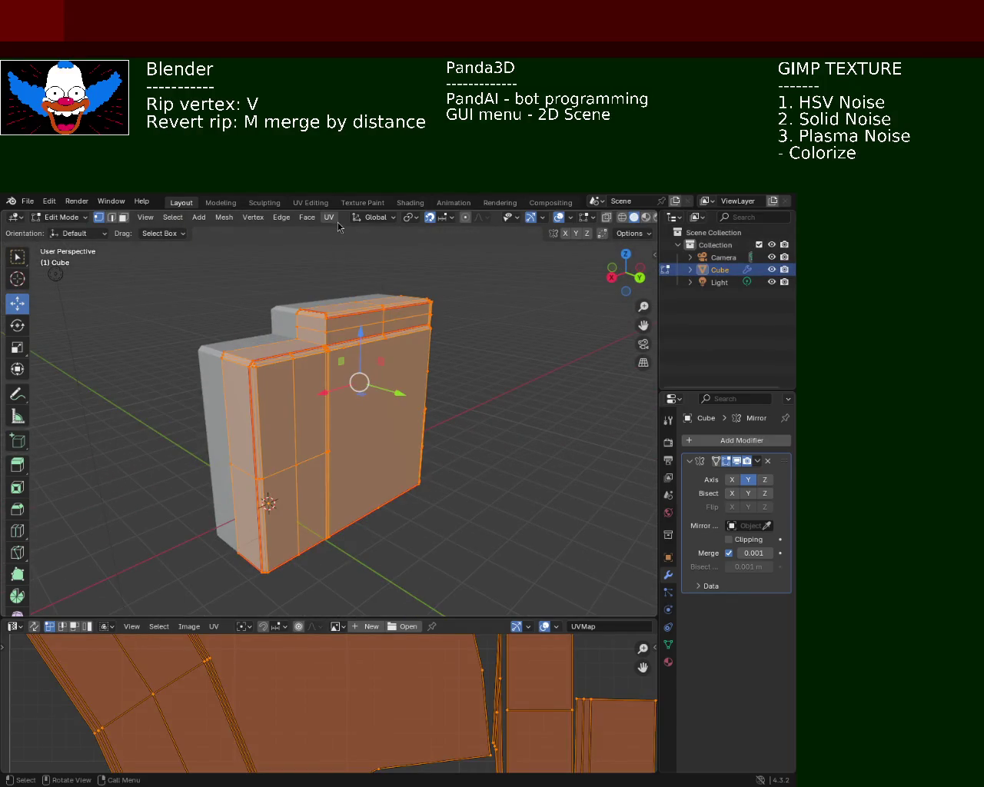
pyautogui.click(330, 218)
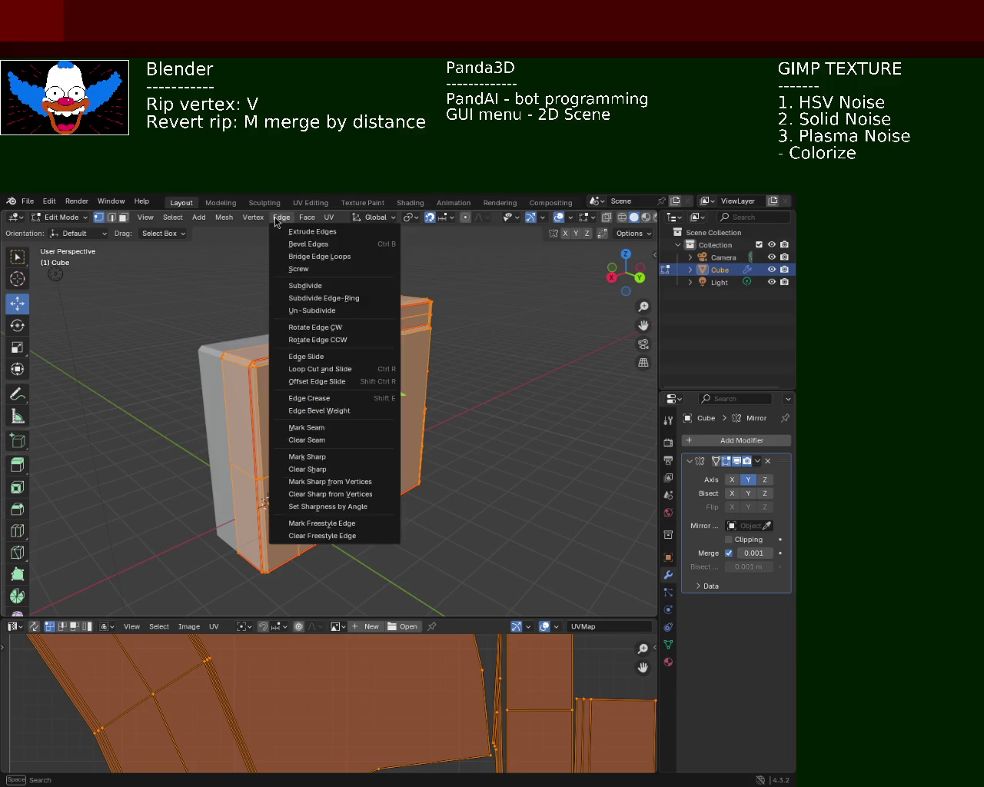
pyautogui.click(307, 440)
# Reselect the whole mesh and re-unwrap it with Smart UV Project.
pyautogui.click(527, 411)
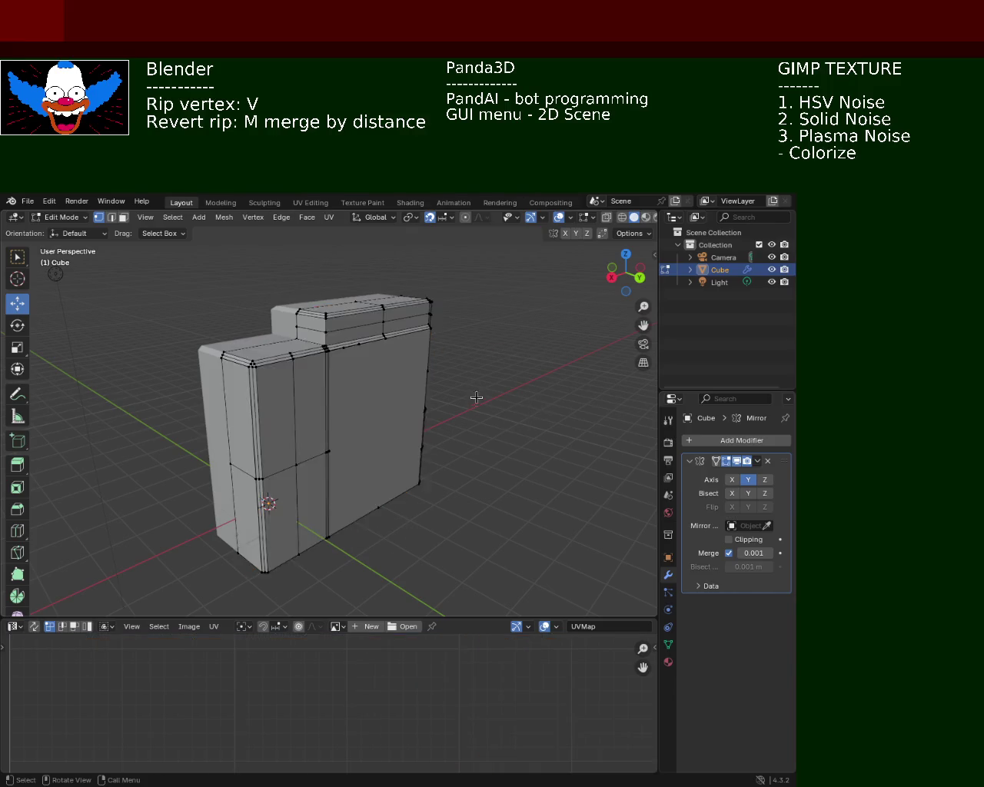
pyautogui.moveTo(477, 394); pyautogui.dragTo(487, 430, button='middle')
pyautogui.press('a')
pyautogui.hotkey('alt', 'a')
pyautogui.moveTo(535, 387)
pyautogui.mouseDown(button='middle')
pyautogui.moveTo(433, 402)
pyautogui.moveTo(350, 260)
pyautogui.mouseUp(button='middle')
pyautogui.press('a')
pyautogui.click(331, 220)
pyautogui.moveTo(353, 232)
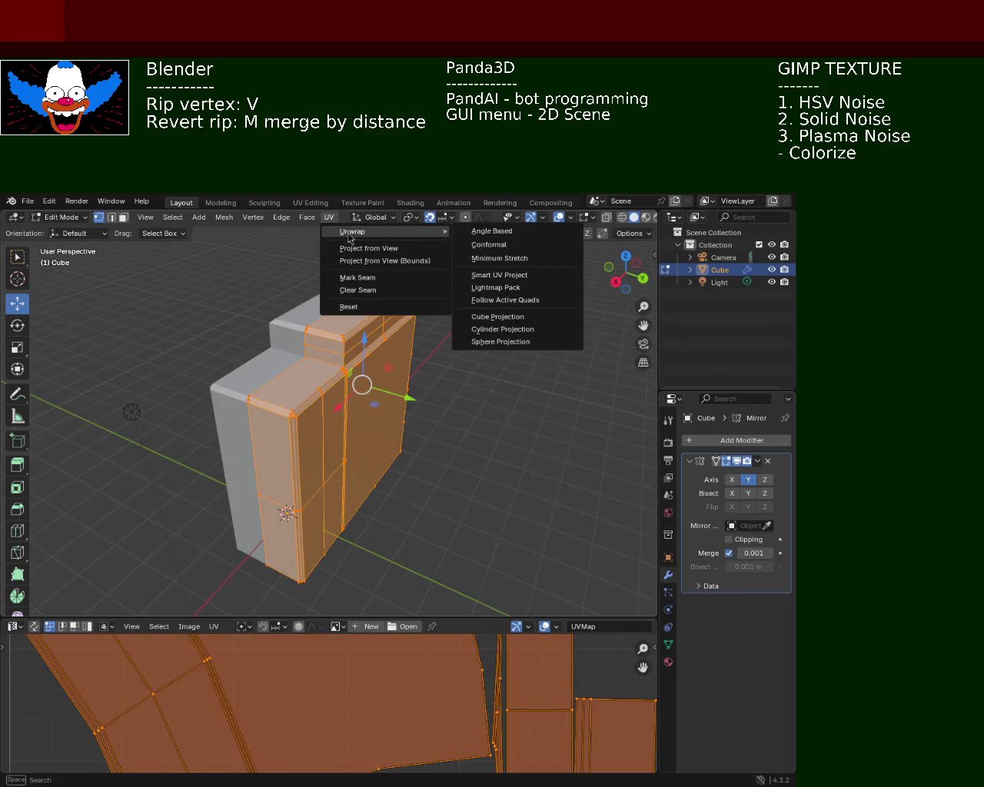
pyautogui.click(513, 259)
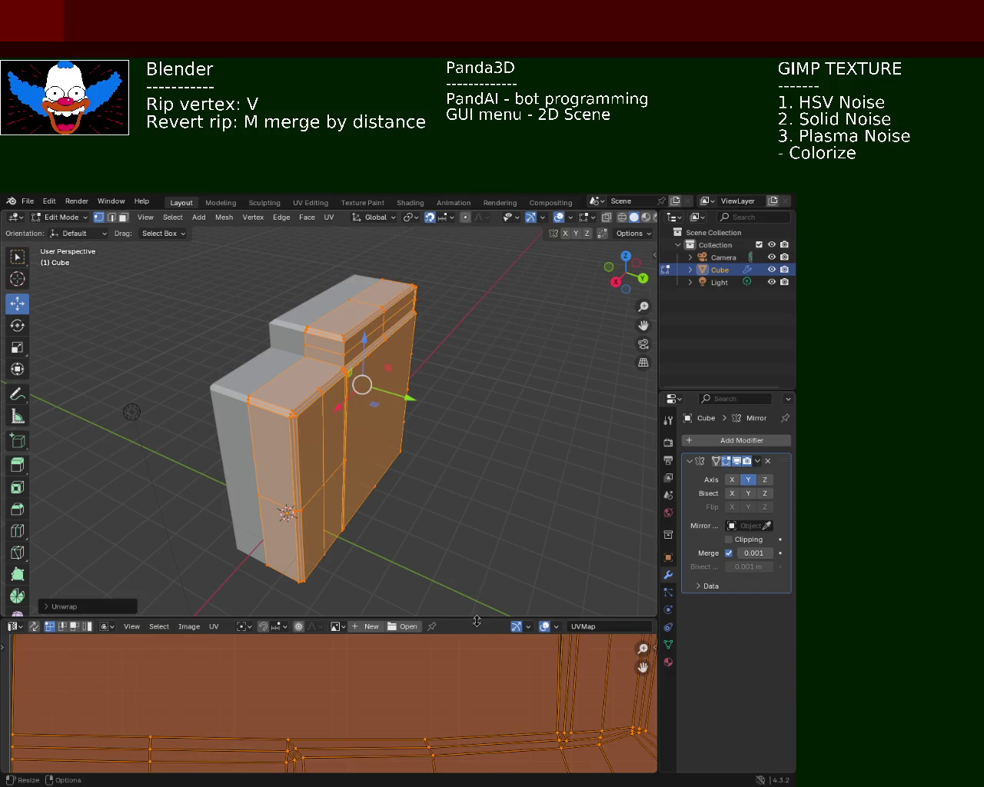
# Review the new UV island layout in an enlarged UV editor, then restore the 3D view.
pyautogui.moveTo(481, 611); pyautogui.dragTo(482, 323)
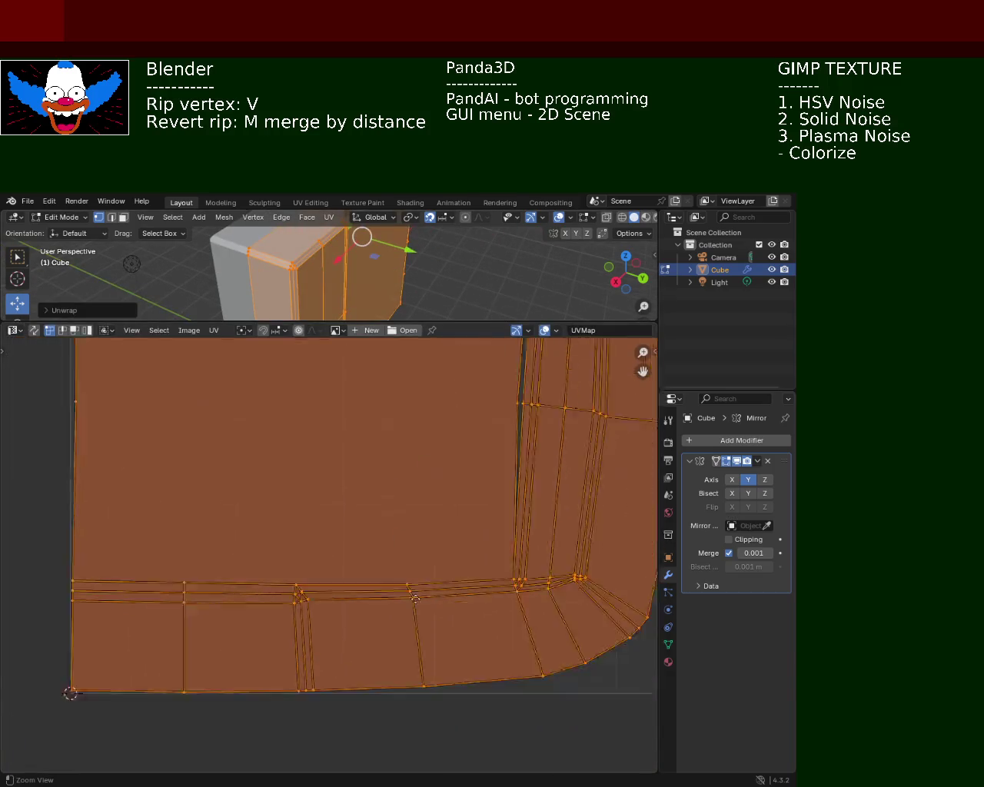
pyautogui.scroll(-5, 372, 396)
pyautogui.scroll(2, 373, 395)
pyautogui.scroll(3, 462, 438)
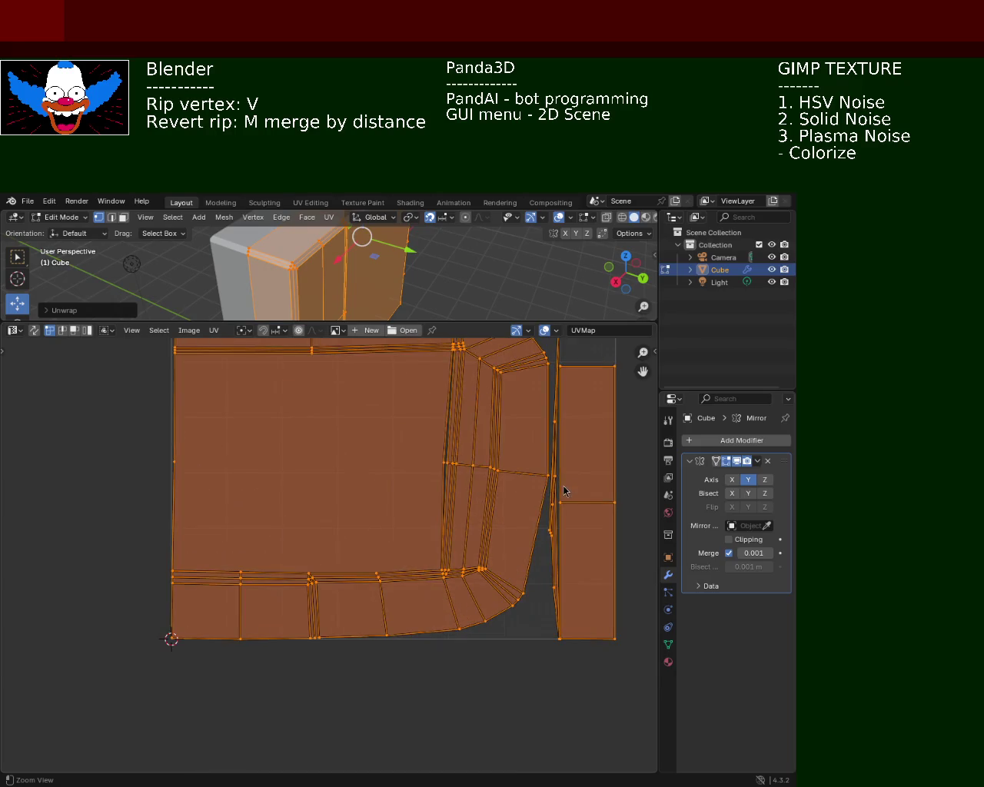
pyautogui.scroll(1, 538, 477)
pyautogui.scroll(3, 490, 467)
pyautogui.scroll(1, 489, 467)
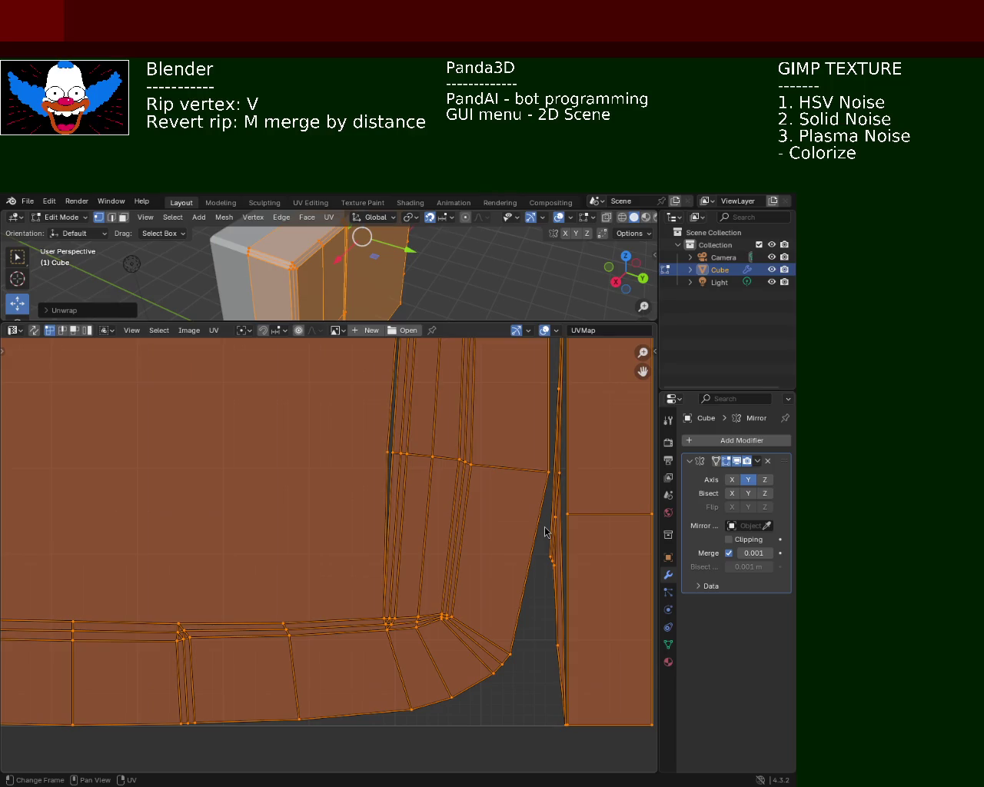
pyautogui.scroll(-3, 450, 477)
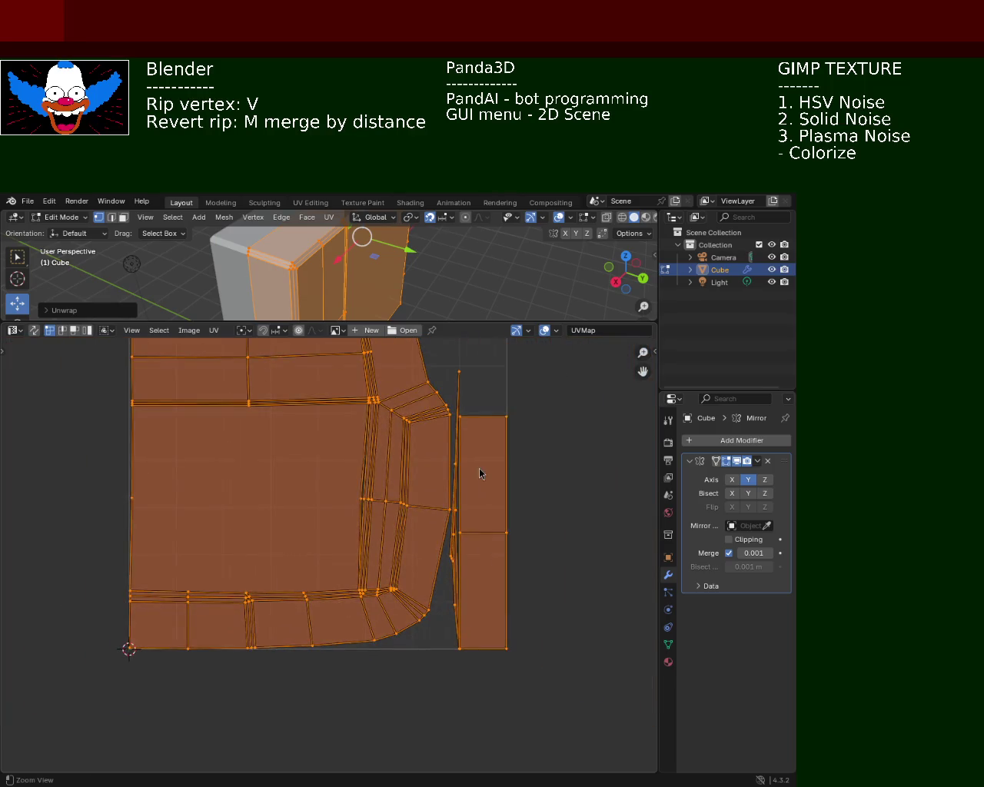
pyautogui.scroll(-2, 460, 416)
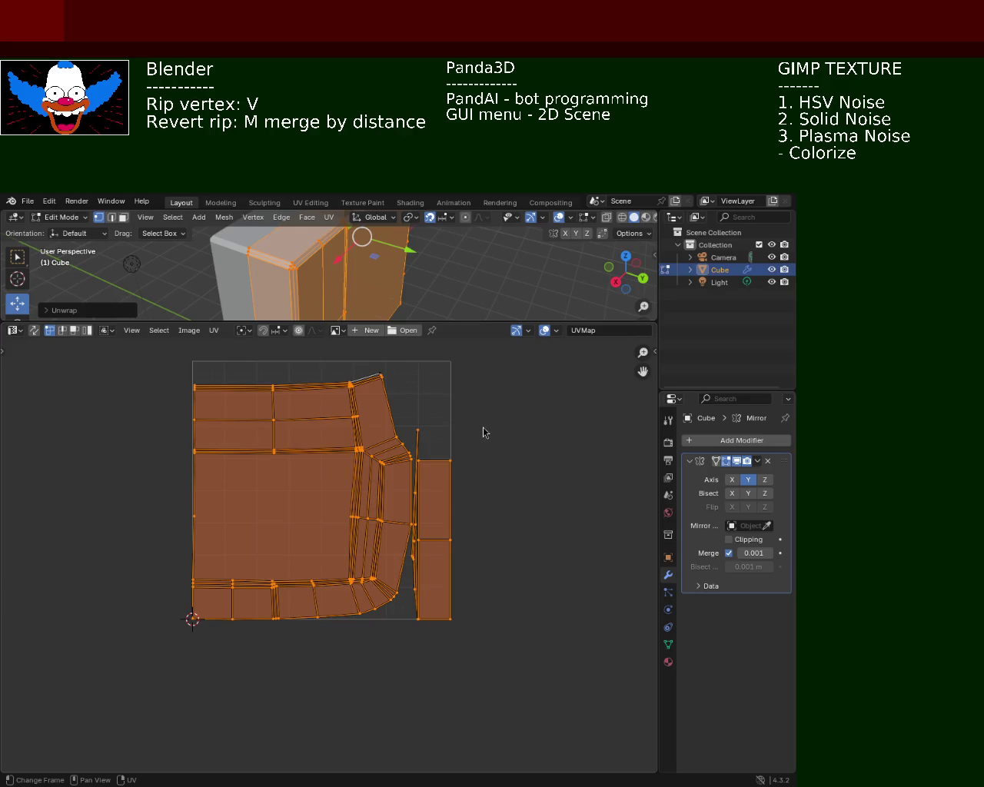
pyautogui.click(483, 432)
pyautogui.moveTo(475, 321); pyautogui.dragTo(475, 506)
pyautogui.moveTo(461, 431)
pyautogui.mouseDown(button='middle')
pyautogui.moveTo(415, 323)
pyautogui.moveTo(424, 305)
pyautogui.moveTo(325, 268)
pyautogui.moveTo(255, 313)
pyautogui.moveTo(230, 386)
pyautogui.moveTo(292, 353)
pyautogui.moveTo(362, 341)
pyautogui.moveTo(310, 340)
pyautogui.moveTo(398, 325)
pyautogui.moveTo(410, 345)
pyautogui.moveTo(430, 347)
pyautogui.mouseUp(button='middle')
pyautogui.click(569, 365)
pyautogui.moveTo(570, 364)
pyautogui.mouseDown(button='middle')
pyautogui.moveTo(408, 358)
pyautogui.moveTo(474, 343)
pyautogui.moveTo(461, 325)
pyautogui.moveTo(373, 289)
pyautogui.moveTo(338, 303)
pyautogui.moveTo(295, 302)
pyautogui.moveTo(265, 323)
pyautogui.moveTo(258, 334)
pyautogui.moveTo(288, 378)
pyautogui.moveTo(233, 362)
pyautogui.moveTo(207, 369)
pyautogui.moveTo(308, 347)
pyautogui.moveTo(474, 336)
pyautogui.moveTo(412, 249)
pyautogui.moveTo(440, 341)
pyautogui.moveTo(465, 292)
pyautogui.moveTo(408, 351)
pyautogui.moveTo(267, 313)
pyautogui.moveTo(235, 346)
pyautogui.moveTo(423, 345)
pyautogui.mouseUp(button='middle')
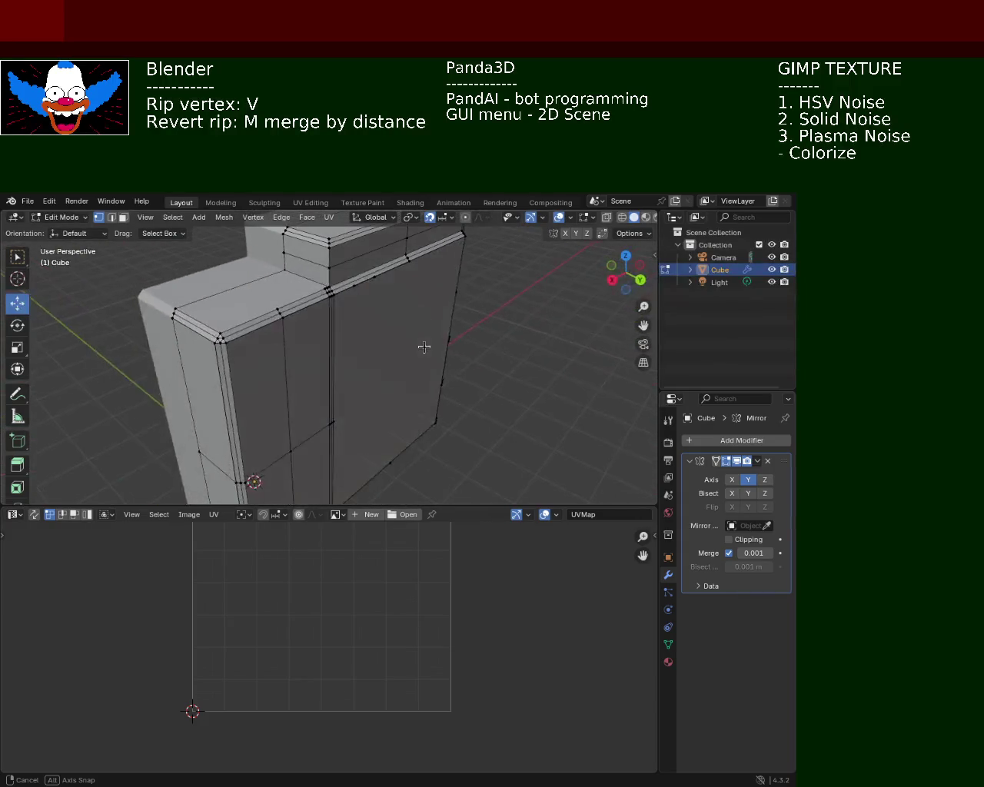
# Add a Decimate modifier to the whole cabinet via the modifier search.
pyautogui.press('a')
pyautogui.click(757, 444)
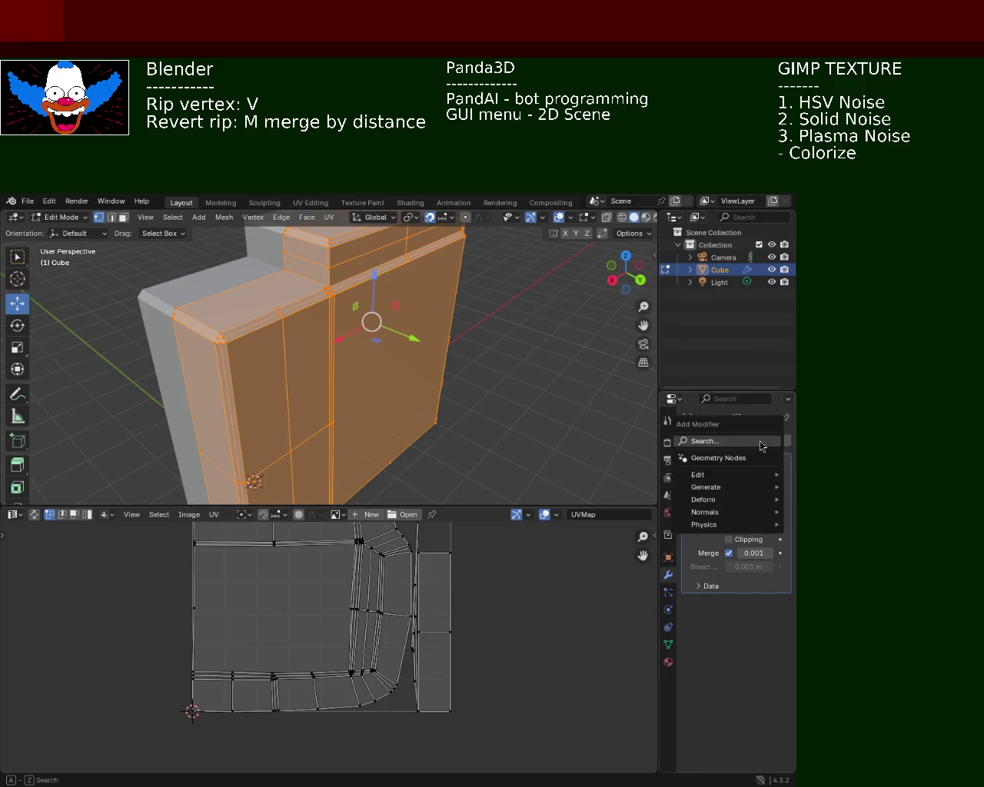
pyautogui.write('sw')
pyautogui.press('BackSpace')
pyautogui.press('BackSpace')
pyautogui.write('de')
pyautogui.press('Return')
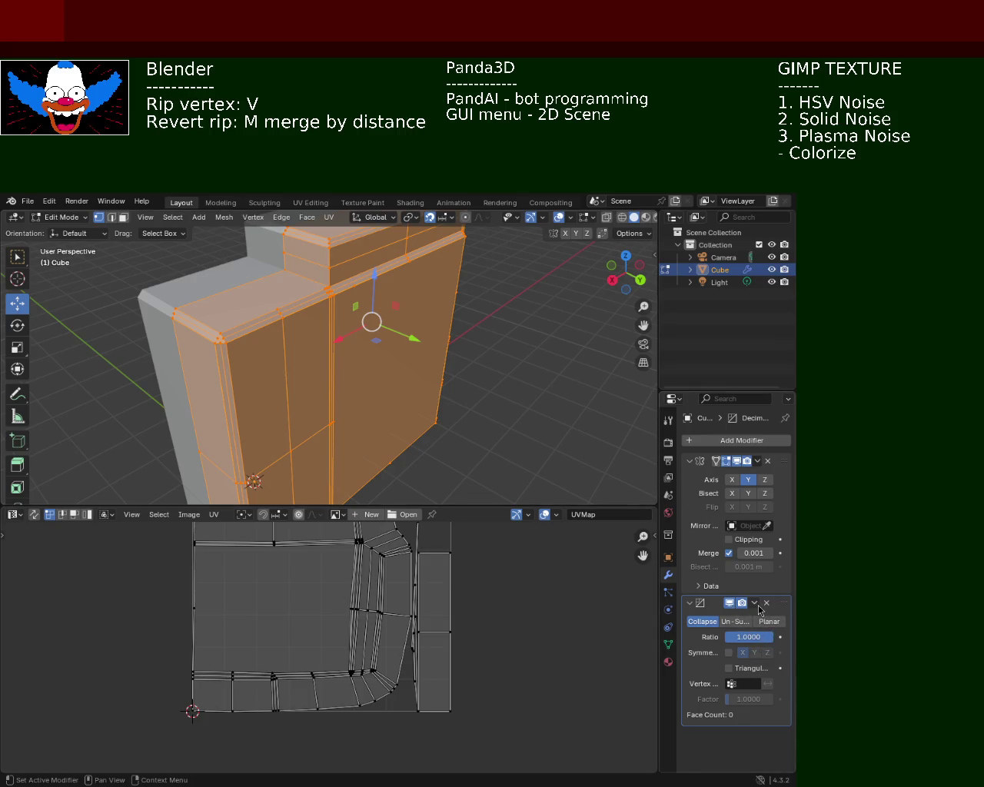
# Apply the Decimate modifier, then undo the application.
pyautogui.click(754, 603)
pyautogui.press('Tab')
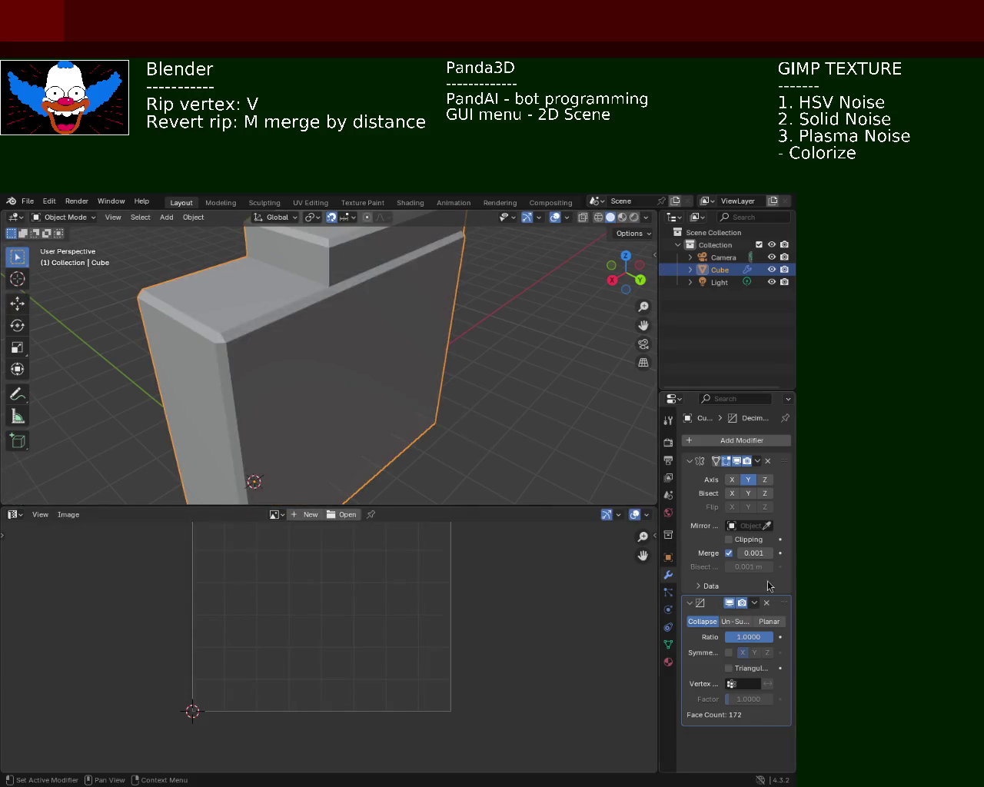
pyautogui.click(755, 603)
pyautogui.click(698, 617)
pyautogui.press('Tab')
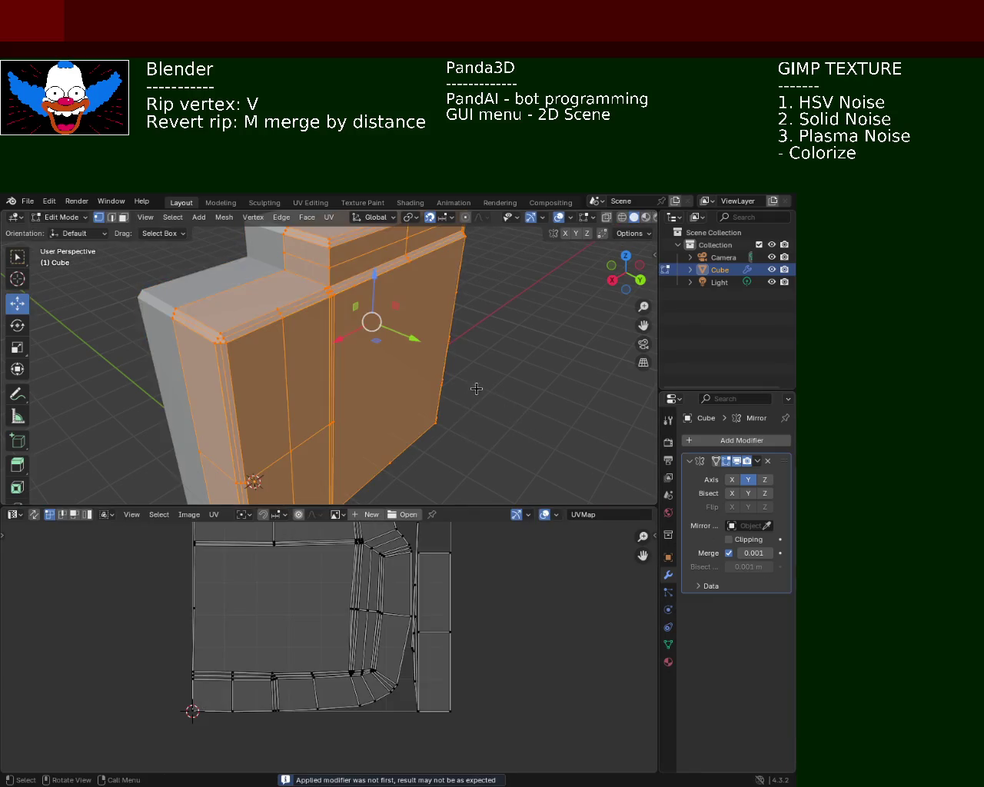
pyautogui.moveTo(516, 439); pyautogui.dragTo(397, 384, button='middle')
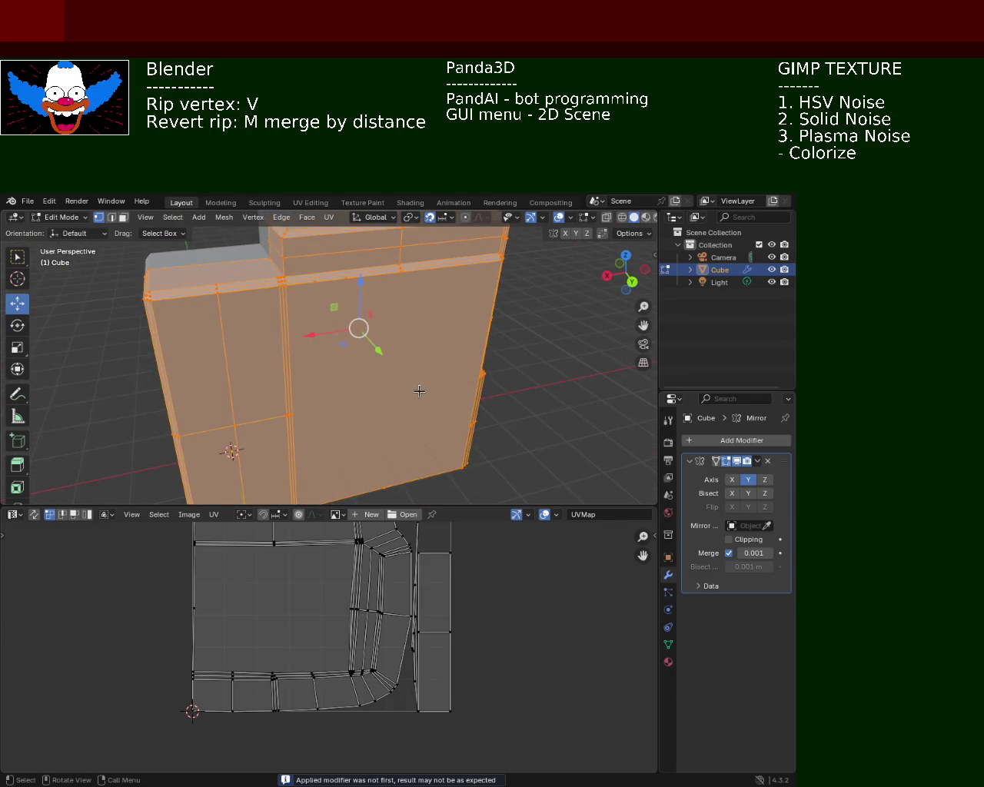
pyautogui.hotkey('ctrl', 'z')
pyautogui.hotkey('ctrl', 'z')
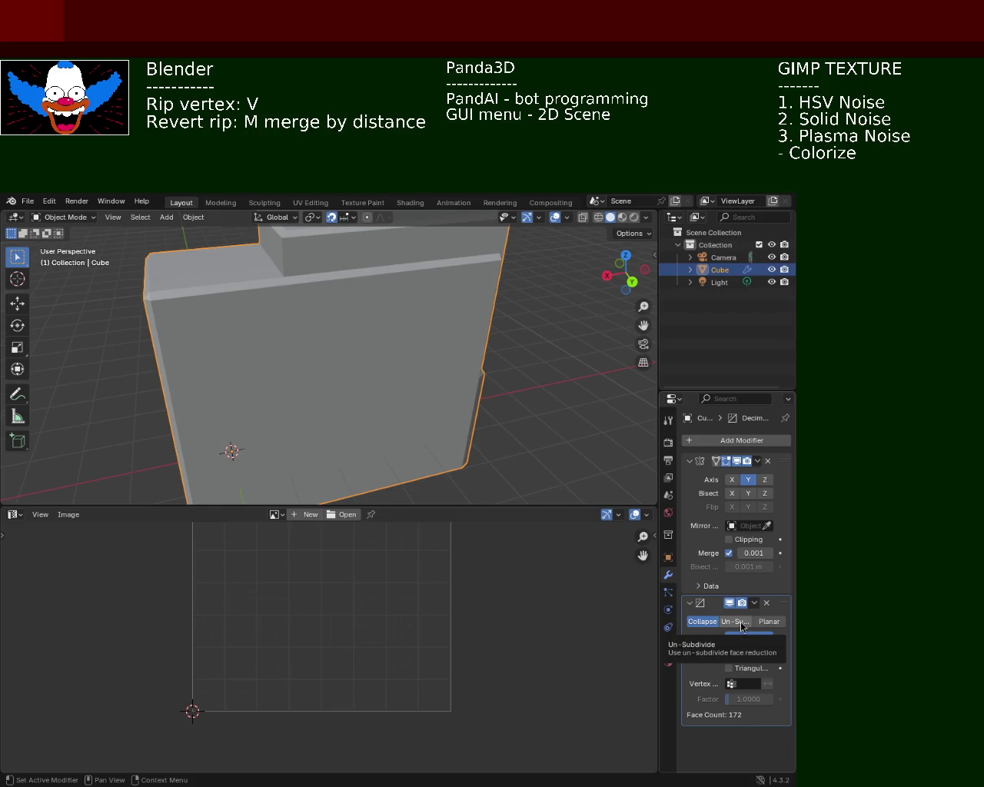
# Switch Decimate to Un-Subdivide with 1 iteration, giving 170 faces.
pyautogui.click(736, 621)
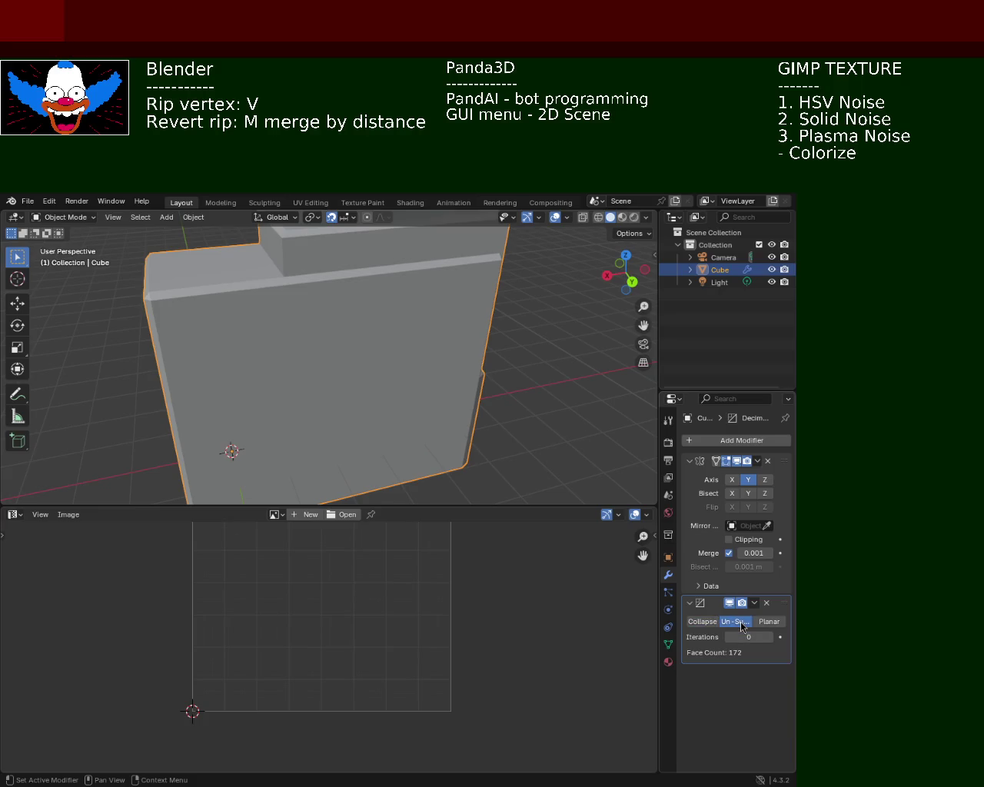
pyautogui.click(748, 633)
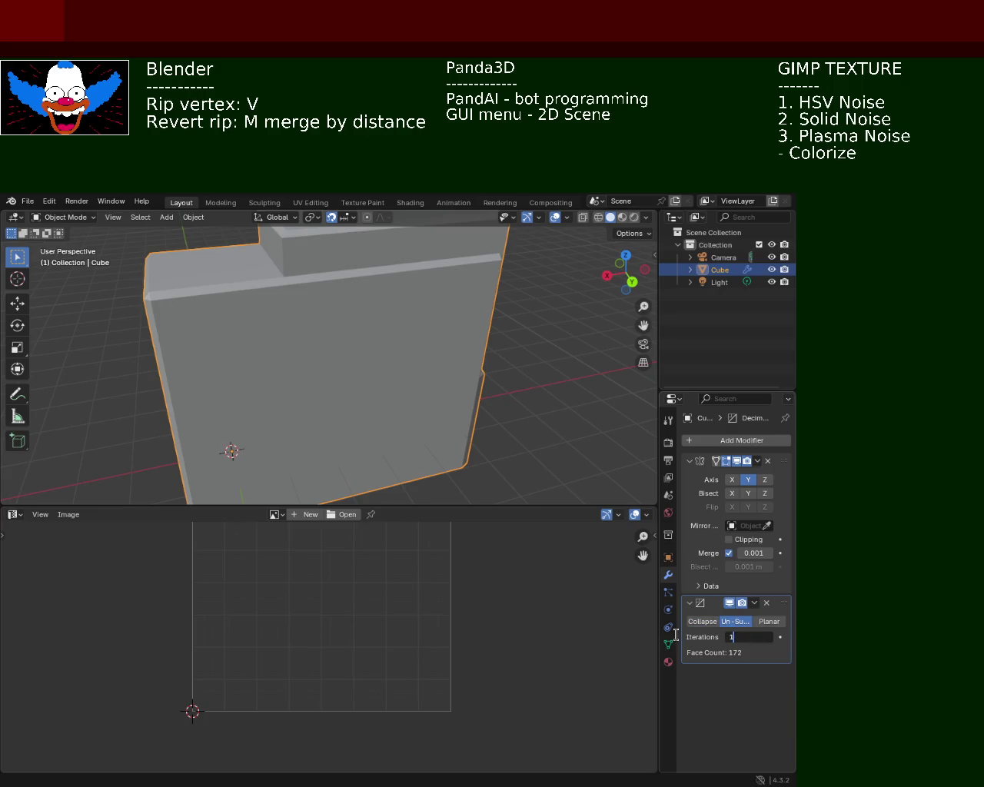
pyautogui.press('Return')
pyautogui.moveTo(601, 435)
pyautogui.mouseDown(button='middle')
pyautogui.moveTo(450, 400)
pyautogui.moveTo(407, 344)
pyautogui.moveTo(325, 374)
pyautogui.moveTo(288, 364)
pyautogui.mouseUp(button='middle')
pyautogui.press('Tab')
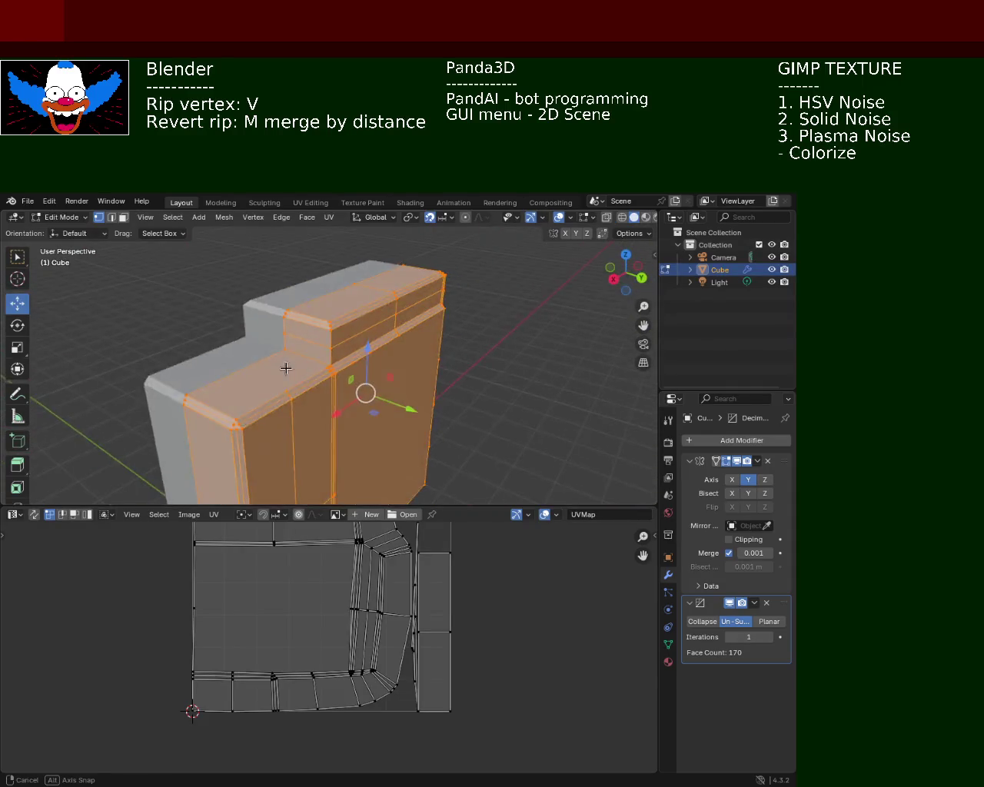
pyautogui.press('Tab')
pyautogui.press('Tab')
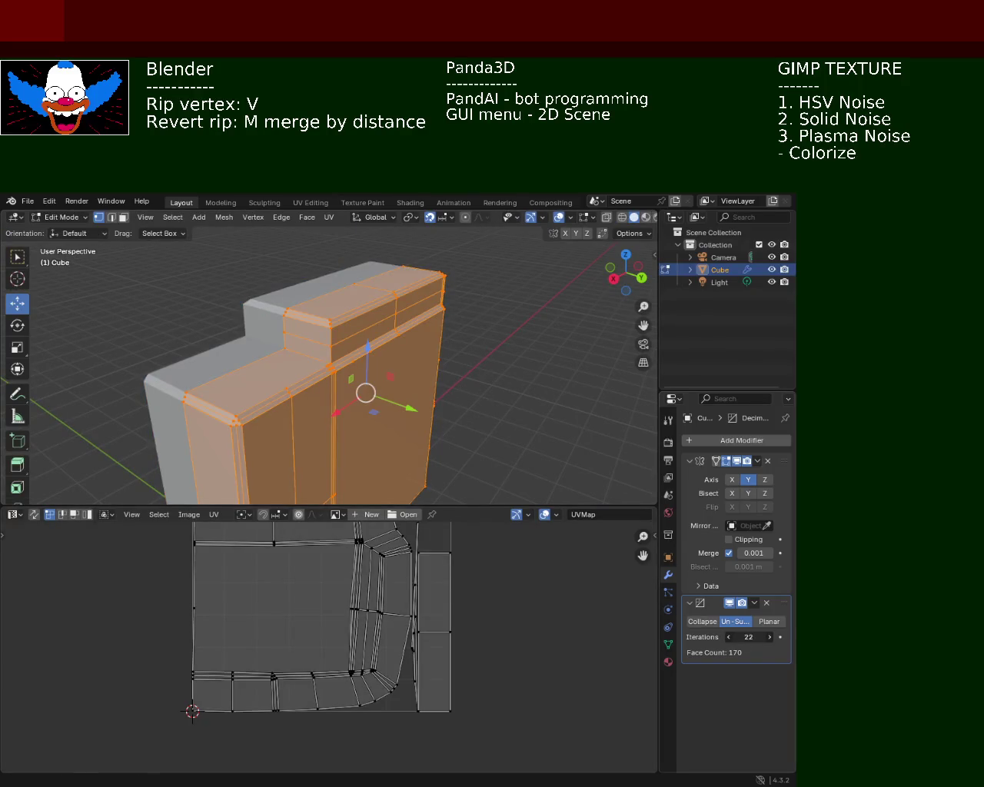
# Set Un-Subdivide iterations to 2 and return to Object Mode.
pyautogui.moveTo(740, 634); pyautogui.dragTo(722, 634)
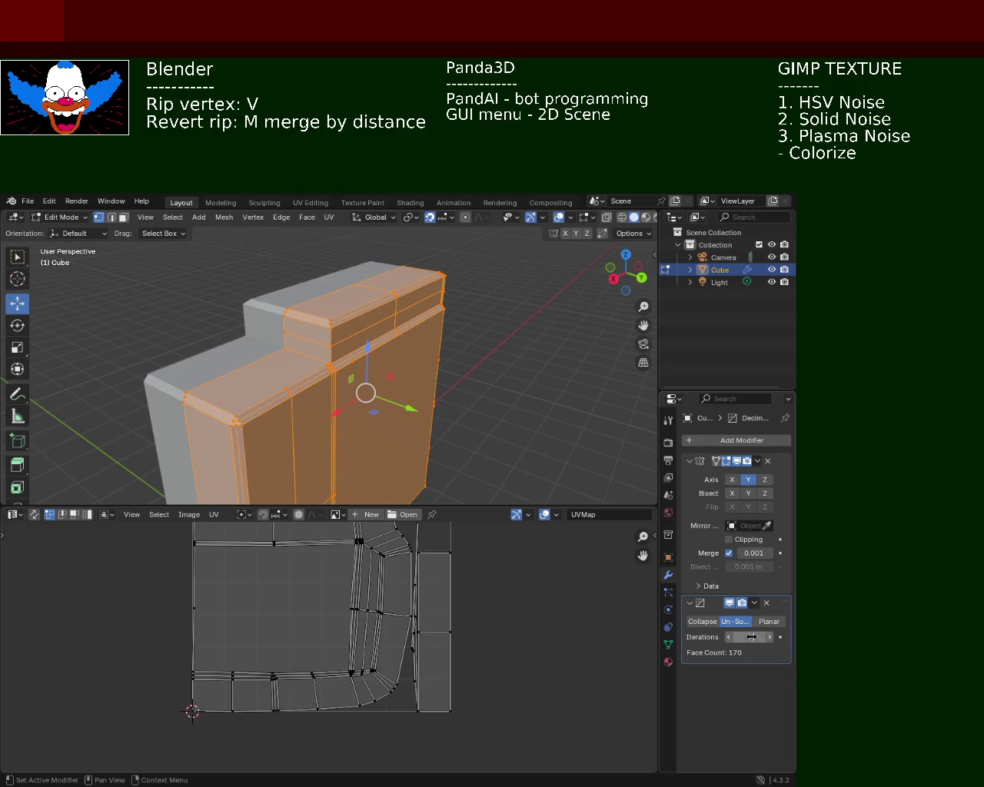
pyautogui.click(750, 638)
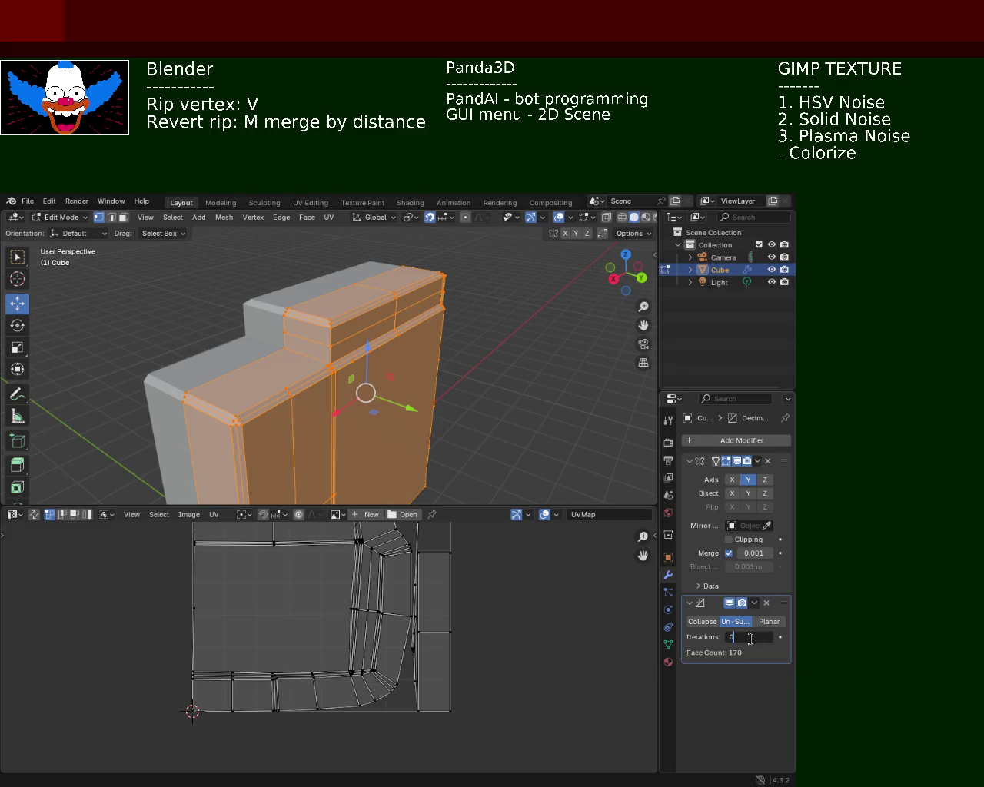
pyautogui.write('2')
pyautogui.press('Return')
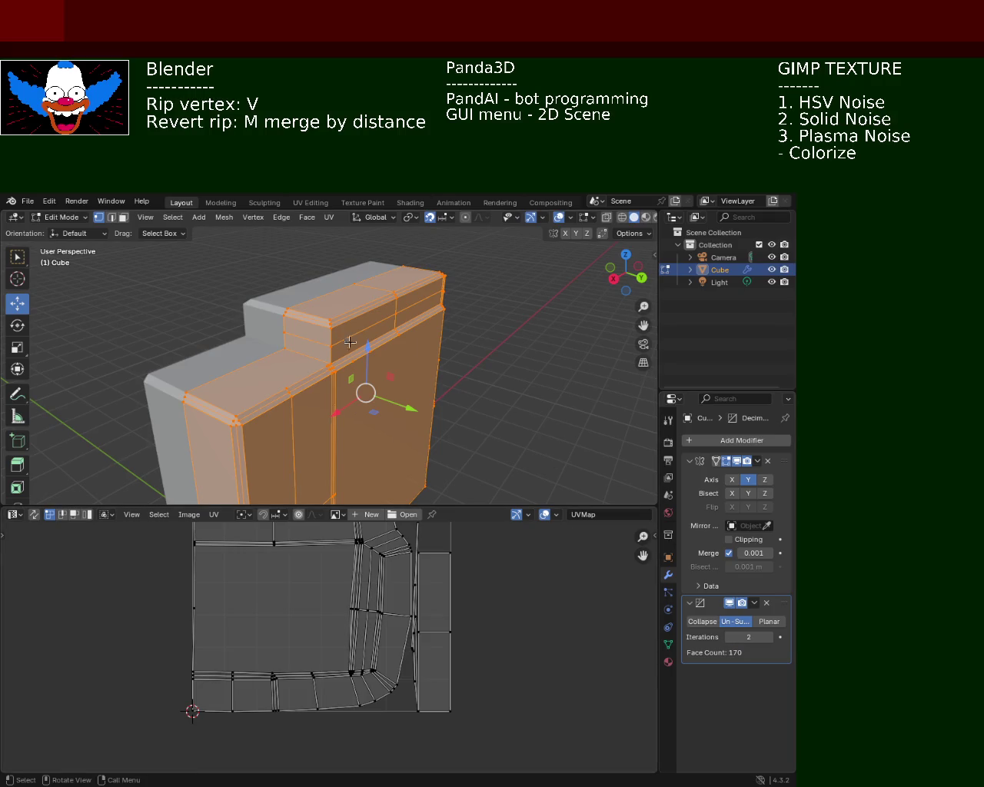
pyautogui.press('Tab')
pyautogui.moveTo(356, 359)
pyautogui.mouseDown(button='middle')
pyautogui.moveTo(523, 423)
pyautogui.moveTo(546, 371)
pyautogui.moveTo(576, 358)
pyautogui.moveTo(439, 369)
pyautogui.mouseUp(button='middle')
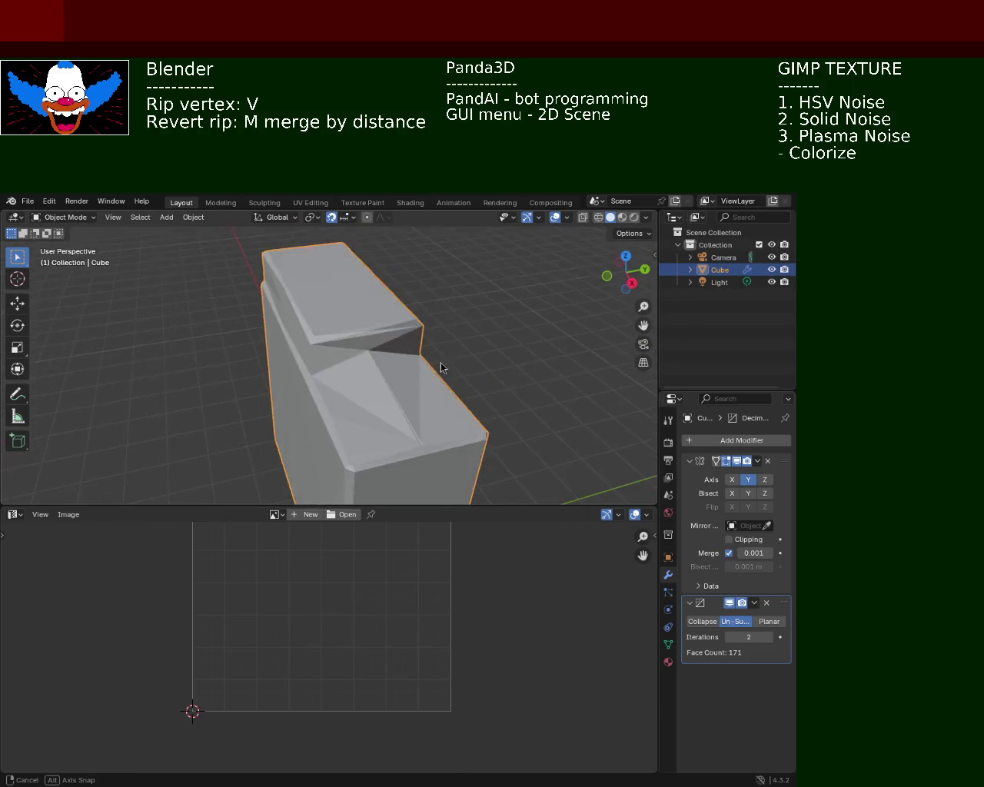
# Try the Collapse, Planar and Un-Subdivide decimation methods, adjusting the iterations.
pyautogui.click(703, 621)
pyautogui.moveTo(372, 372); pyautogui.dragTo(353, 338, button='middle')
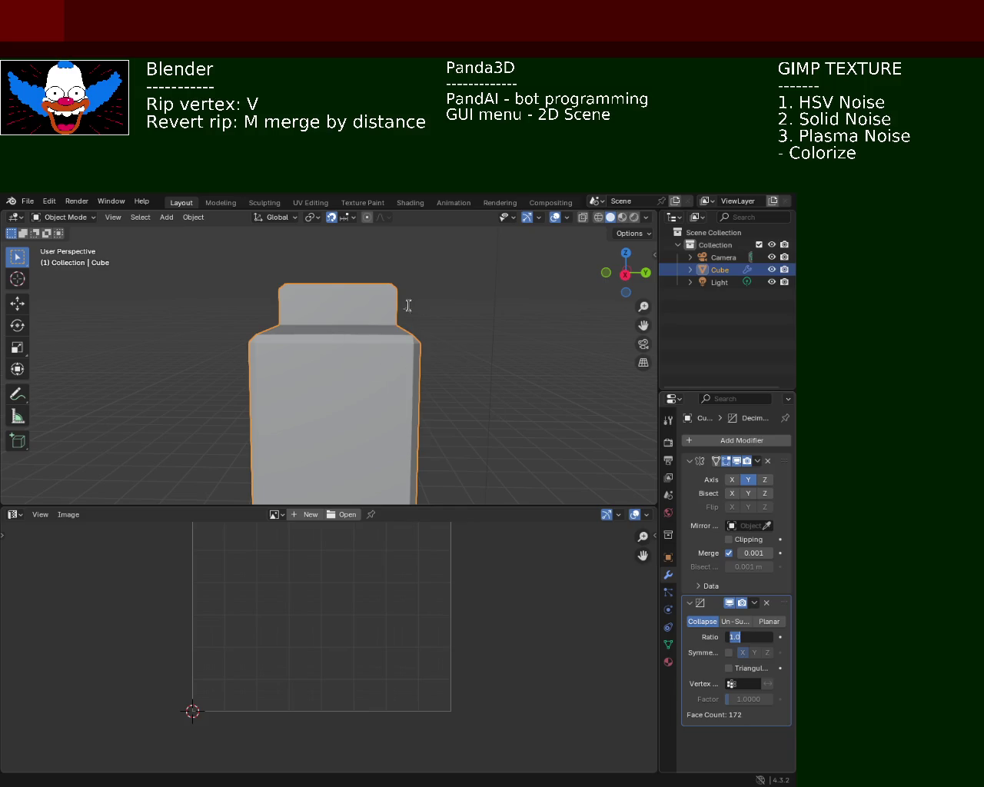
pyautogui.press('Return')
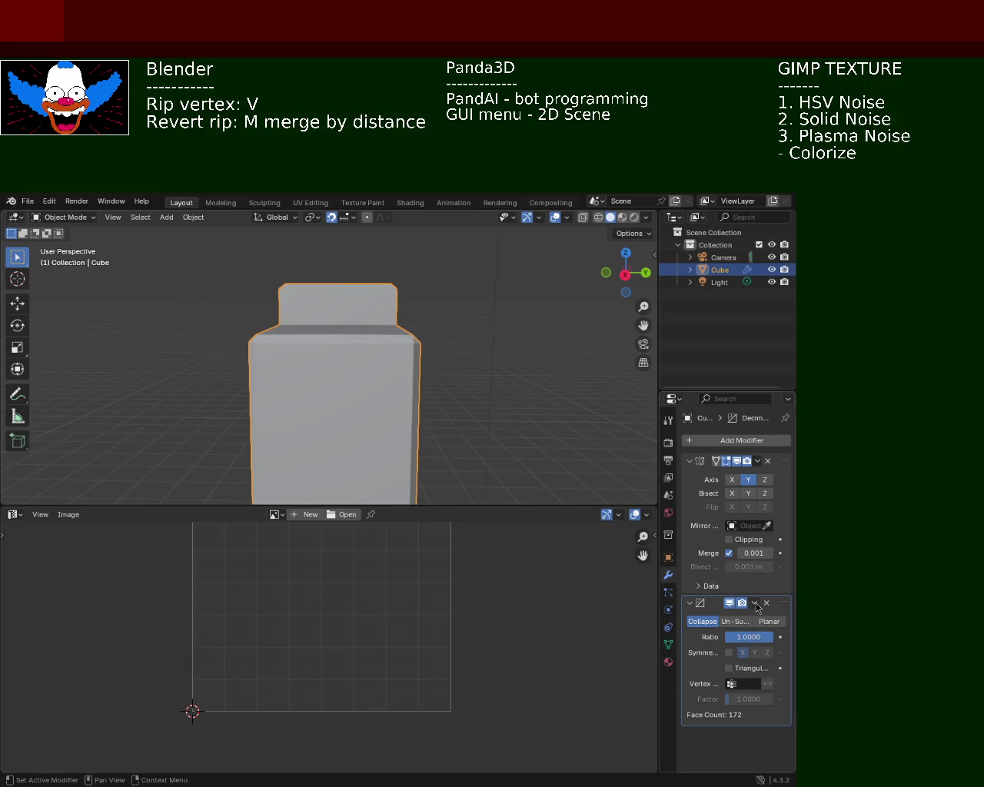
pyautogui.click(770, 622)
pyautogui.click(736, 622)
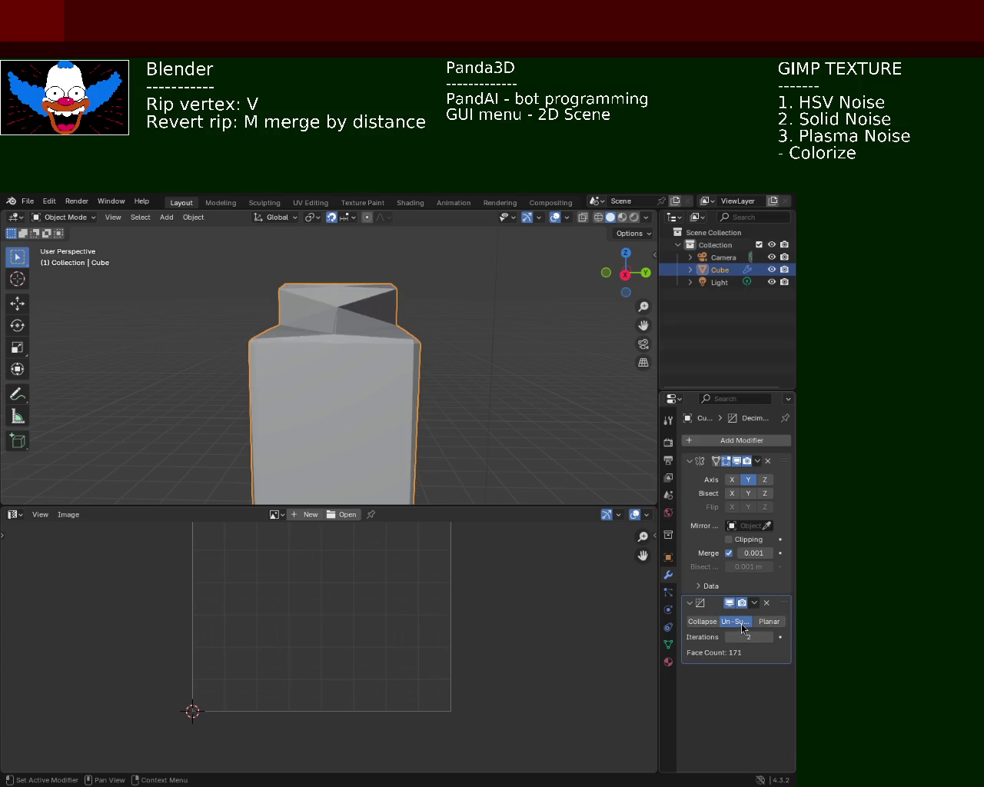
pyautogui.moveTo(739, 636)
pyautogui.mouseDown()
pyautogui.moveTo(764, 636)
pyautogui.moveTo(742, 636)
pyautogui.mouseUp()
pyautogui.moveTo(318, 329)
pyautogui.mouseDown(button='middle')
pyautogui.moveTo(318, 345)
pyautogui.moveTo(208, 325)
pyautogui.moveTo(335, 328)
pyautogui.mouseUp(button='middle')
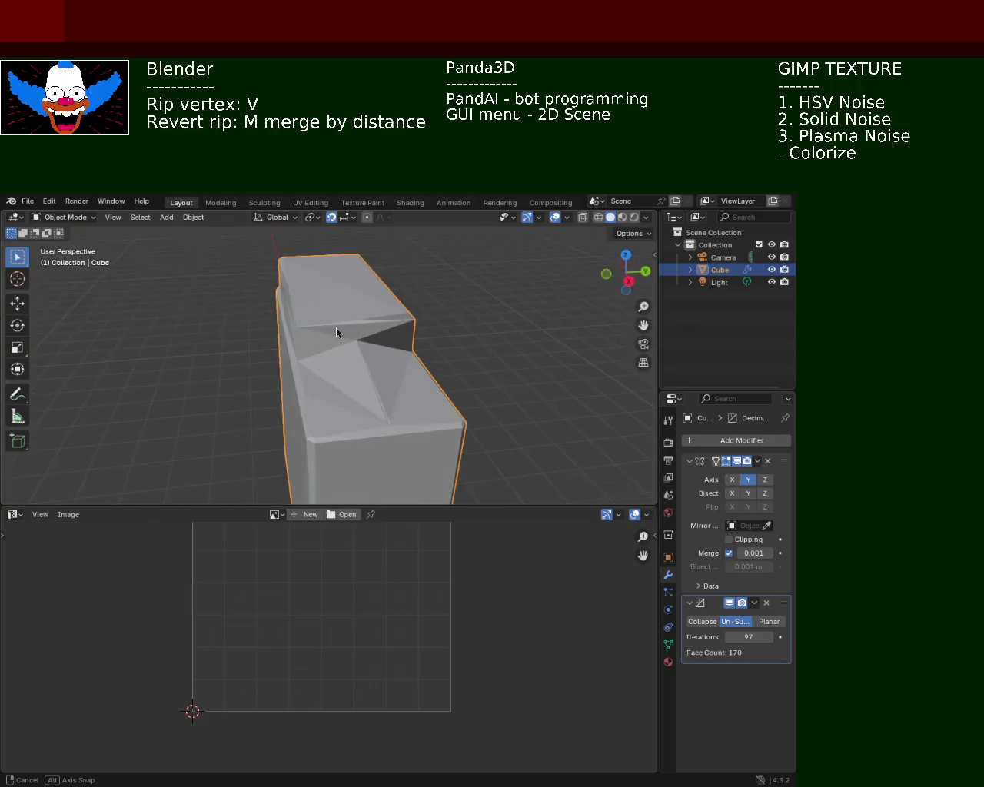
# Set Decimate back to Collapse with a ratio of 1.0.
pyautogui.click(703, 622)
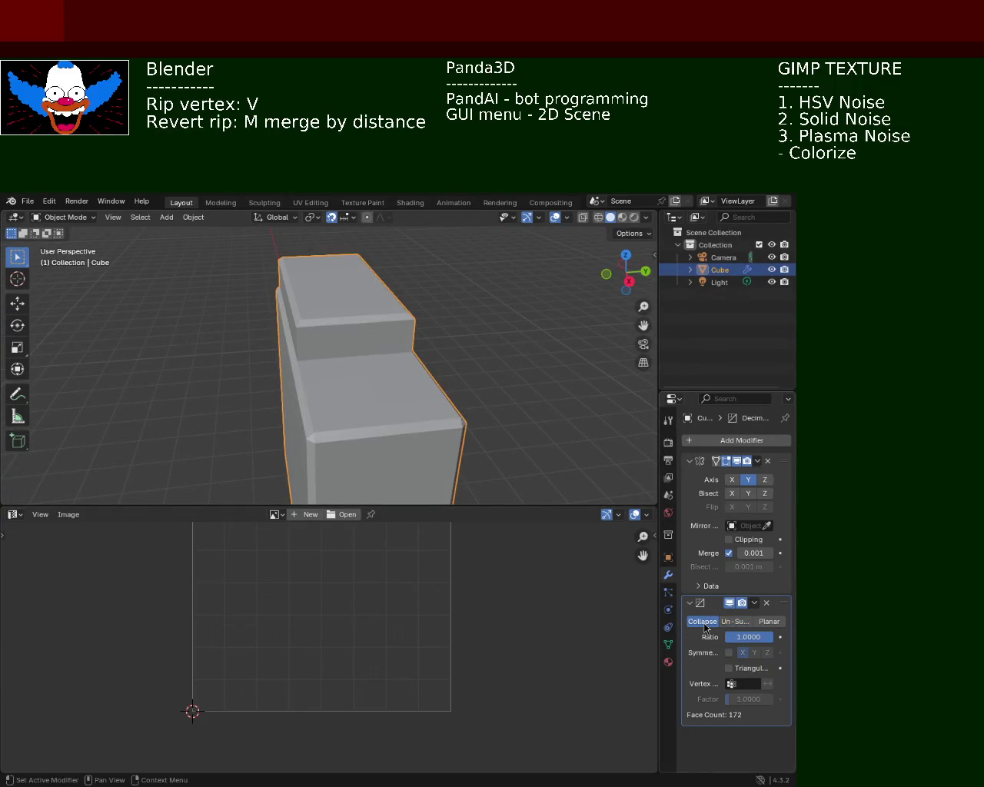
pyautogui.click(751, 635)
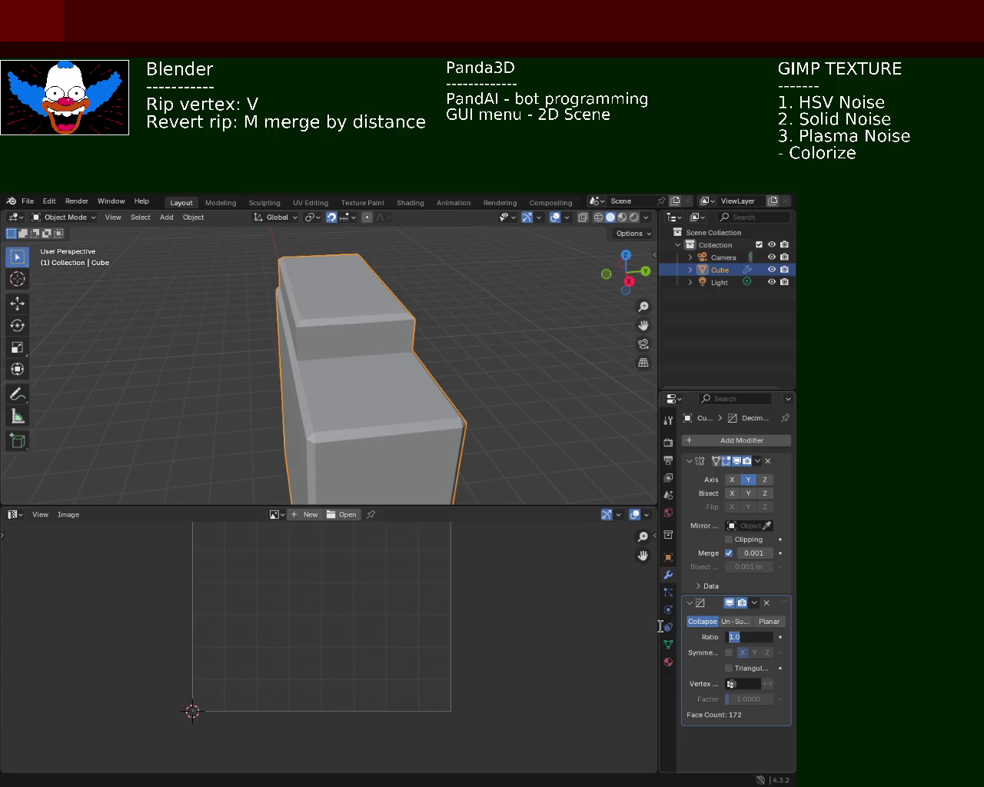
pyautogui.write('3')
pyautogui.press('Return')
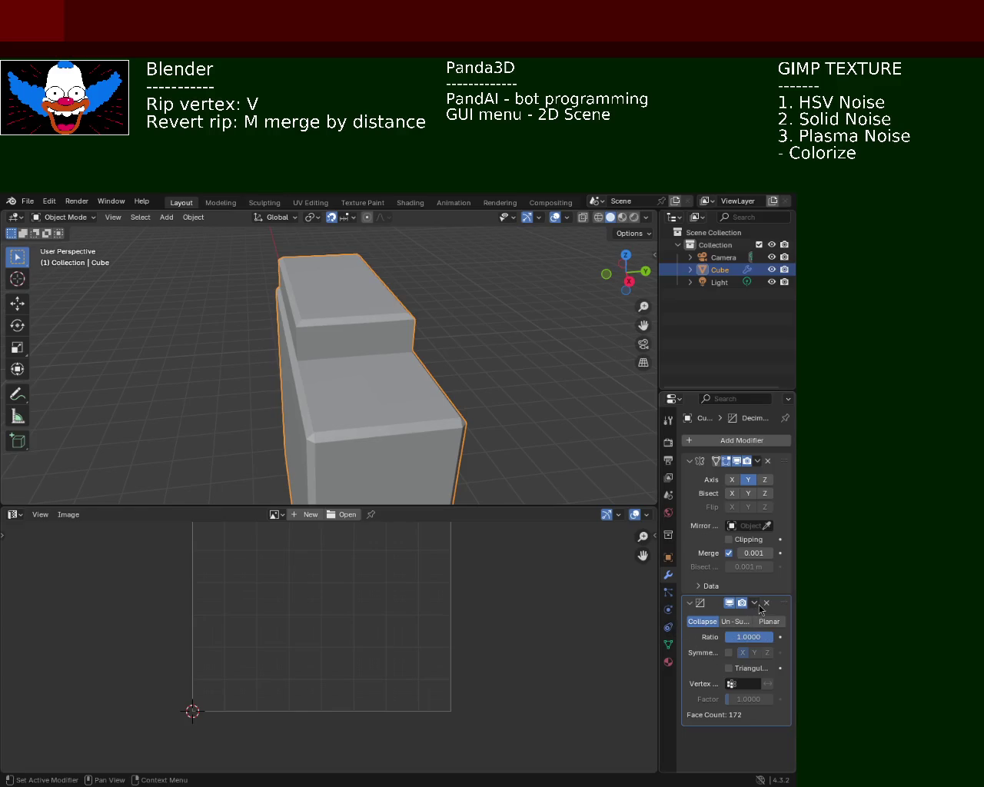
pyautogui.click(747, 639)
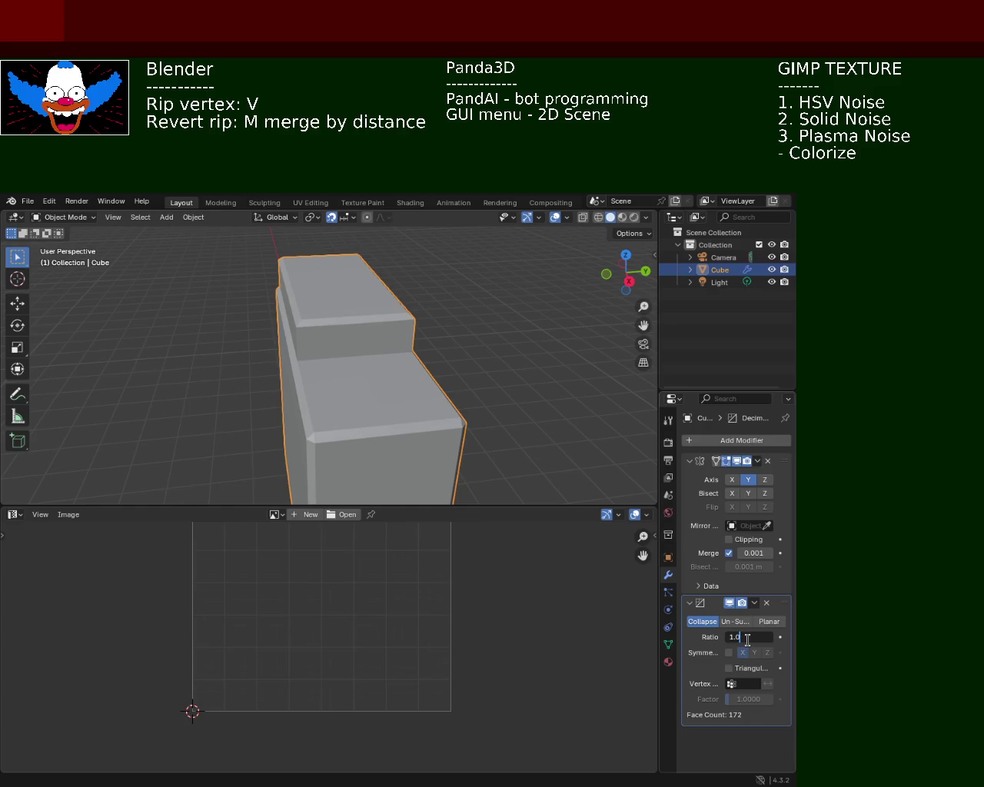
pyautogui.click(673, 630)
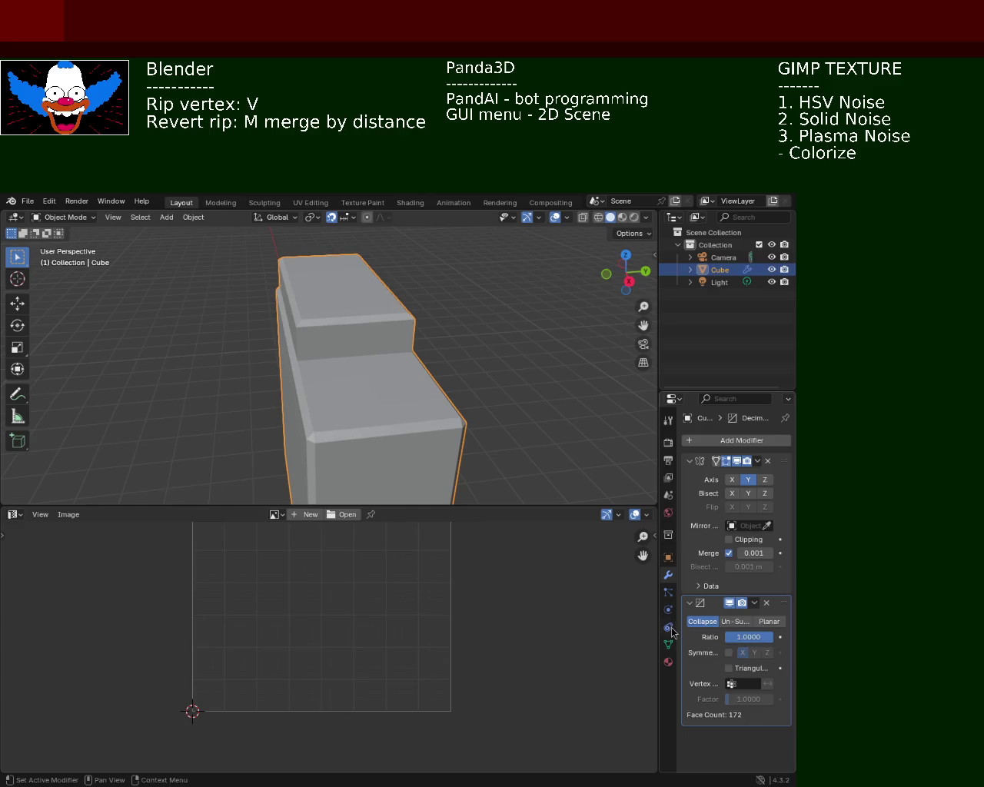
# Apply the Decimate modifier and switch the cabinet into Edit Mode.
pyautogui.click(753, 602)
pyautogui.click(716, 618)
pyautogui.press('Tab')
pyautogui.moveTo(376, 374); pyautogui.dragTo(226, 343, button='middle')
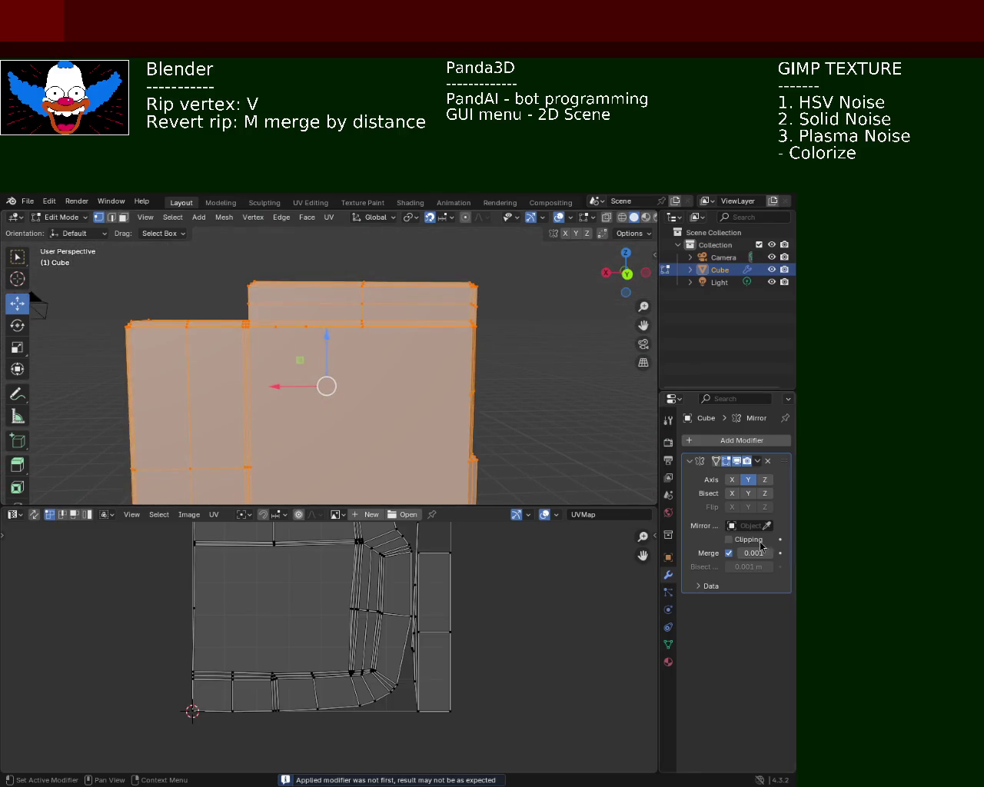
# Deselect all of the cabinet, inspect its ripped edges from several angles, then reselect everything.
pyautogui.click(717, 397)
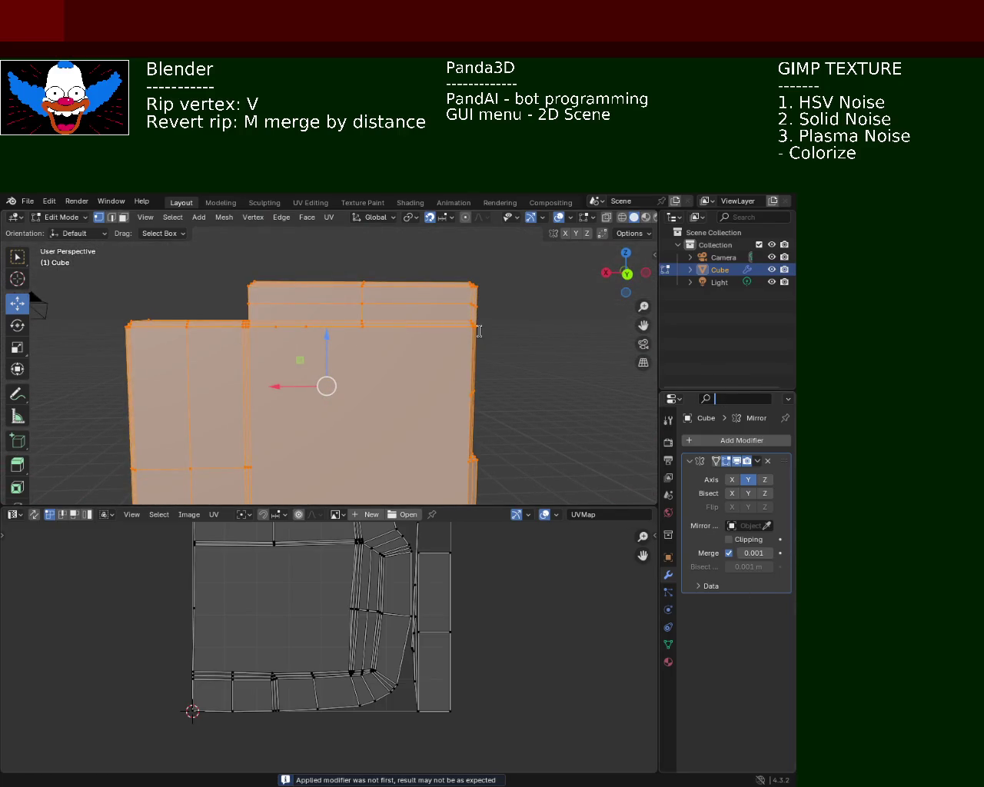
pyautogui.moveTo(398, 314)
pyautogui.mouseDown(button='middle')
pyautogui.moveTo(522, 373)
pyautogui.moveTo(394, 349)
pyautogui.moveTo(397, 331)
pyautogui.moveTo(311, 348)
pyautogui.moveTo(281, 419)
pyautogui.moveTo(287, 469)
pyautogui.mouseUp(button='middle')
pyautogui.hotkey('alt', 'a')
pyautogui.moveTo(352, 421)
pyautogui.mouseDown(button='middle')
pyautogui.moveTo(391, 405)
pyautogui.moveTo(301, 373)
pyautogui.moveTo(345, 345)
pyautogui.moveTo(350, 413)
pyautogui.moveTo(397, 346)
pyautogui.moveTo(437, 377)
pyautogui.moveTo(437, 345)
pyautogui.moveTo(398, 364)
pyautogui.moveTo(354, 410)
pyautogui.moveTo(331, 371)
pyautogui.moveTo(316, 382)
pyautogui.moveTo(395, 308)
pyautogui.moveTo(362, 341)
pyautogui.moveTo(320, 314)
pyautogui.moveTo(365, 346)
pyautogui.moveTo(421, 337)
pyautogui.mouseUp(button='middle')
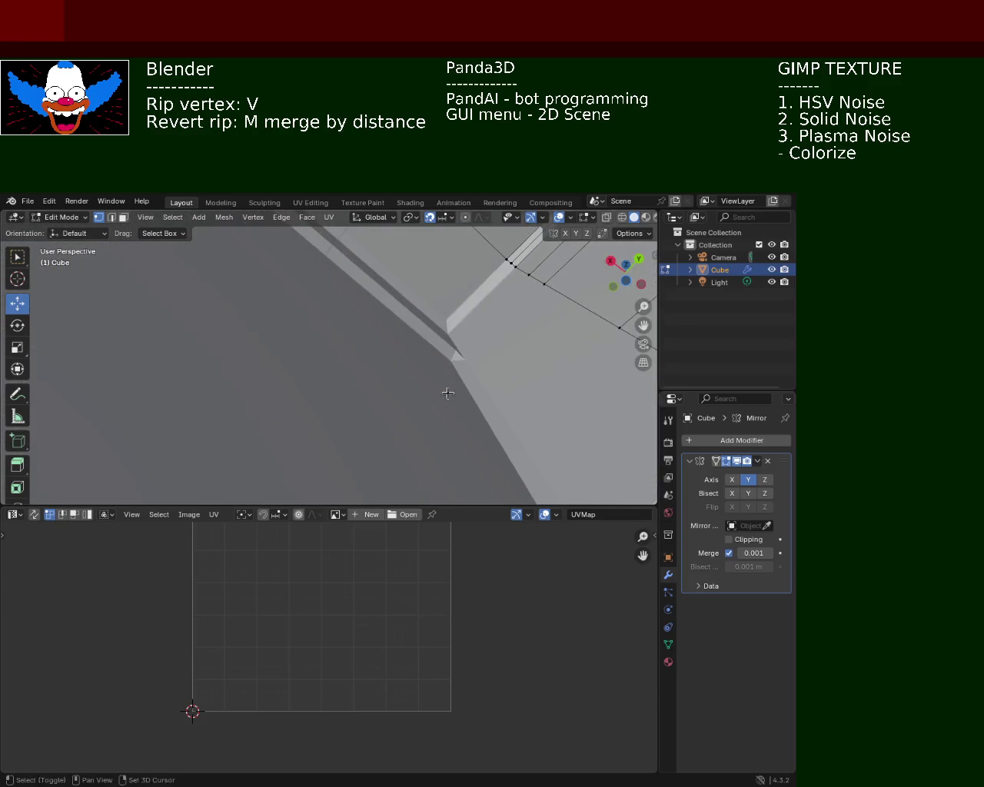
pyautogui.moveTo(439, 325)
pyautogui.mouseDown(button='middle')
pyautogui.moveTo(508, 326)
pyautogui.moveTo(517, 365)
pyautogui.moveTo(515, 315)
pyautogui.moveTo(431, 346)
pyautogui.moveTo(469, 306)
pyautogui.moveTo(415, 343)
pyautogui.moveTo(263, 386)
pyautogui.moveTo(215, 327)
pyautogui.moveTo(257, 327)
pyautogui.moveTo(287, 345)
pyautogui.moveTo(246, 386)
pyautogui.moveTo(334, 369)
pyautogui.moveTo(294, 355)
pyautogui.moveTo(498, 332)
pyautogui.mouseUp(button='middle')
pyautogui.scroll(3, 373, 369)
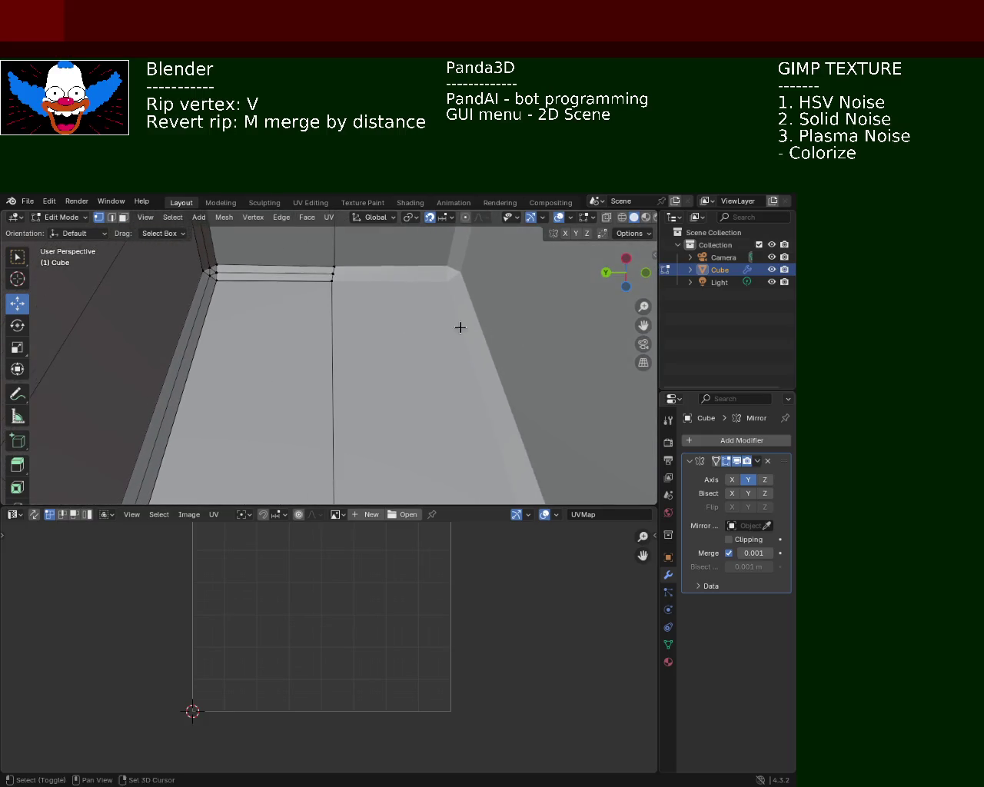
pyautogui.moveTo(326, 296)
pyautogui.keyDown('ctrl'); pyautogui.mouseDown(button='middle')
pyautogui.moveTo(343, 408)
pyautogui.moveTo(450, 410)
pyautogui.moveTo(407, 395)
pyautogui.moveTo(389, 366)
pyautogui.mouseUp(button='middle'); pyautogui.keyUp('ctrl')
pyautogui.press('a')
pyautogui.click(328, 218)
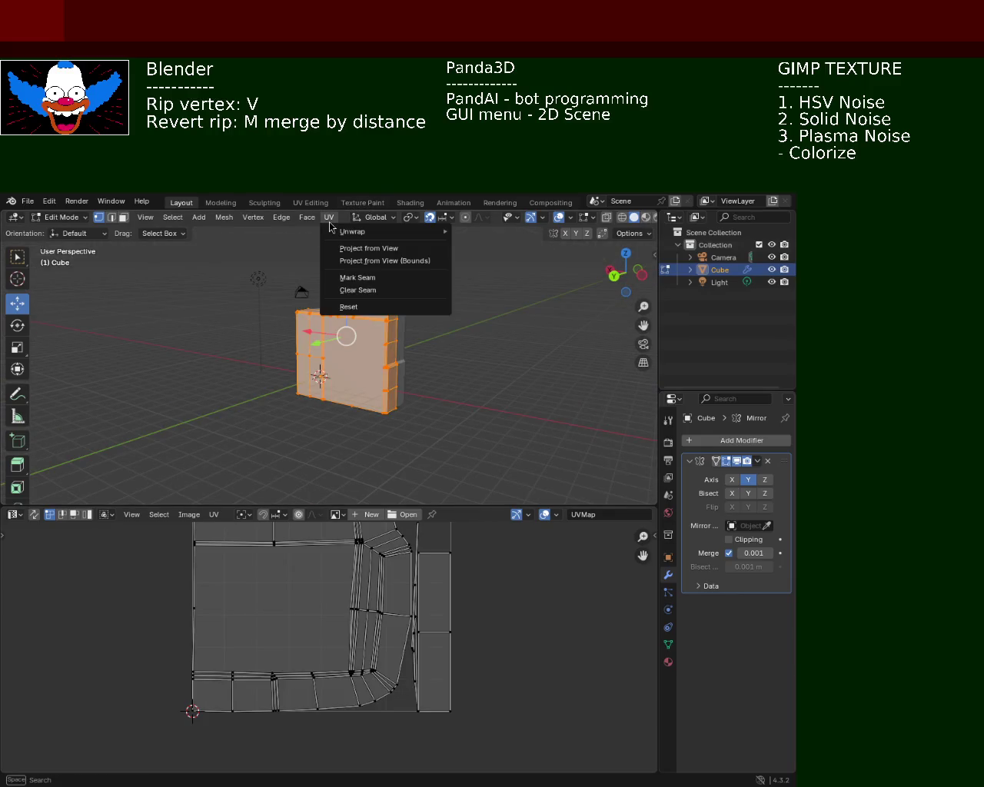
pyautogui.moveTo(361, 231)
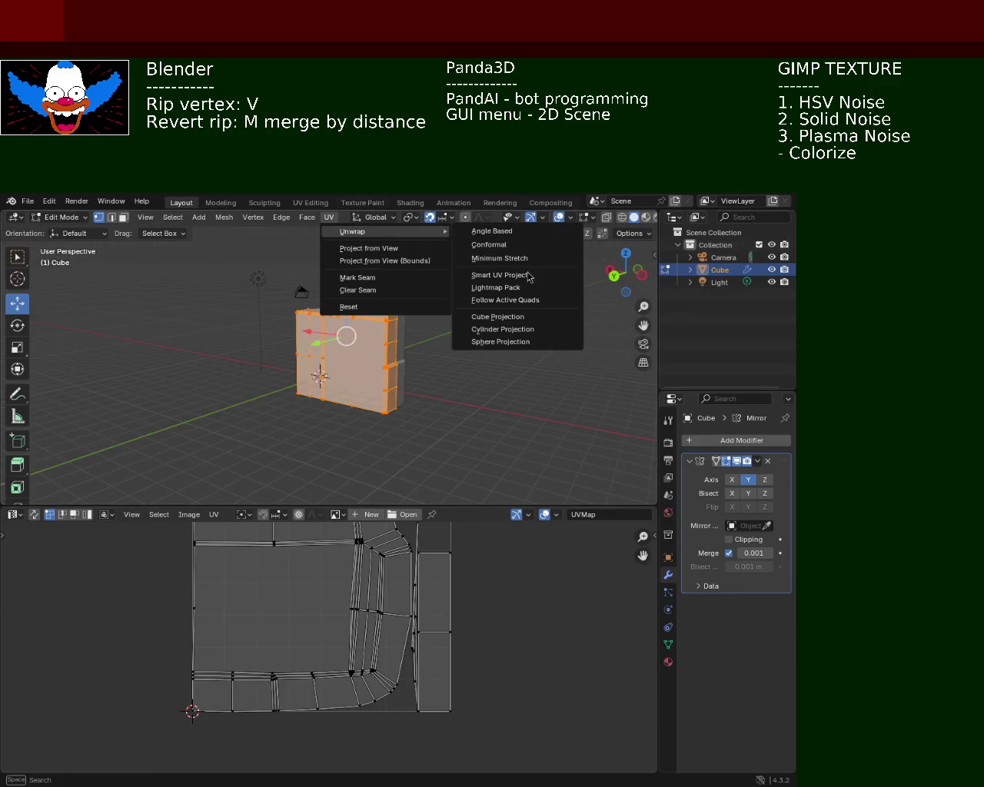
# Apply Smart UV Project with its default 66° angle limit and enlarge the UV editor.
pyautogui.click(527, 276)
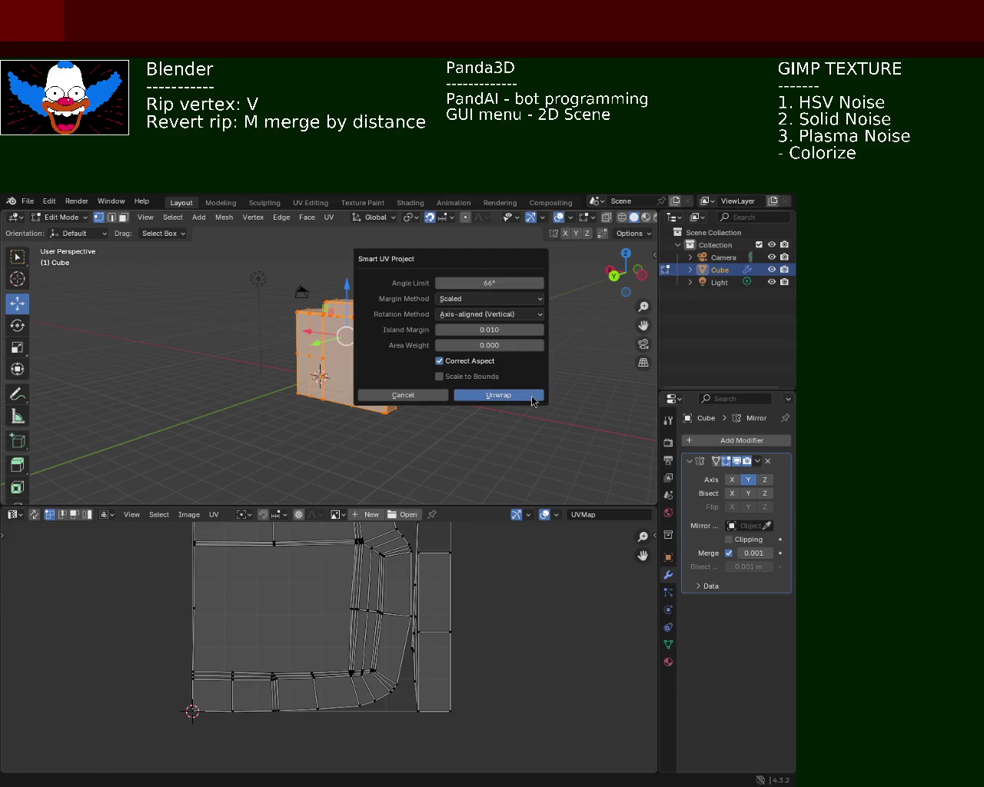
pyautogui.click(531, 398)
pyautogui.moveTo(483, 505); pyautogui.dragTo(482, 350)
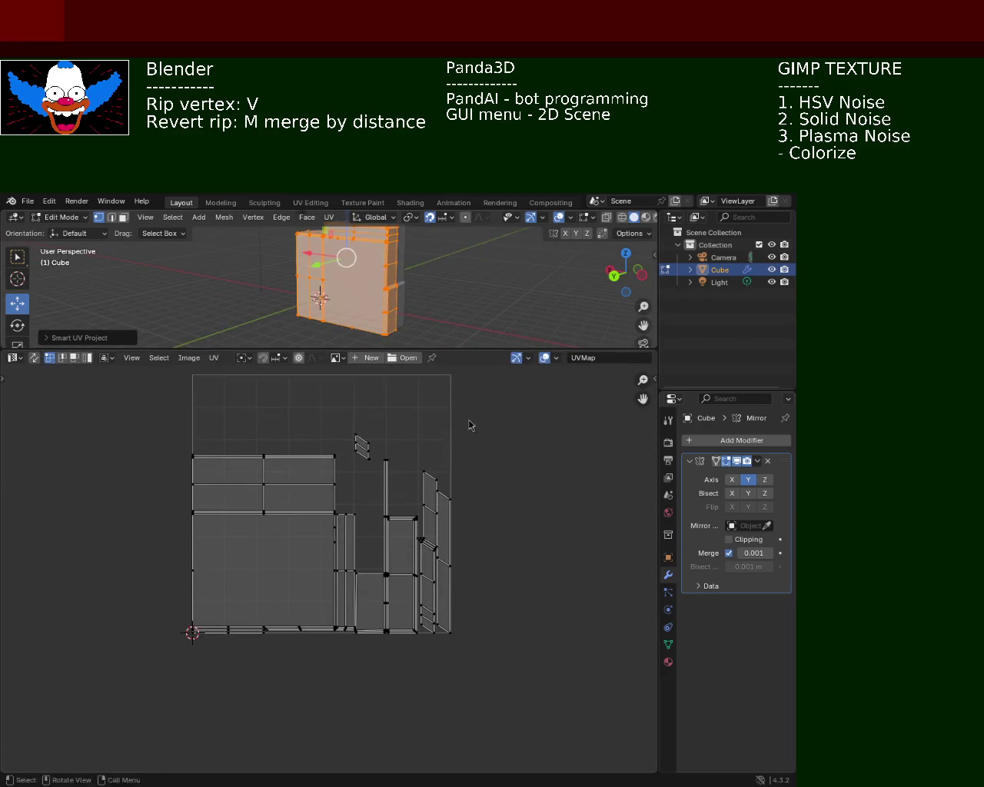
# Zoom and pan around the UV editor to review the new rectangular island groups.
pyautogui.scroll(2, 483, 396)
pyautogui.scroll(2, 477, 538)
pyautogui.scroll(2, 578, 559)
pyautogui.moveTo(578, 560); pyautogui.dragTo(291, 598, button='middle')
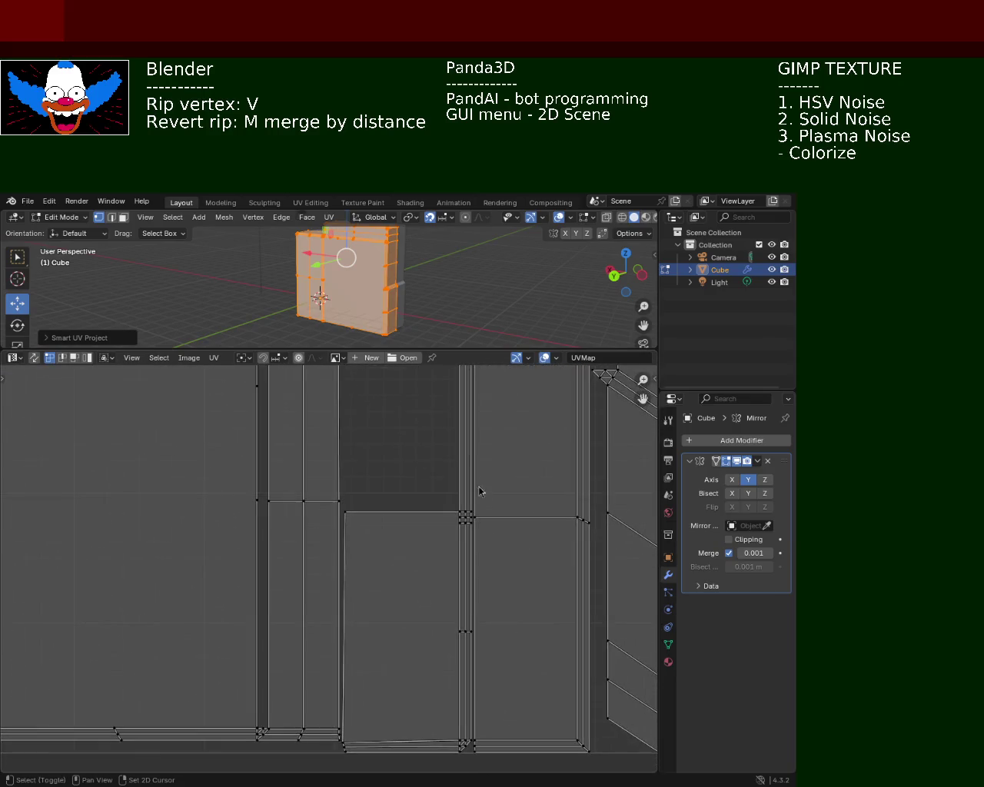
pyautogui.scroll(-2, 408, 690)
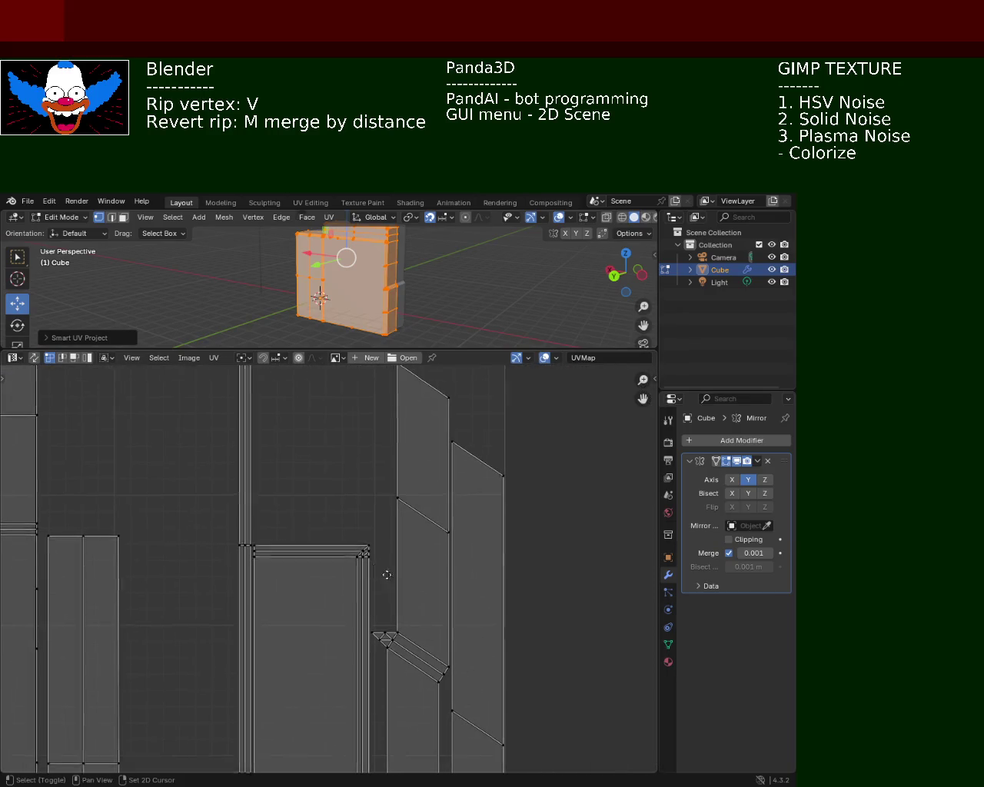
pyautogui.moveTo(154, 501); pyautogui.dragTo(258, 544, button='middle')
pyautogui.scroll(3, 259, 545)
pyautogui.scroll(-2, 300, 479)
pyautogui.scroll(2, 282, 499)
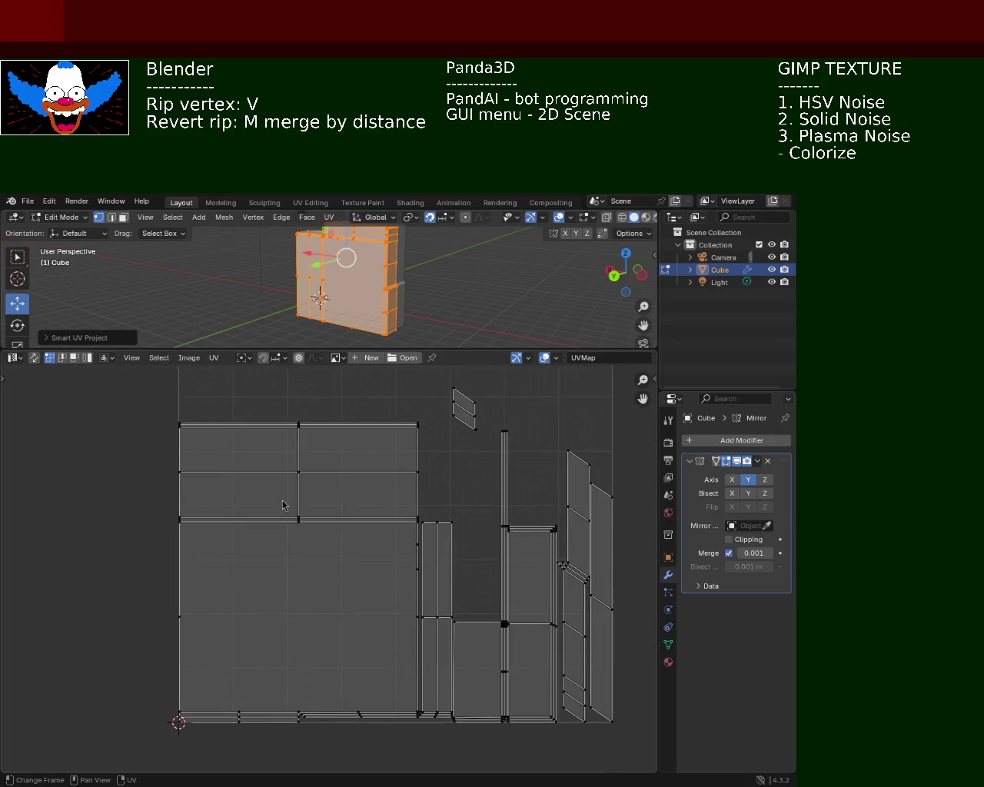
pyautogui.press('s')
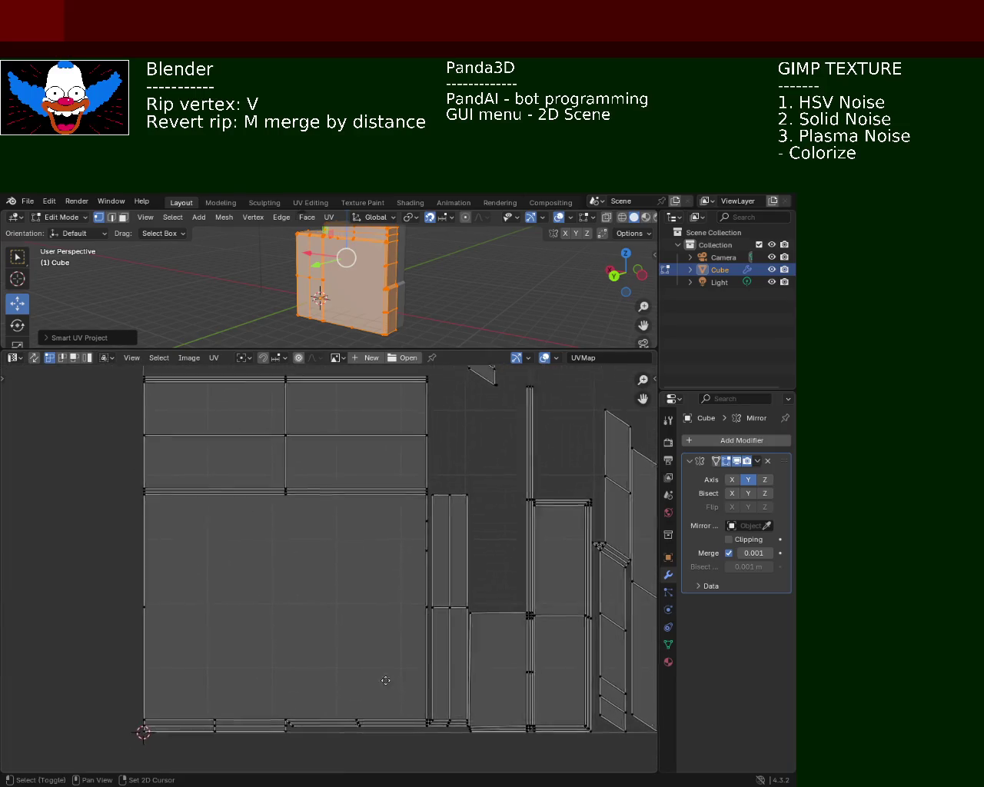